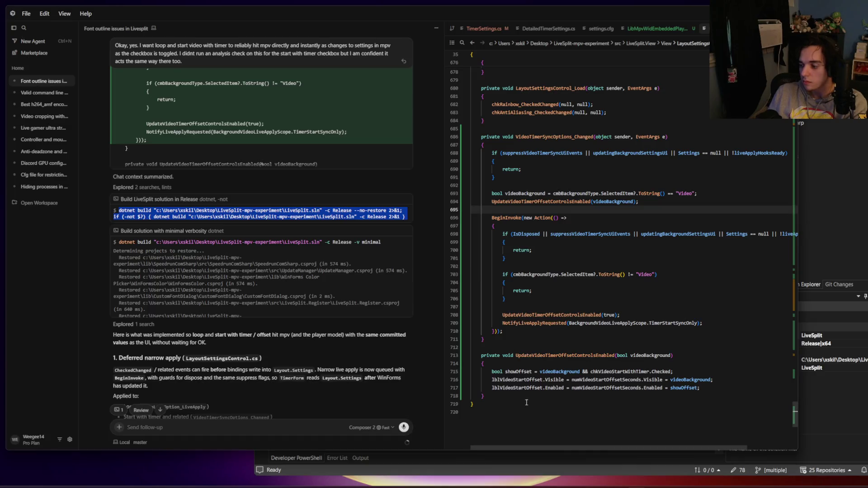
# Step: Open LiveSplit.sln from the LiveSplit-mpv-experiment folder in Visual Studio
pyautogui.hotkey('alt', 'Tab')
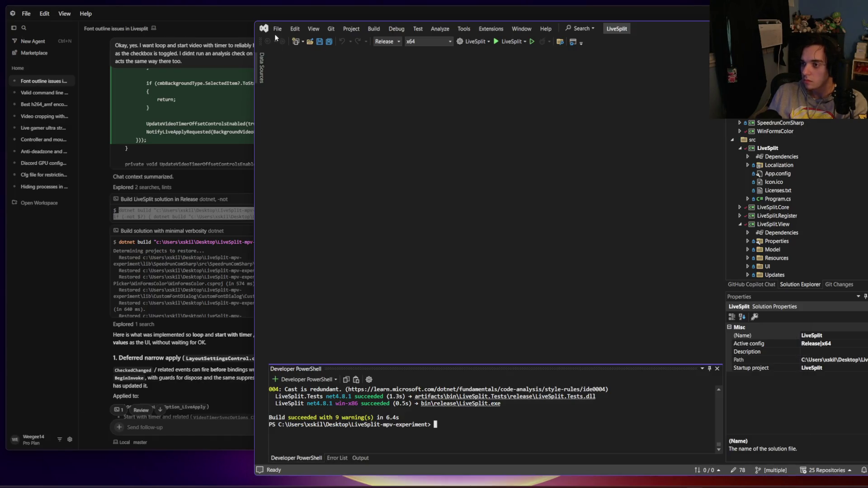
pyautogui.click(277, 28)
pyautogui.click(451, 51)
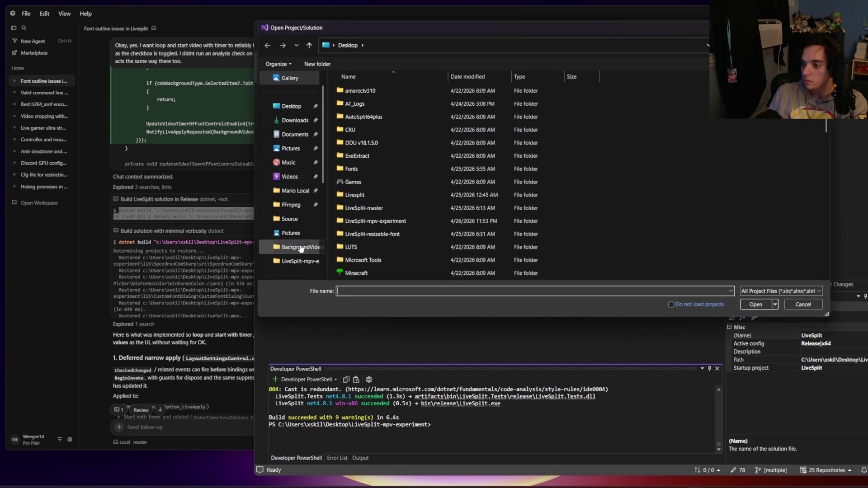
pyautogui.click(302, 261)
pyautogui.doubleClick(386, 90)
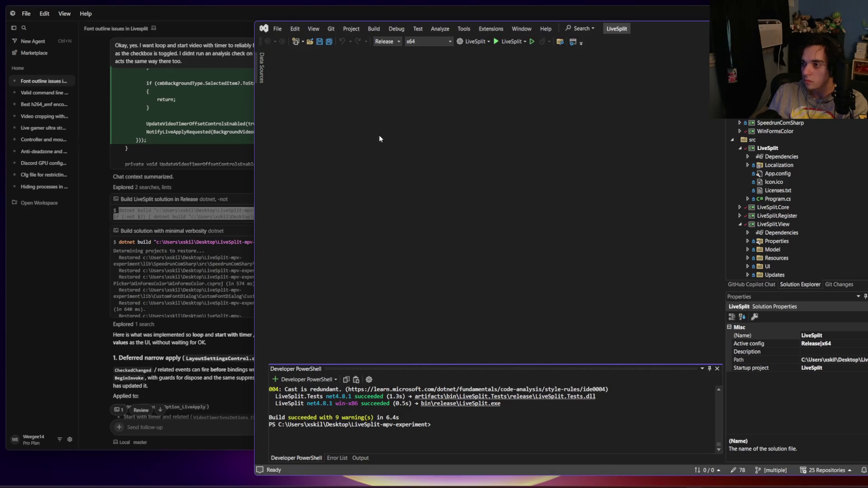
# Step: Close the current LiveSplit solution and the Developer PowerShell terminal
pyautogui.click(278, 29)
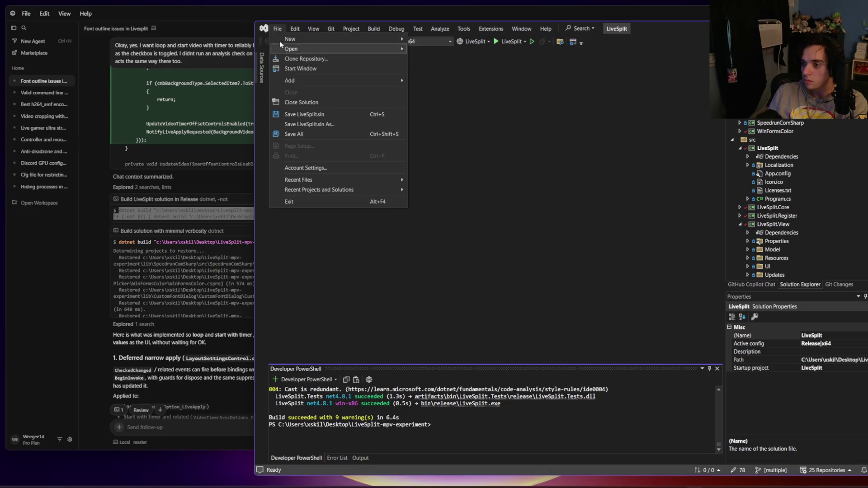
pyautogui.click(309, 103)
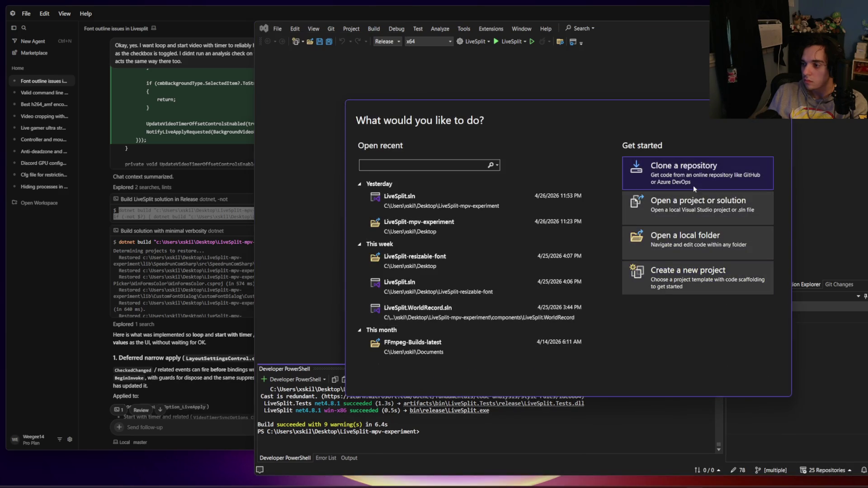
pyautogui.press('Escape')
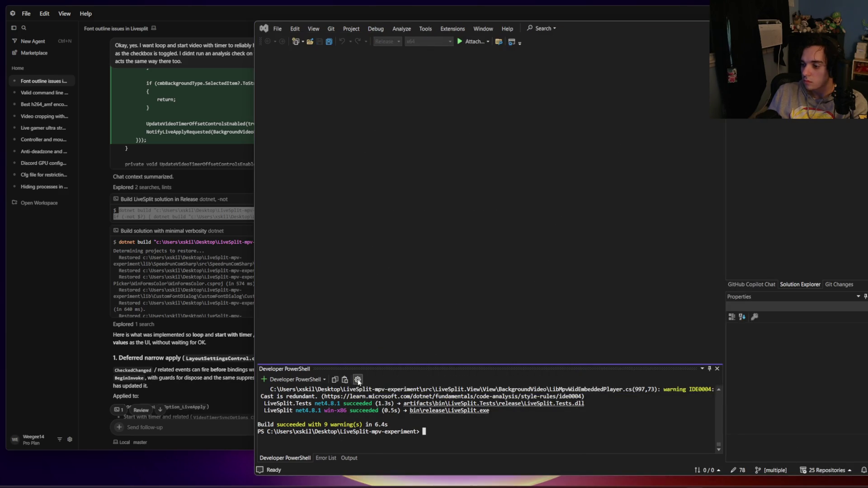
pyautogui.rightClick(296, 464)
pyautogui.click(316, 478)
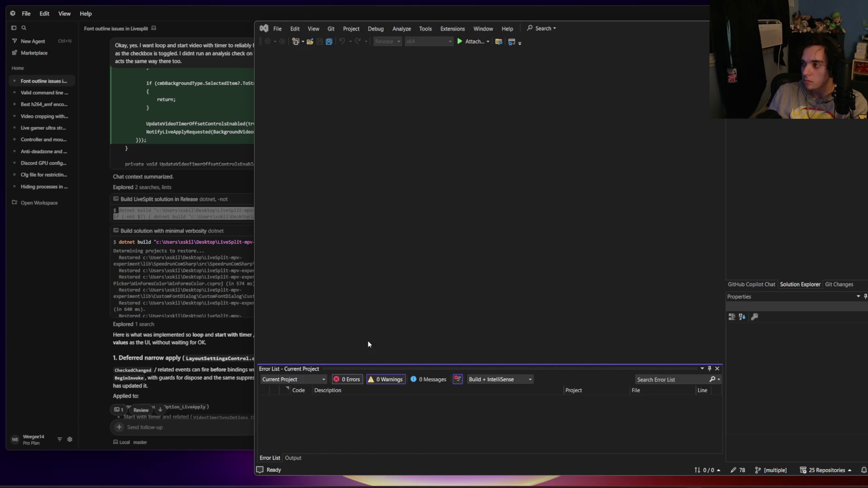
# Step: Reopen LiveSplit.sln from the LiveSplit-mpv-experiment folder
pyautogui.click(277, 28)
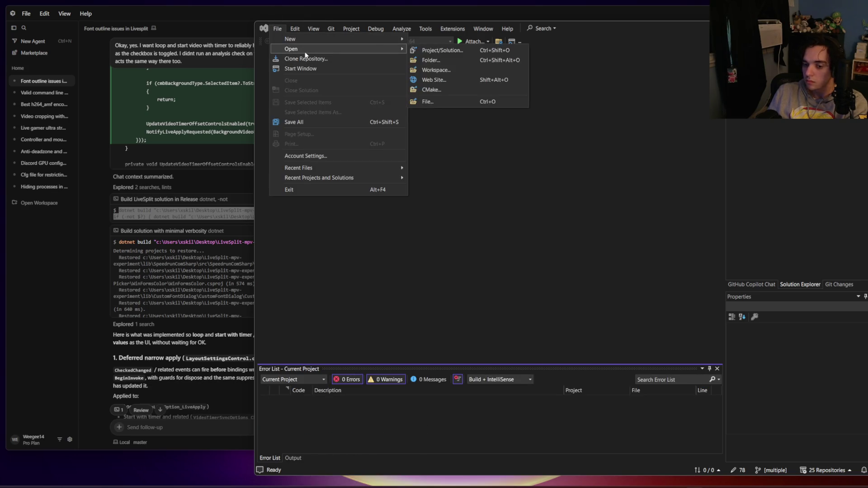
pyautogui.click(448, 50)
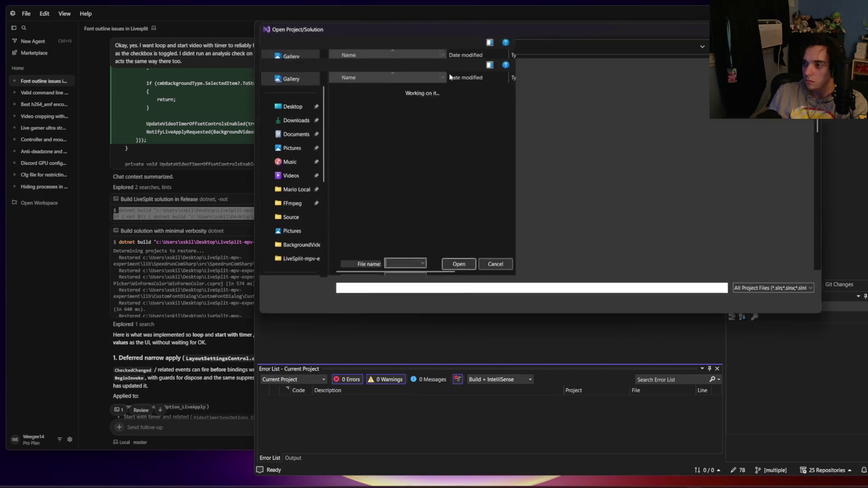
pyautogui.scroll(-1, 383, 235)
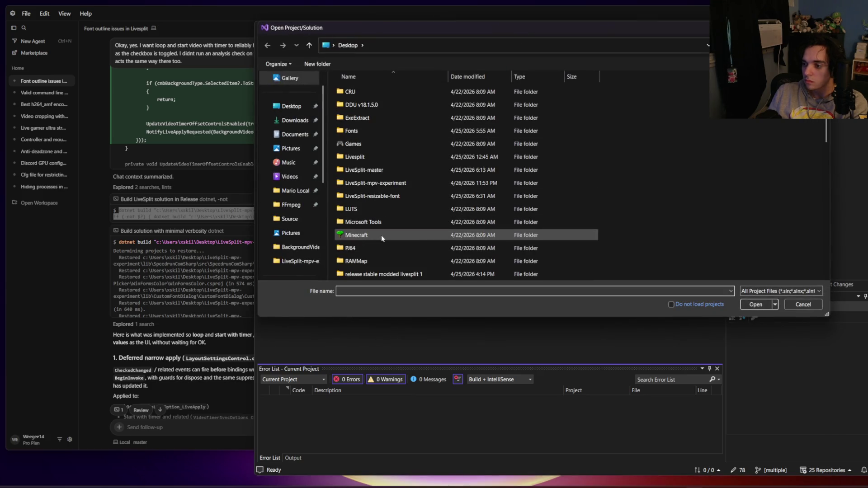
pyautogui.click(300, 261)
pyautogui.doubleClick(372, 92)
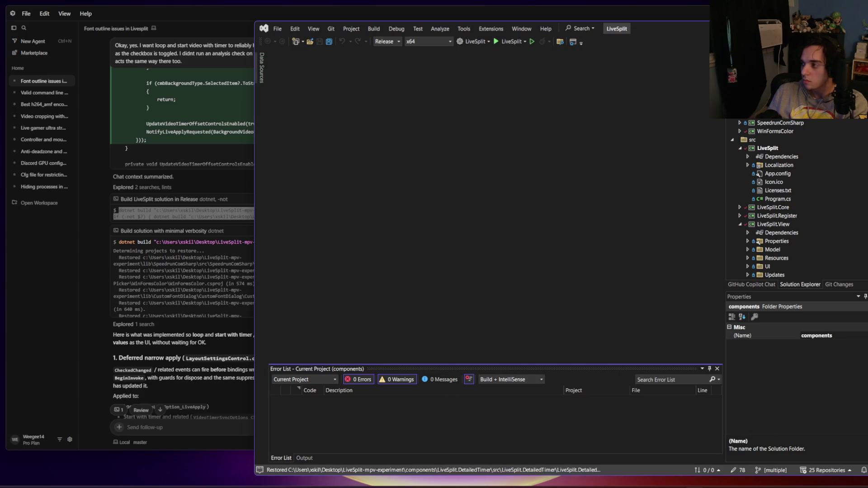
# Step: Run dotnet build in a Developer PowerShell at the solution folder, then return to Cursor
pyautogui.rightClick(742, 114)
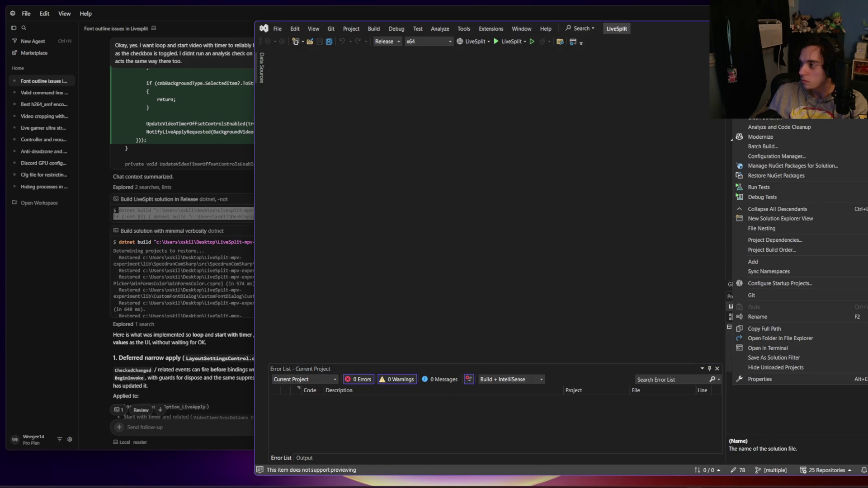
pyautogui.click(772, 349)
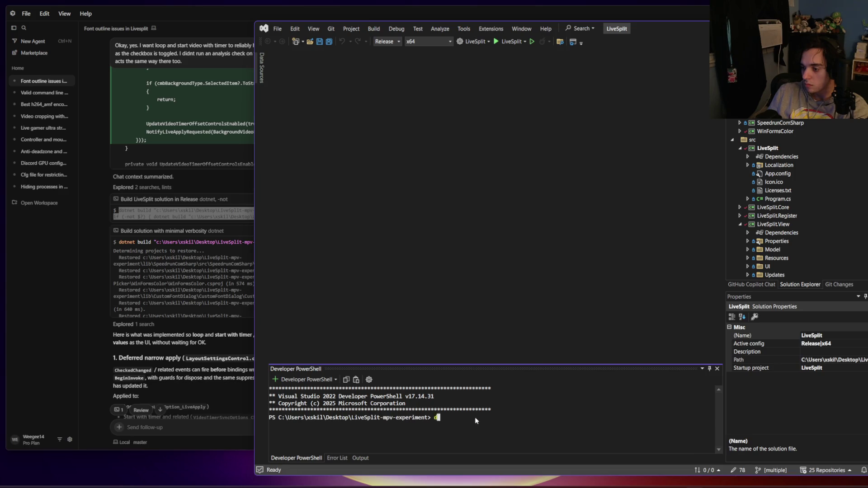
pyautogui.press('Right')
pyautogui.press('Return')
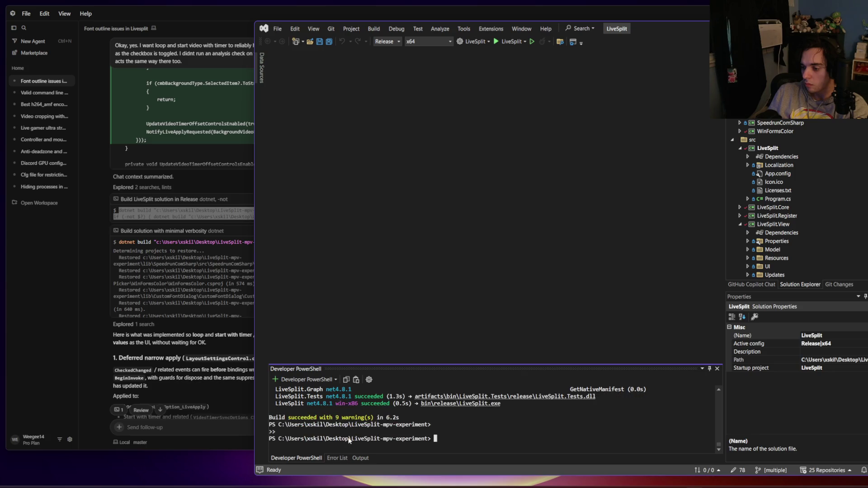
pyautogui.hotkey('alt', 'Tab')
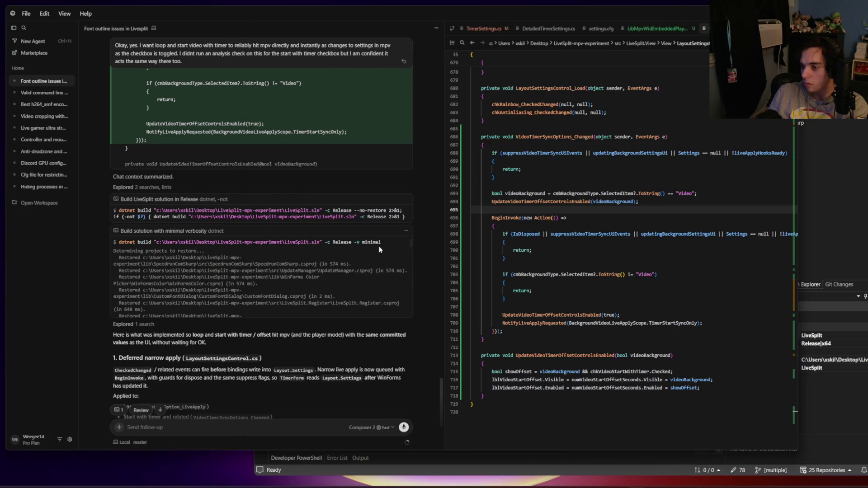
# Step: Show the agent's minimal-verbosity build command output in Cursor's terminal pane
pyautogui.click(263, 229)
pyautogui.click(263, 230)
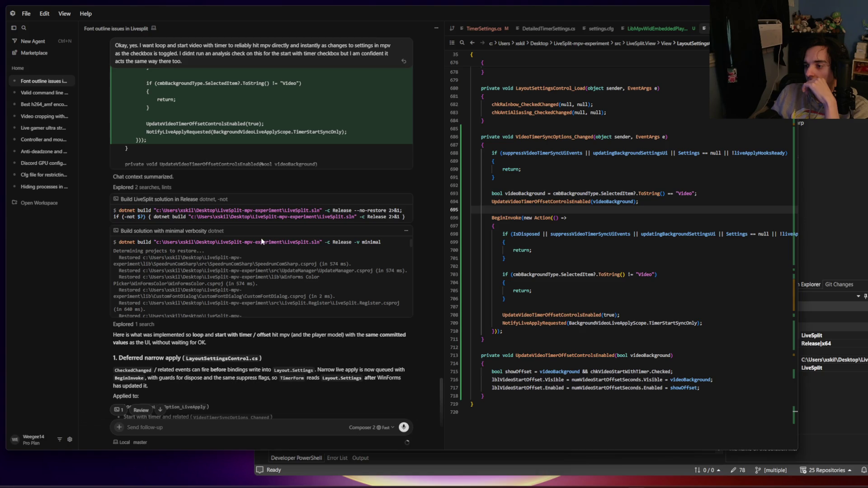
pyautogui.moveTo(265, 210)
pyautogui.click(406, 199)
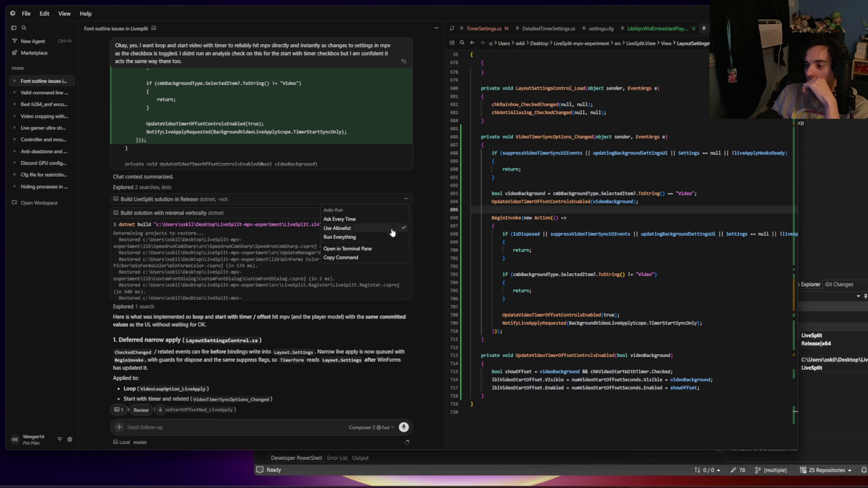
pyautogui.click(386, 249)
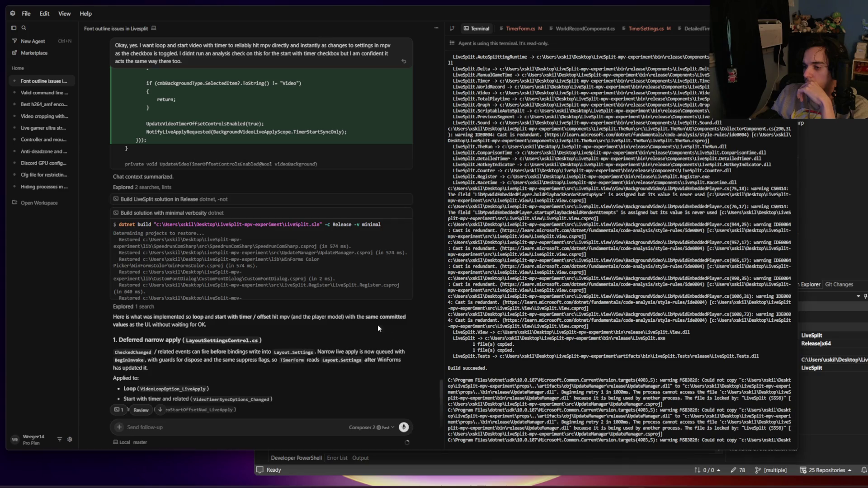
# Step: Scroll through the agent's build log in Cursor, then bring Visual Studio forward
pyautogui.scroll(-10, 287, 262)
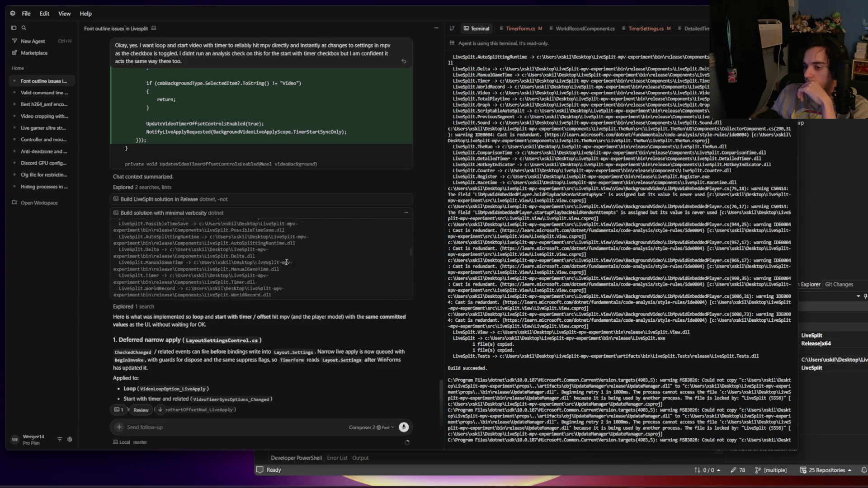
pyautogui.scroll(-2, 287, 263)
pyautogui.scroll(-2, 285, 260)
pyautogui.scroll(-2, 283, 259)
pyautogui.scroll(-2, 281, 257)
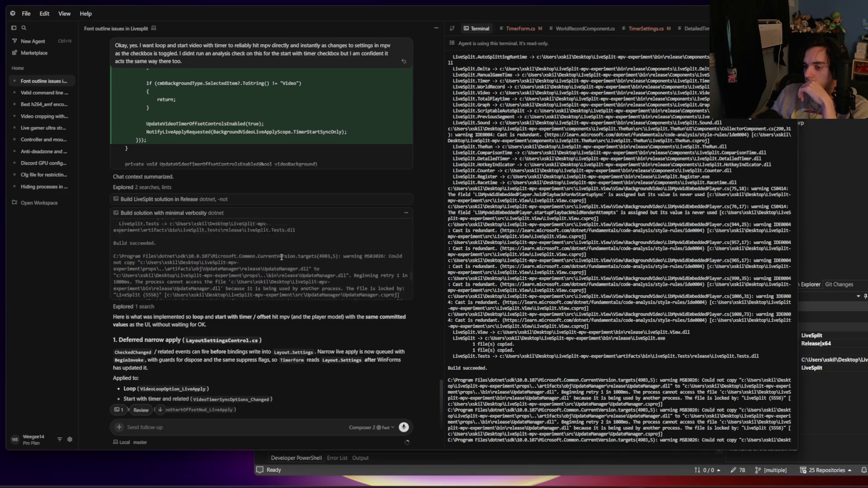
pyautogui.scroll(1, 281, 258)
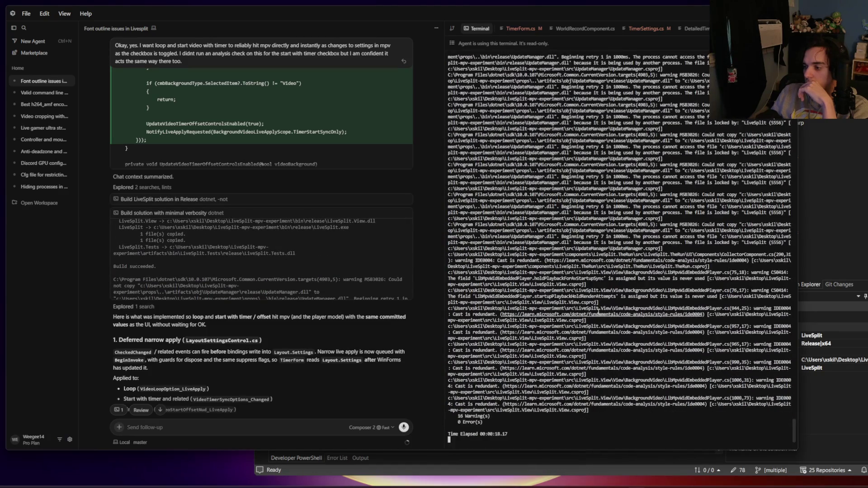
pyautogui.scroll(-3, 295, 275)
pyautogui.scroll(-5, 295, 275)
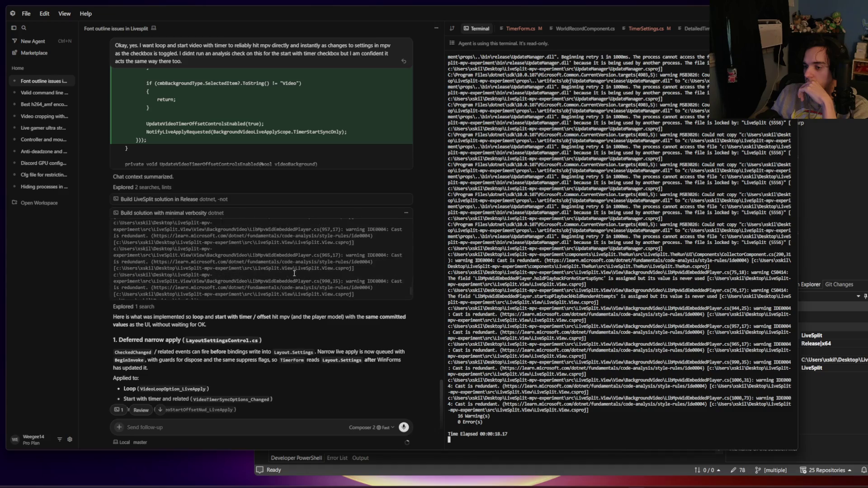
pyautogui.scroll(-2, 295, 275)
pyautogui.scroll(2, 294, 275)
pyautogui.scroll(2, 292, 275)
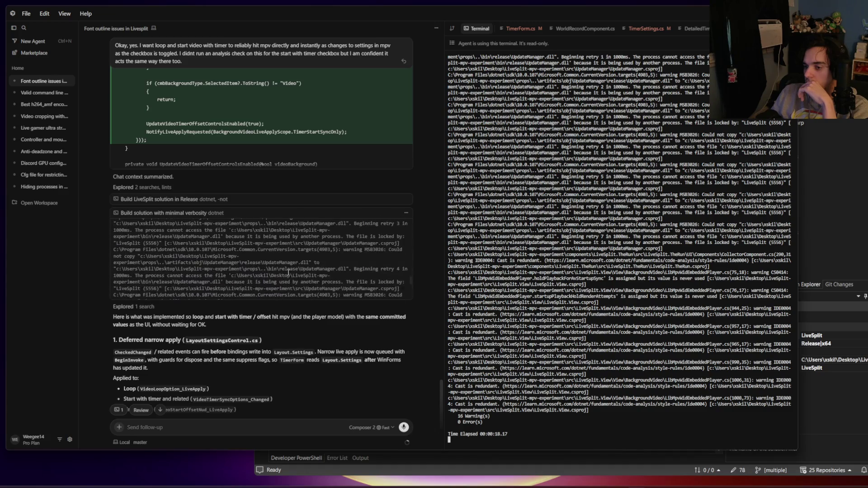
pyautogui.scroll(2, 290, 275)
pyautogui.scroll(2, 288, 275)
pyautogui.scroll(5, 632, 301)
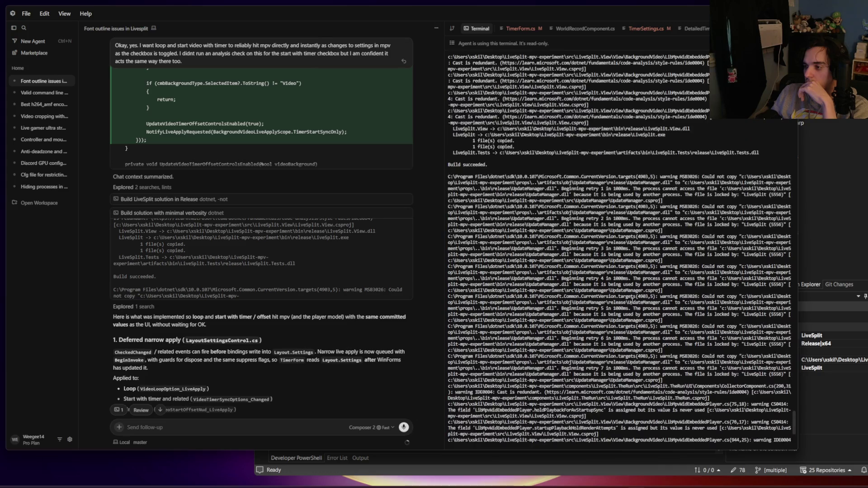
pyautogui.scroll(5, 632, 301)
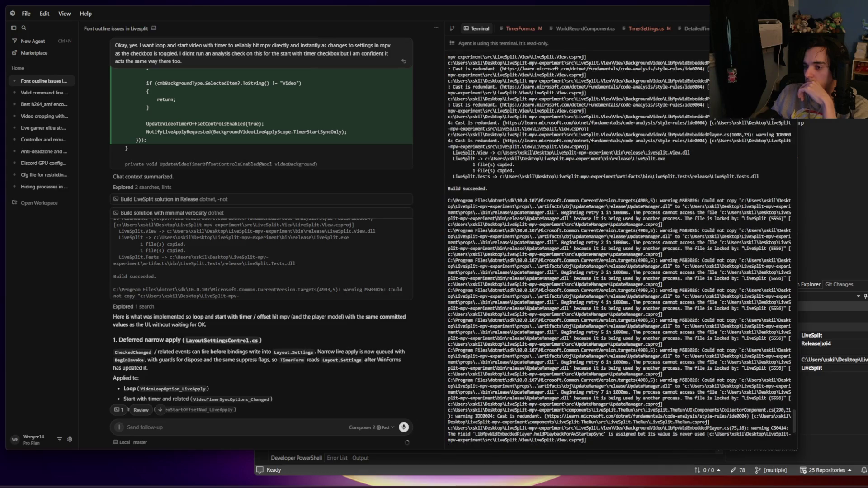
pyautogui.scroll(2, 304, 287)
pyautogui.scroll(2, 304, 287)
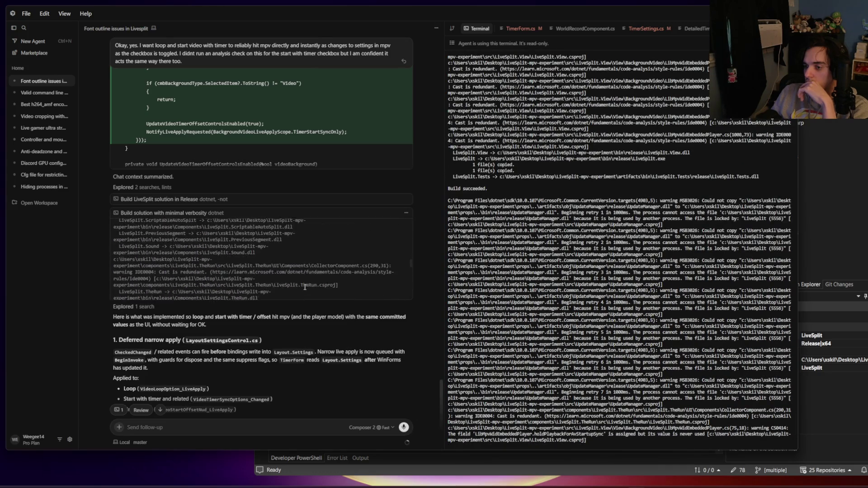
pyautogui.scroll(2, 305, 288)
pyautogui.scroll(2, 305, 287)
pyautogui.scroll(2, 304, 287)
pyautogui.scroll(2, 305, 287)
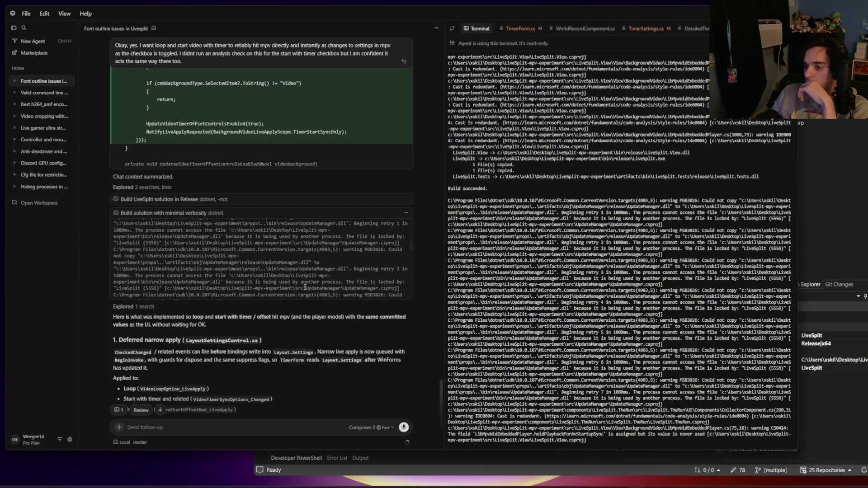
pyautogui.scroll(2, 305, 287)
pyautogui.scroll(2, 305, 288)
pyautogui.scroll(-2, 305, 287)
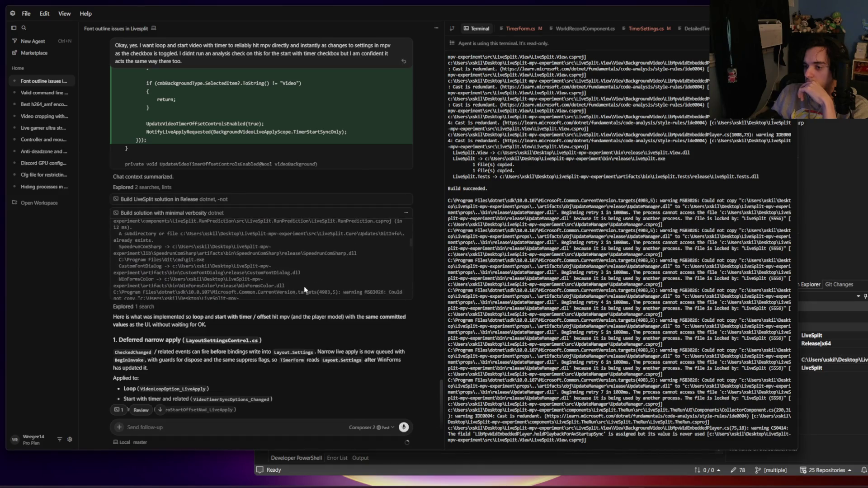
pyautogui.scroll(2, 305, 290)
pyautogui.scroll(2, 305, 289)
pyautogui.scroll(2, 305, 289)
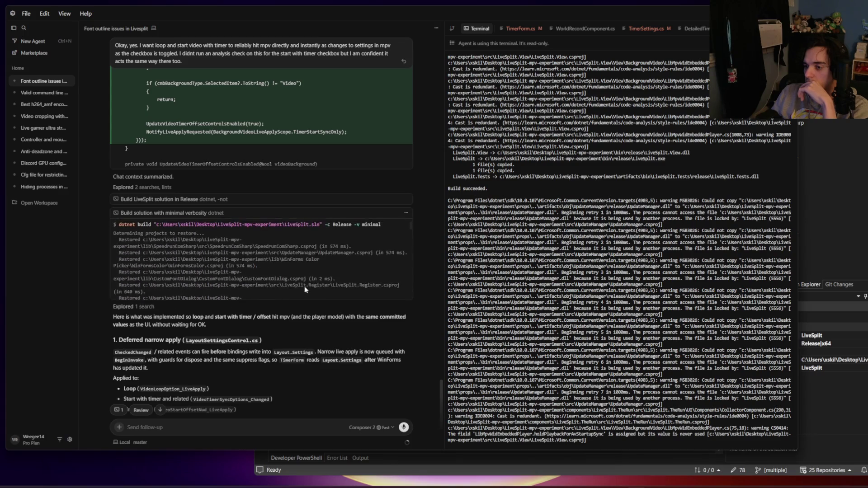
pyautogui.scroll(1, 305, 290)
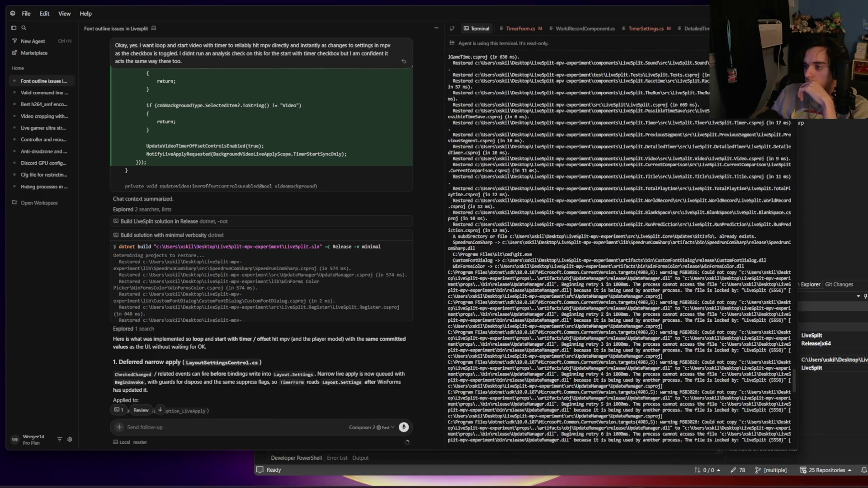
pyautogui.scroll(2, 566, 296)
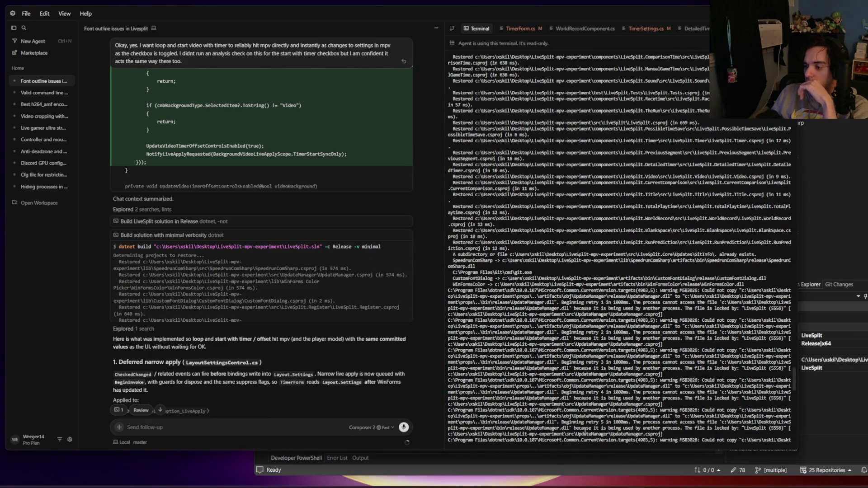
pyautogui.click(296, 458)
# Step: Check Visual Studio's errors, rerun the build in Developer PowerShell, then return to Cursor
pyautogui.click(336, 458)
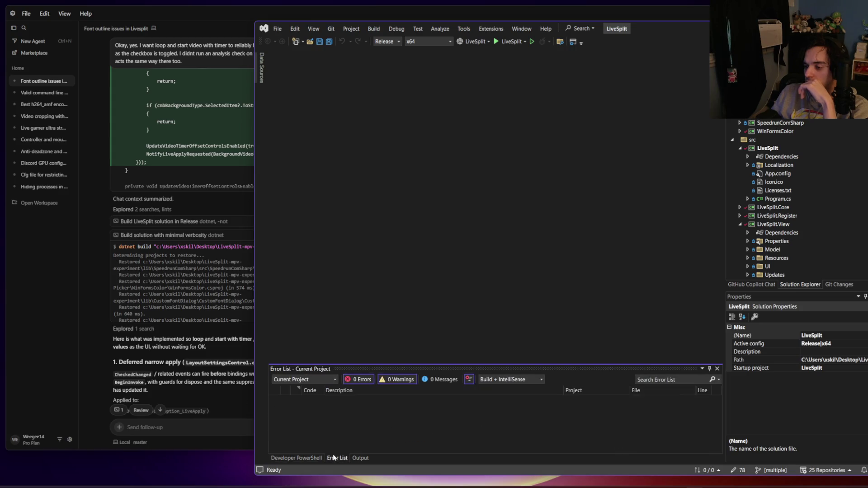
pyautogui.click(298, 458)
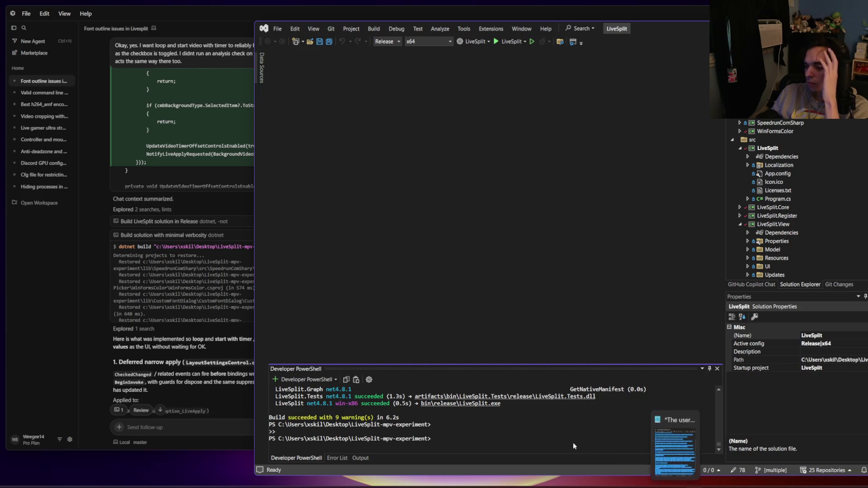
pyautogui.rightClick(487, 429)
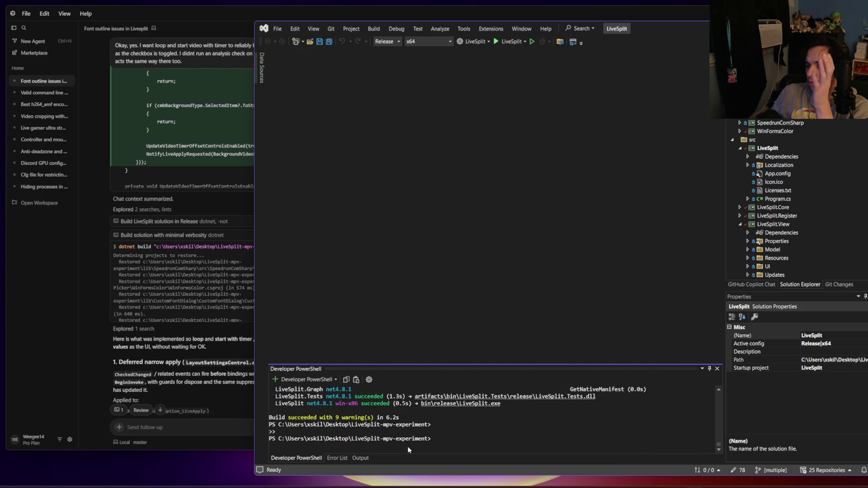
pyautogui.rightClick(384, 441)
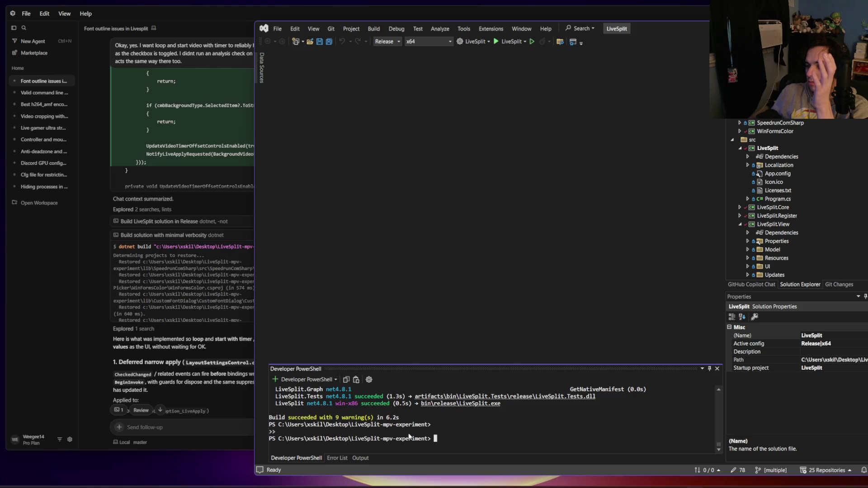
pyautogui.rightClick(409, 437)
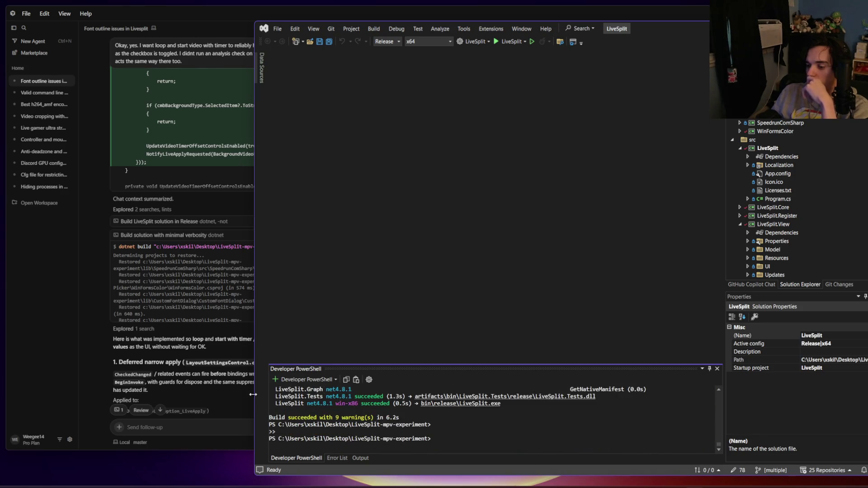
pyautogui.click(193, 360)
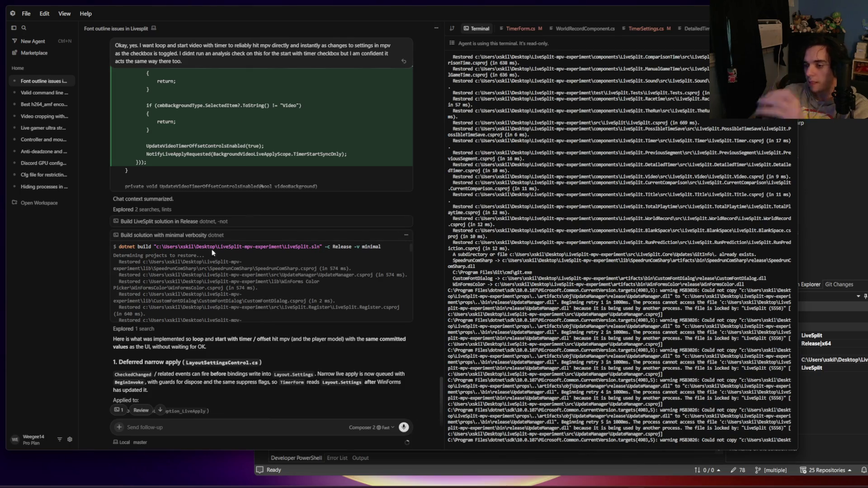
# Step: Copy the agent's dotnet build command, run it in Visual Studio's PowerShell, then return to Cursor
pyautogui.tripleClick(154, 246)
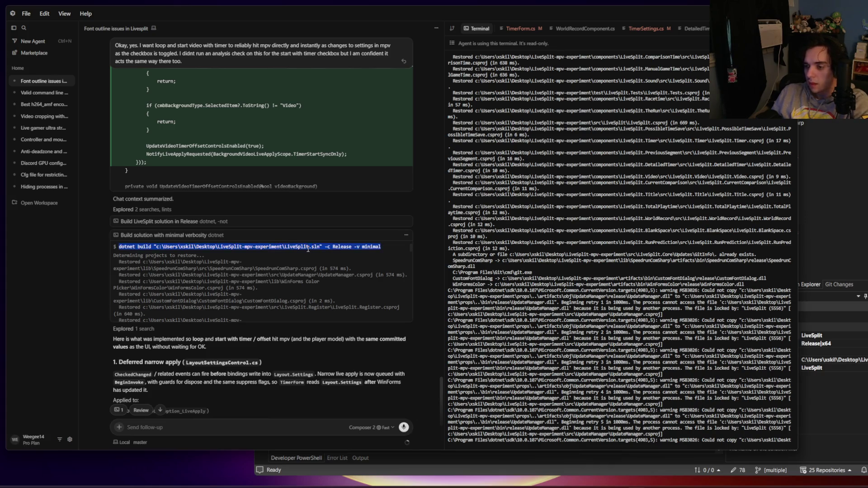
pyautogui.click(475, 461)
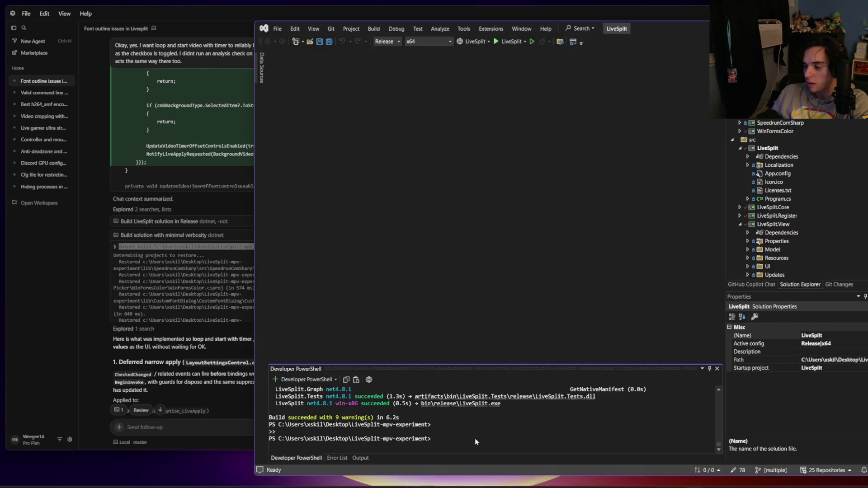
pyautogui.write('dotnet build "c:\\Users\\xskil\\Desktop\\LiveSplit-mpv-experiment\\LiveSplit.sln" -c Release -v minimal')
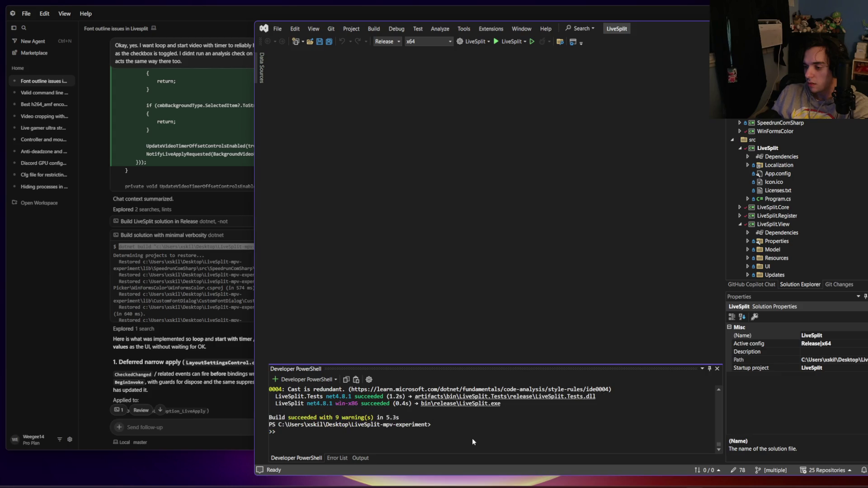
pyautogui.click(189, 355)
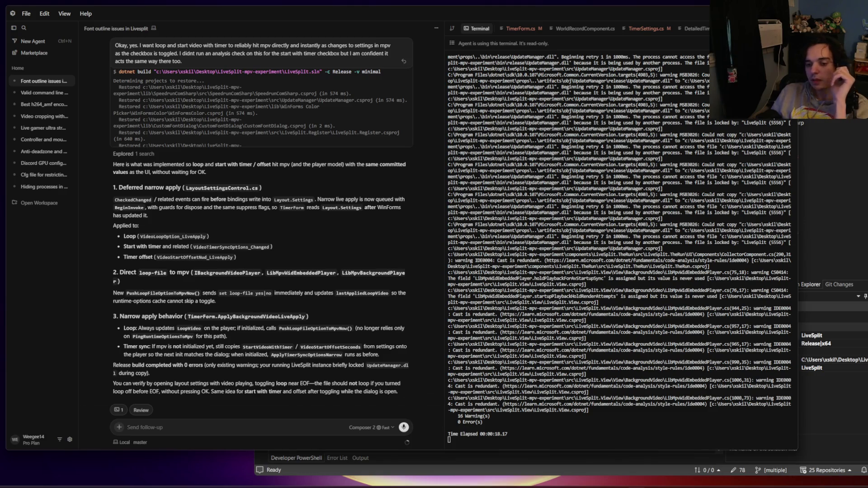
# Step: Copy the loop-timeline diagram image from Imgur and switch to Paint.NET
pyautogui.hotkey('alt', 'Tab')
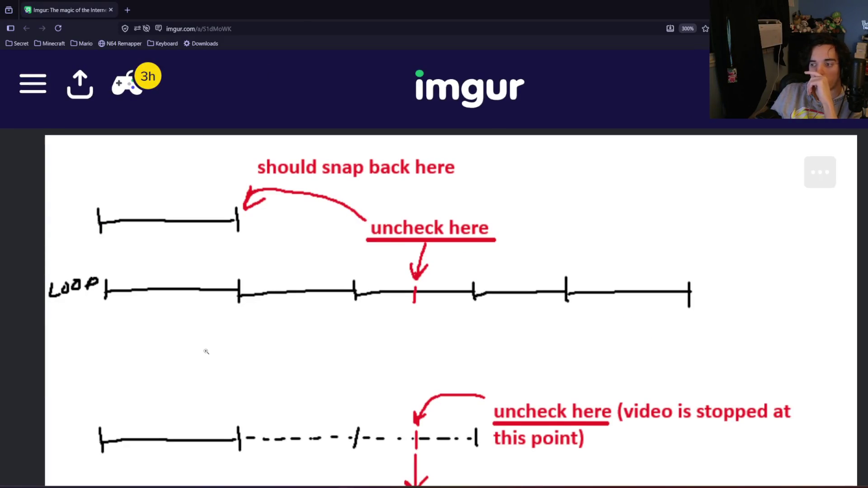
pyautogui.scroll(-1, 213, 349)
pyautogui.scroll(1, 214, 348)
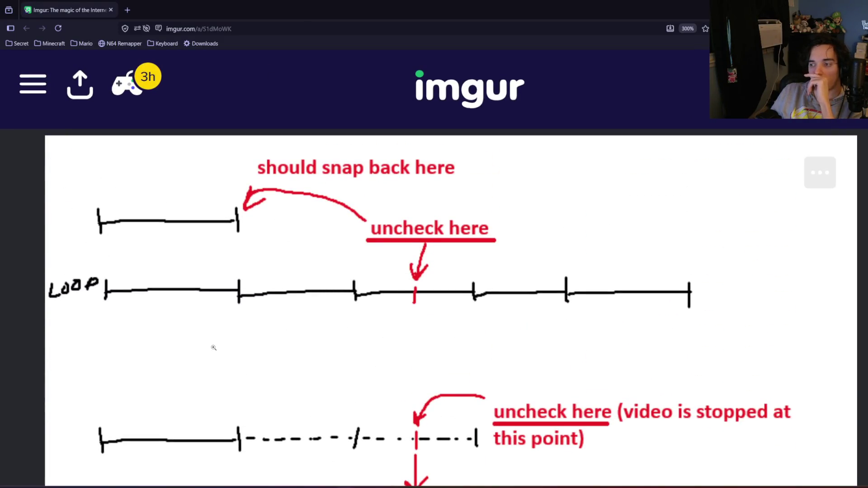
pyautogui.scroll(-2, 213, 349)
pyautogui.scroll(-1, 214, 350)
pyautogui.scroll(3, 212, 351)
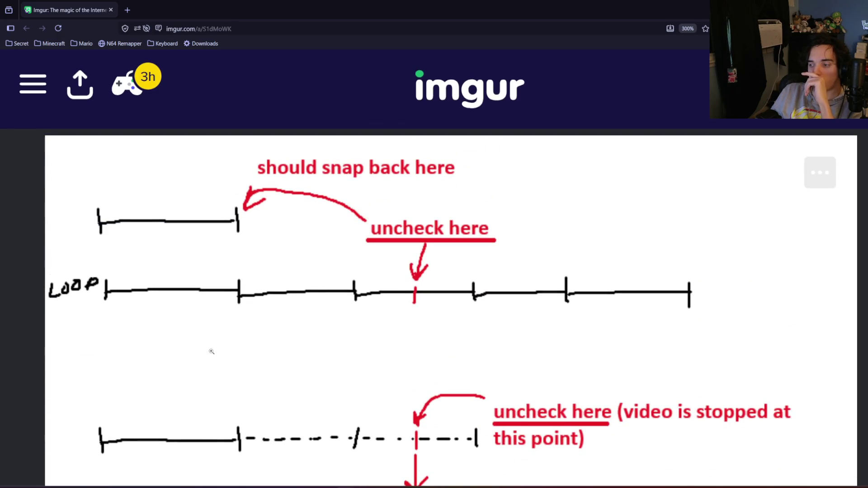
pyautogui.scroll(-3, 212, 352)
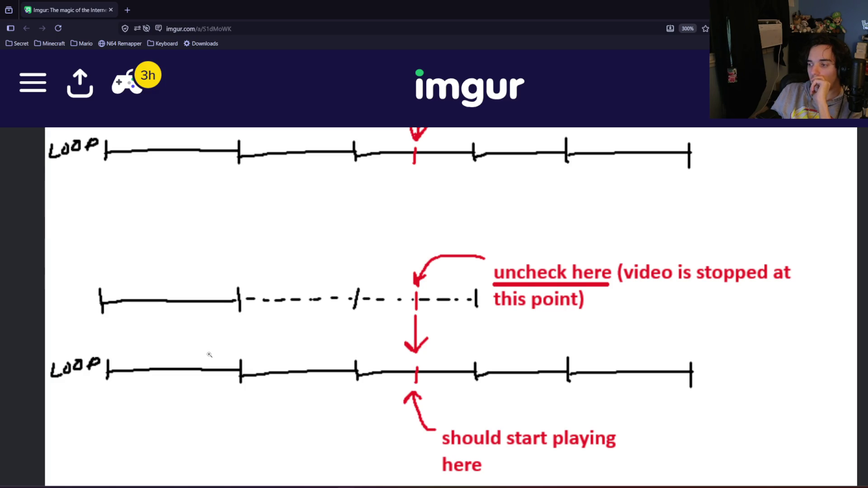
pyautogui.scroll(3, 210, 355)
pyautogui.scroll(-3, 209, 355)
pyautogui.scroll(3, 210, 355)
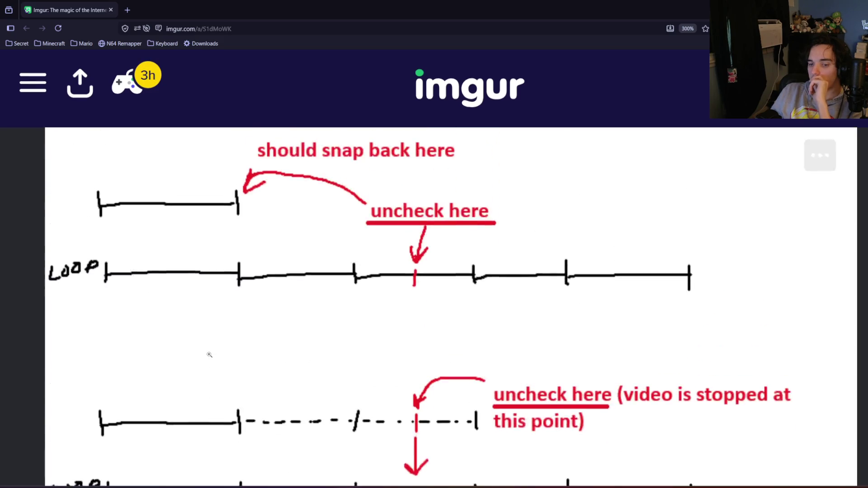
pyautogui.rightClick(238, 322)
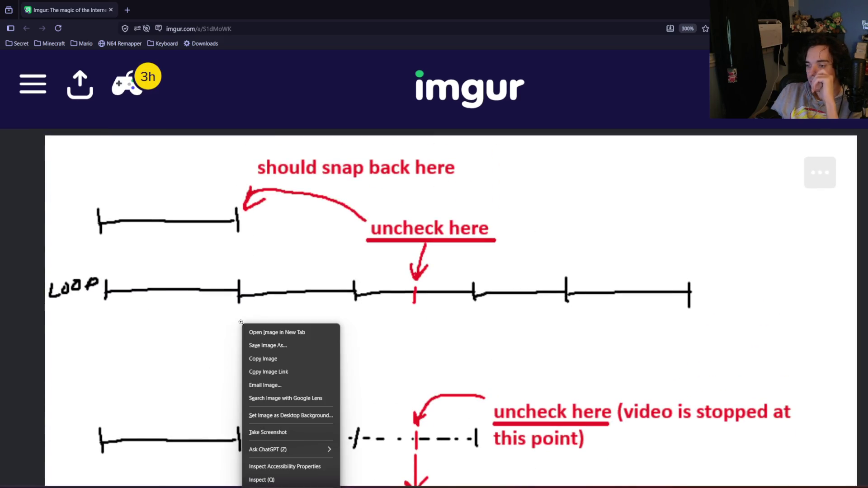
pyautogui.click(253, 359)
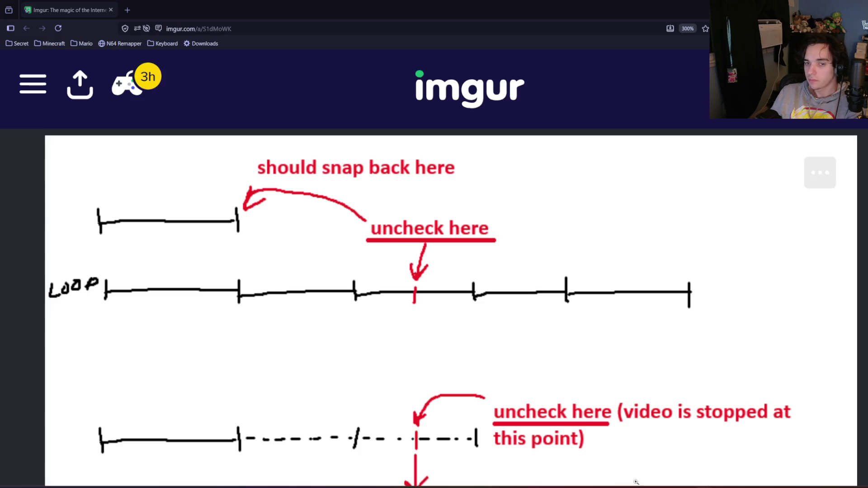
pyautogui.hotkey('alt', 'Tab')
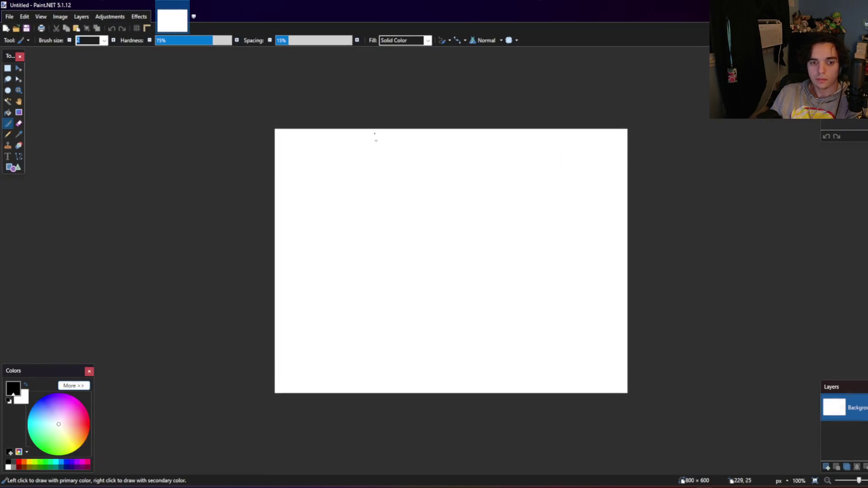
# Step: Paste the diagram into Paint.NET, expanding the canvas to 911 × 600
pyautogui.scroll(1, 510, 281)
pyautogui.scroll(2, 511, 280)
pyautogui.hotkey('ctrl', 'v')
pyautogui.click(431, 282)
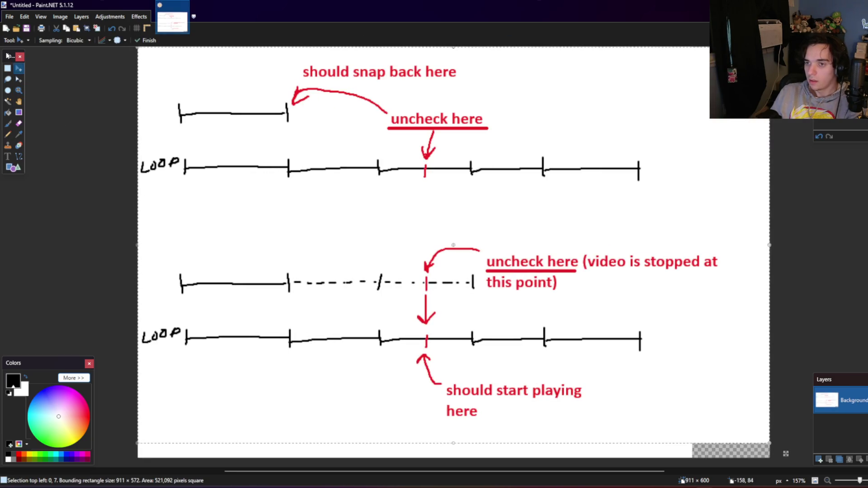
# Step: Cut away everything below the top LOOP timeline
pyautogui.click(11, 68)
pyautogui.moveTo(136, 392); pyautogui.dragTo(777, 312)
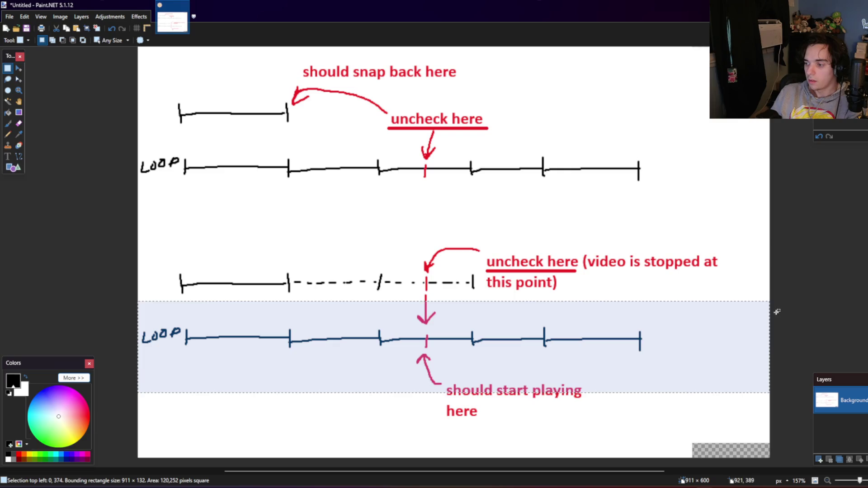
pyautogui.moveTo(783, 452); pyautogui.dragTo(16, 232)
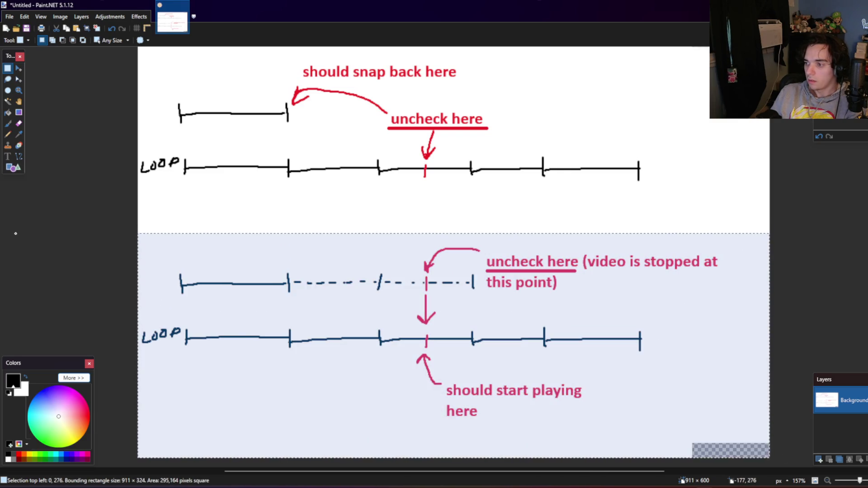
pyautogui.hotkey('ctrl', 'x')
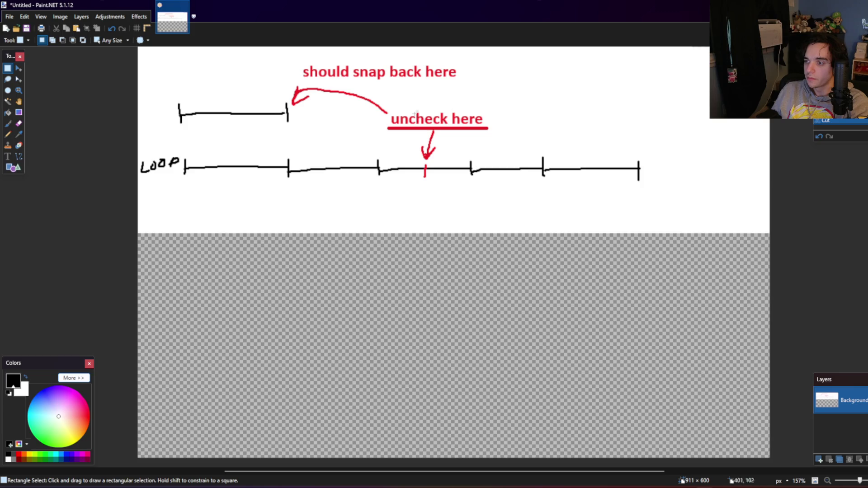
# Step: Move the 'uncheck here' label onto its own new layer
pyautogui.moveTo(489, 110); pyautogui.dragTo(391, 126)
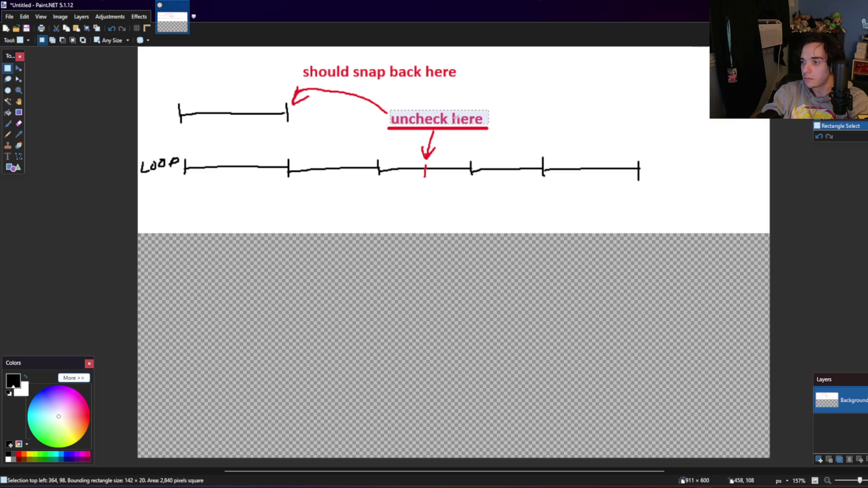
pyautogui.press('Delete')
pyautogui.click(82, 16)
pyautogui.click(100, 26)
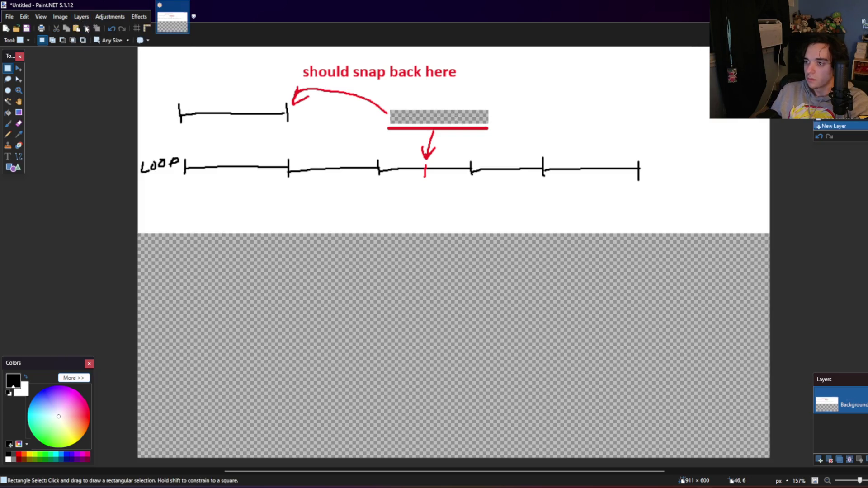
pyautogui.hotkey('ctrl', 'v')
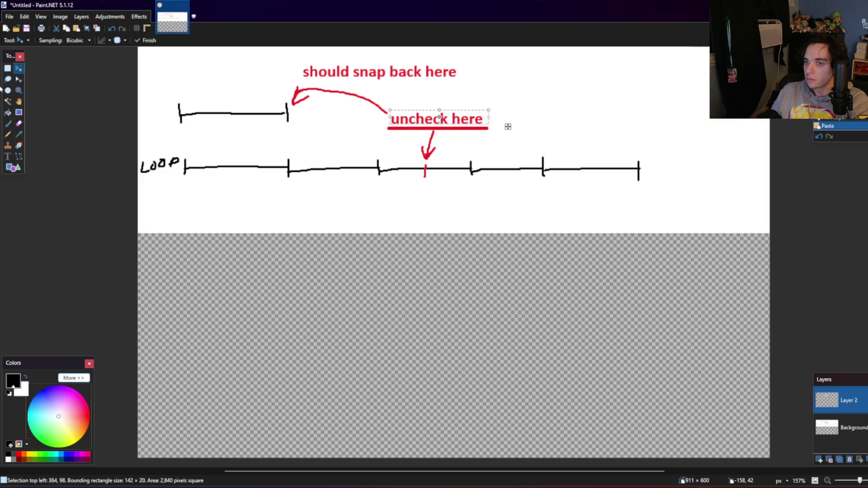
pyautogui.press('s')
pyautogui.hotkey('ctrl', 'd')
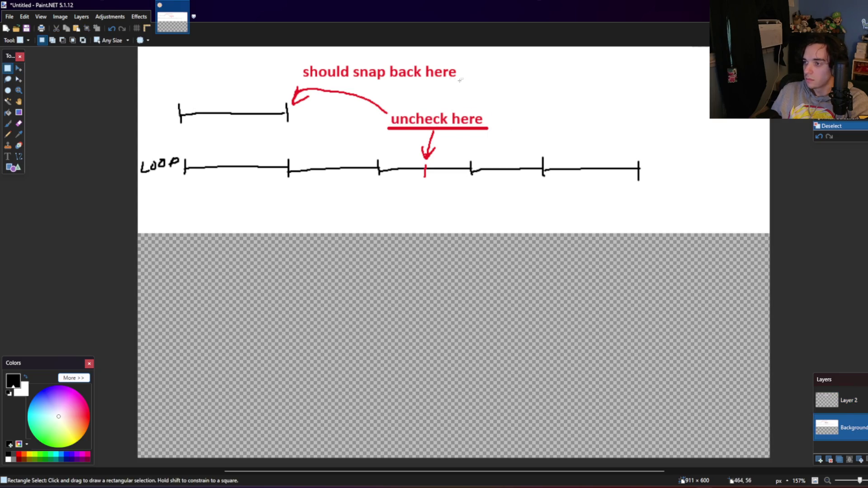
# Step: Put the 'should snap back here' label on a new layer where 'uncheck here' was
pyautogui.moveTo(461, 82); pyautogui.dragTo(299, 64)
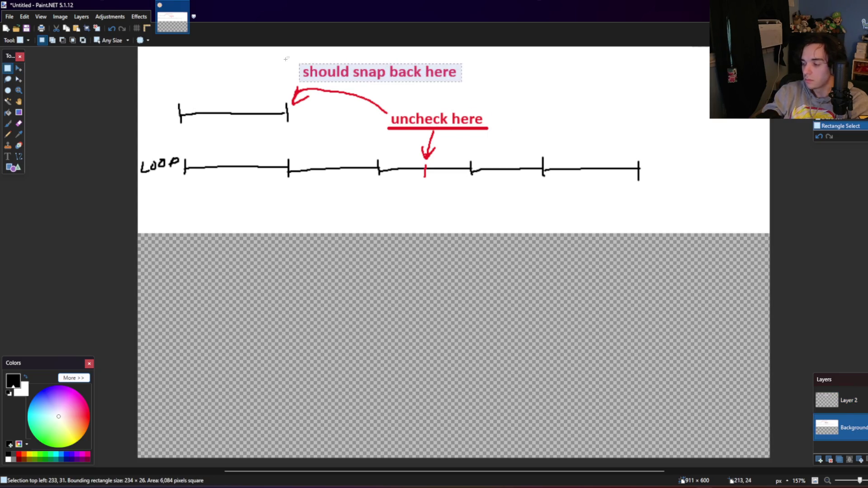
pyautogui.press('Delete')
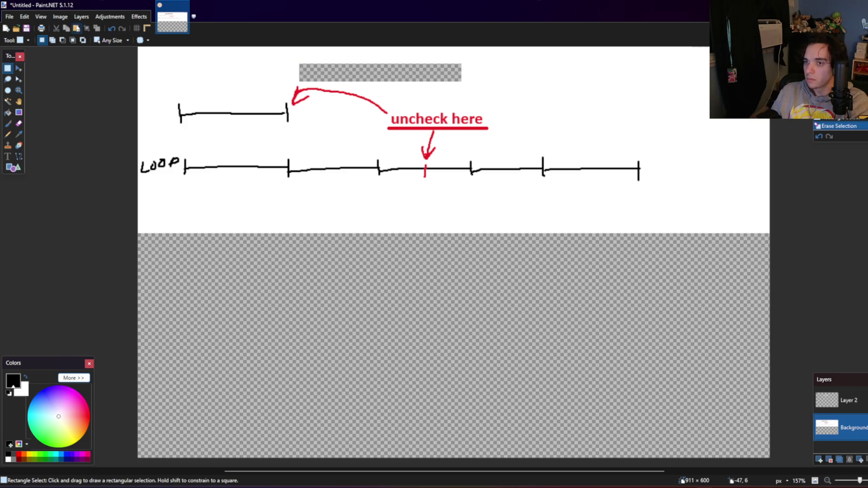
pyautogui.click(83, 16)
pyautogui.click(103, 29)
pyautogui.hotkey('ctrl', 'v')
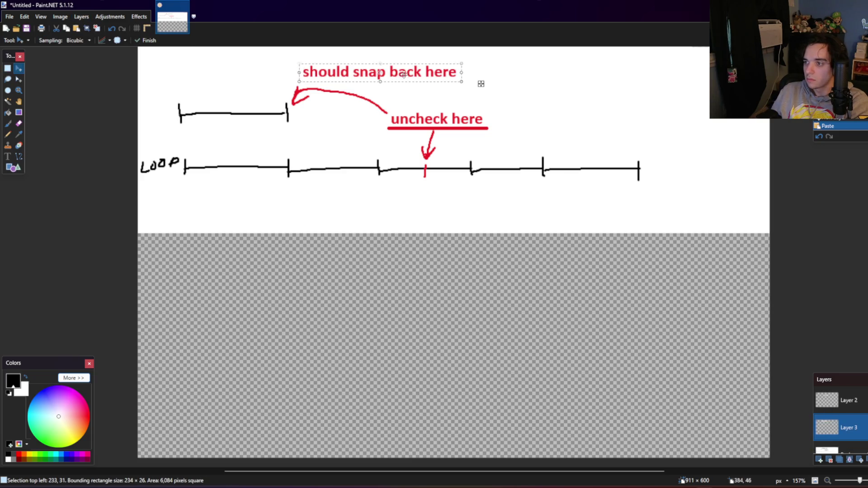
pyautogui.moveTo(404, 74); pyautogui.dragTo(470, 120)
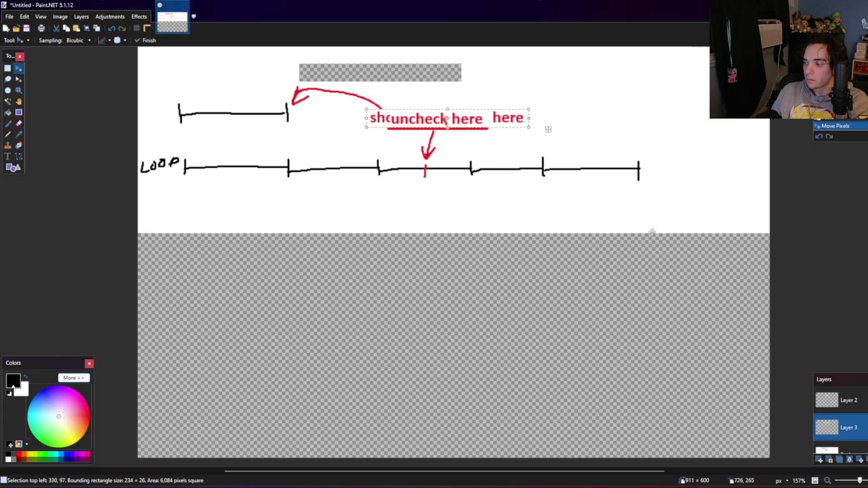
# Step: Move 'uncheck here' up into the emptied top label position
pyautogui.click(850, 400)
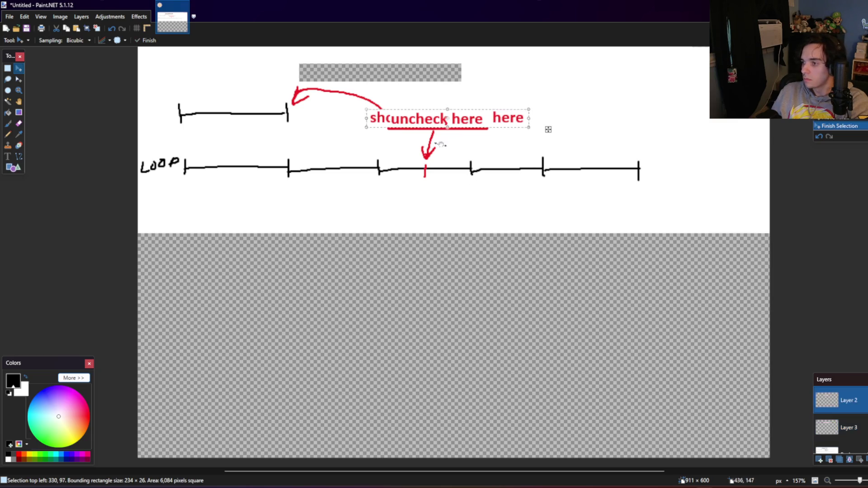
pyautogui.hotkey('ctrl', 'a')
pyautogui.moveTo(476, 143); pyautogui.dragTo(399, 100)
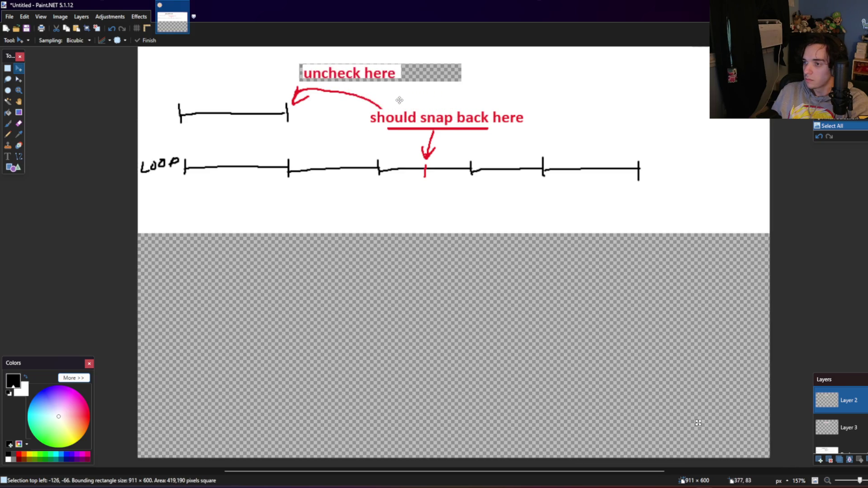
pyautogui.hotkey('alt', 'pagedown')
pyautogui.hotkey('alt', 'pagedown')
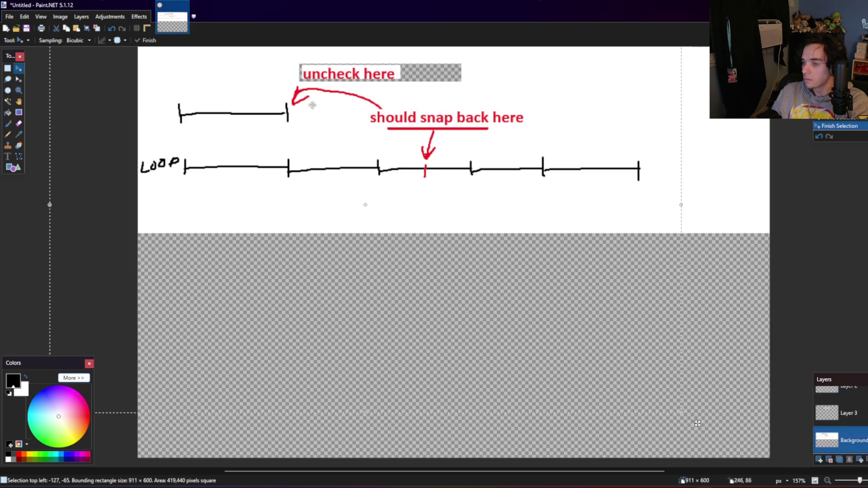
# Step: Add a white-filled layer beneath the background to cover the transparent area
pyautogui.click(81, 16)
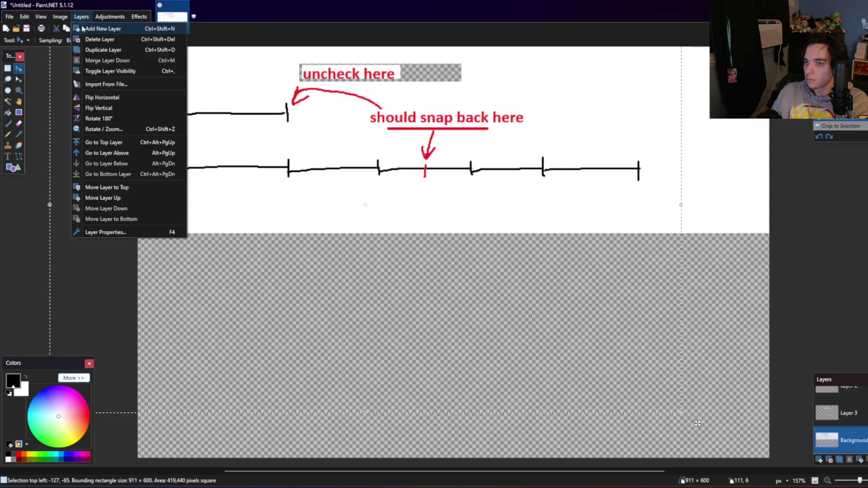
pyautogui.click(97, 27)
pyautogui.click(860, 460)
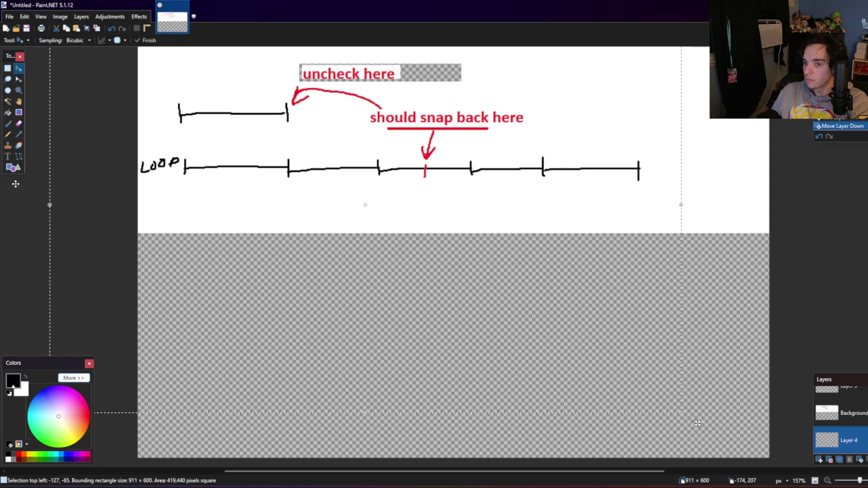
pyautogui.click(7, 113)
pyautogui.click(26, 379)
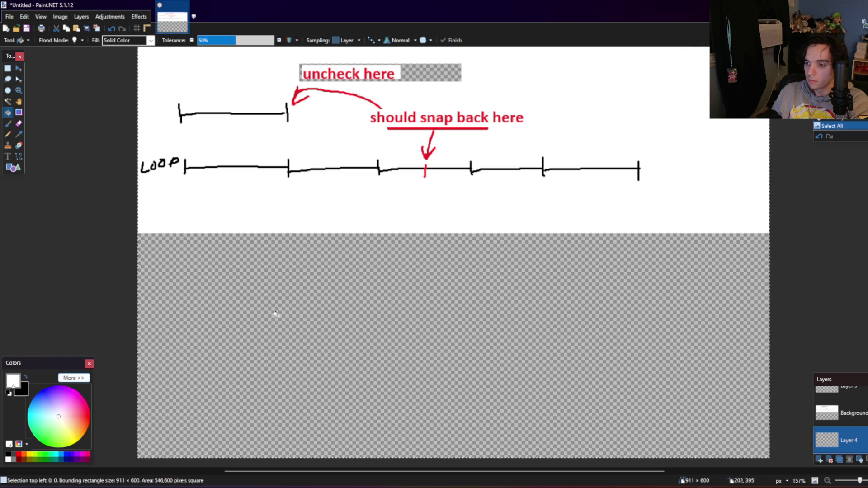
pyautogui.click(276, 310)
# Step: Select the top part of the diagram to keep
pyautogui.click(7, 68)
pyautogui.moveTo(683, 210); pyautogui.dragTo(136, 45)
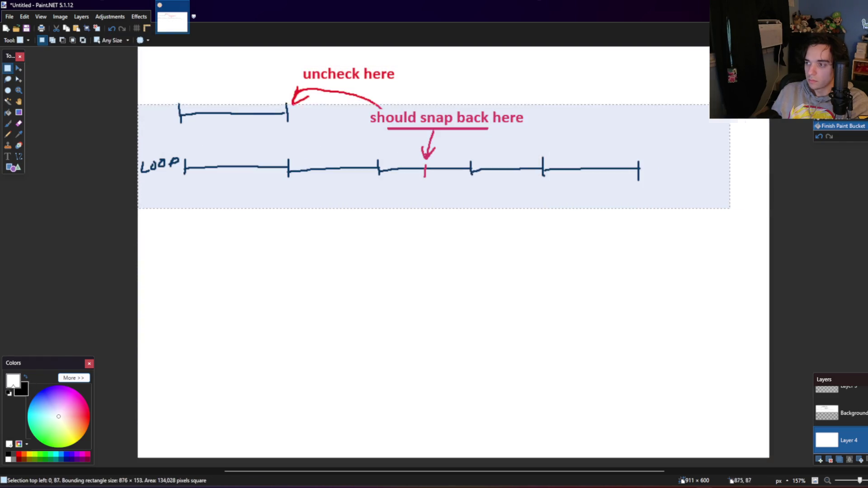
pyautogui.click(60, 16)
# Step: Crop the image to the selection and set the text colour to red
pyautogui.click(82, 27)
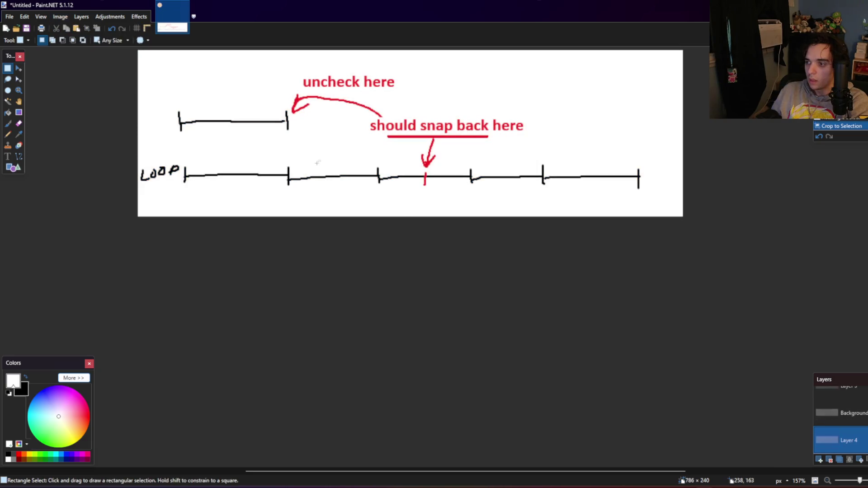
pyautogui.keyDown('ctrl'); pyautogui.scroll(1, 403, 213); pyautogui.keyUp('ctrl')
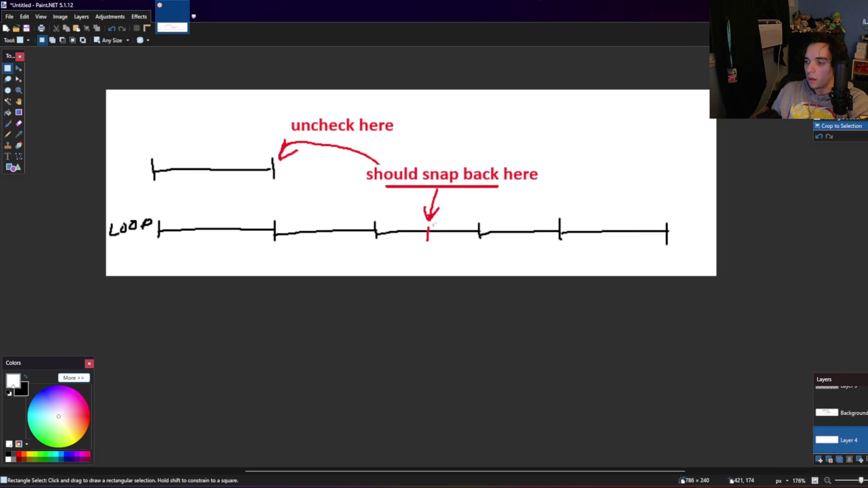
pyautogui.click(12, 155)
pyautogui.click(545, 196)
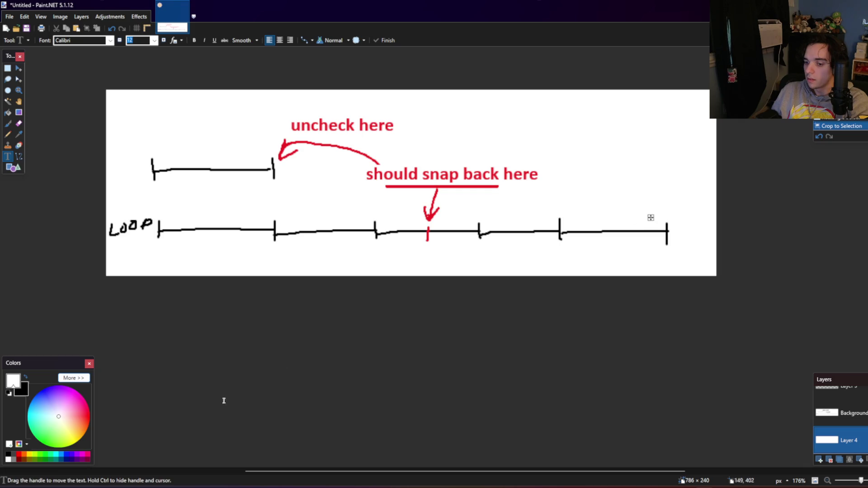
pyautogui.click(19, 454)
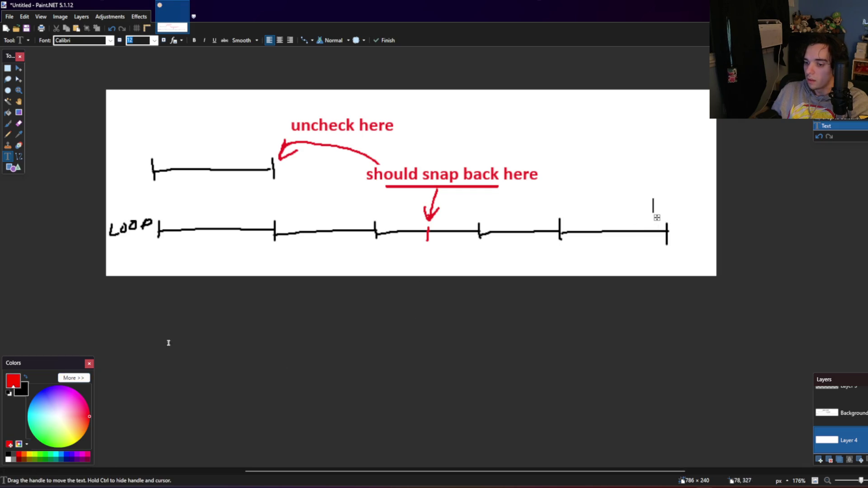
# Step: Merge the diagram's layers down into a single layer
pyautogui.click(13, 70)
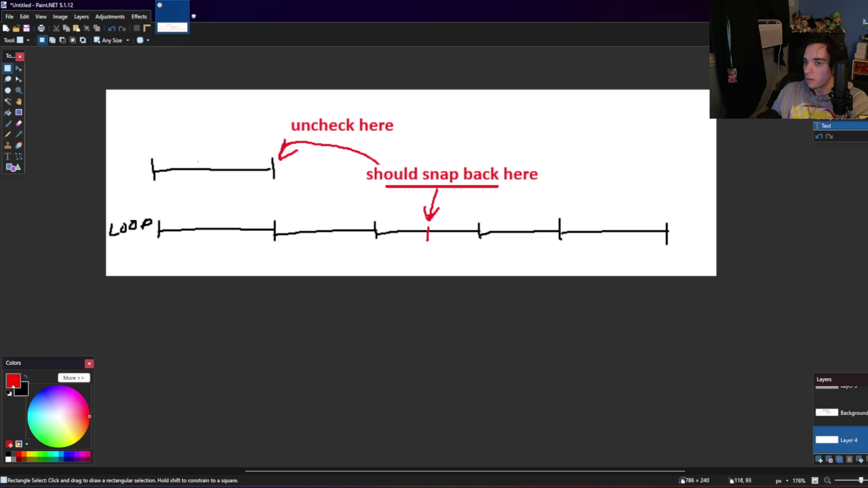
pyautogui.click(850, 459)
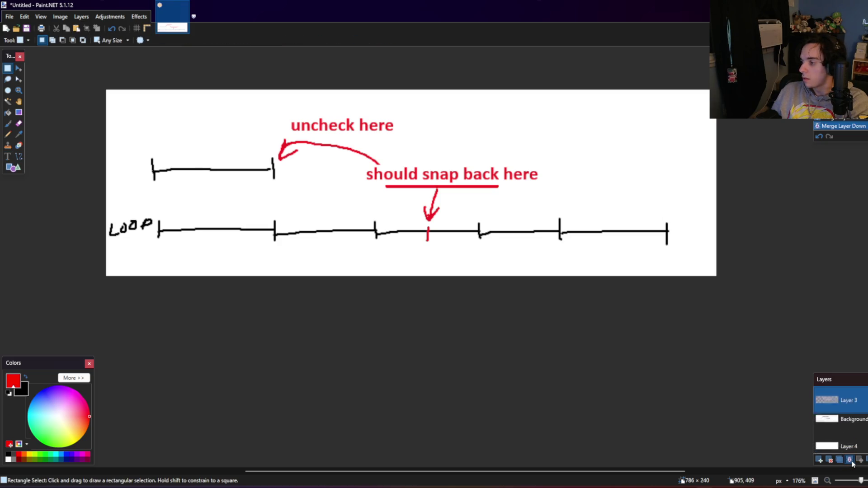
pyautogui.click(850, 460)
pyautogui.click(7, 156)
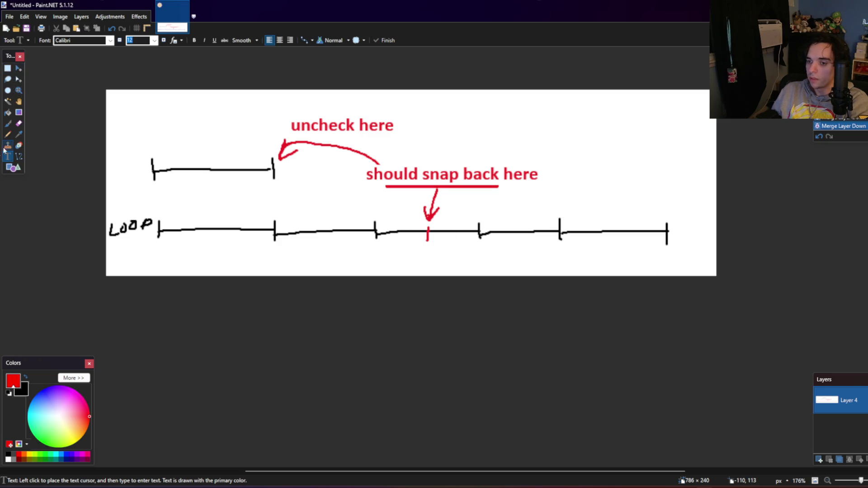
# Step: Type the Start and End labels at the ends of the timelines
pyautogui.click(658, 211)
pyautogui.write('End')
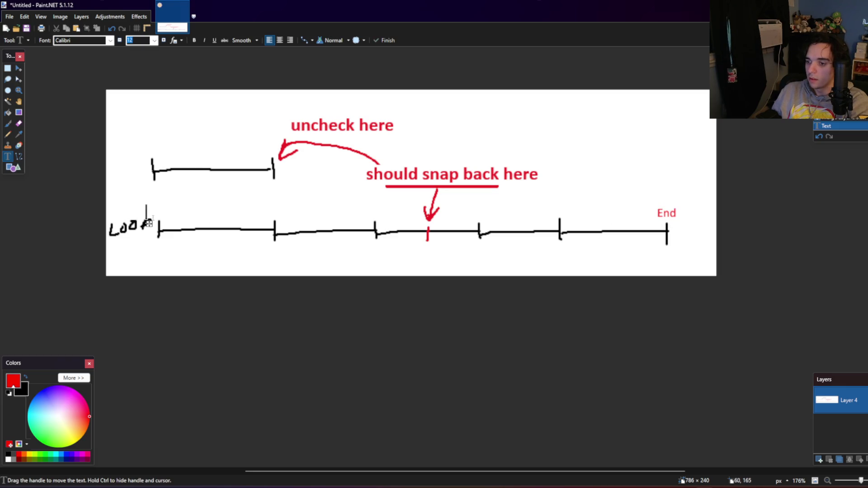
pyautogui.write('Start')
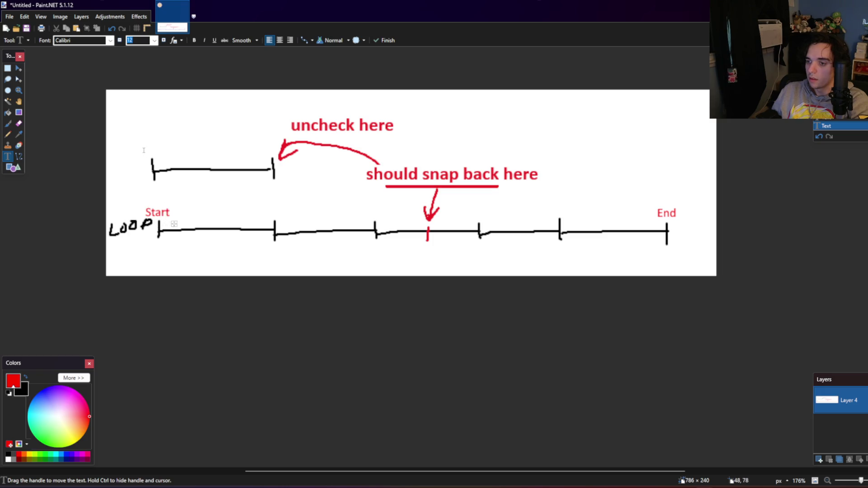
pyautogui.write('tart')
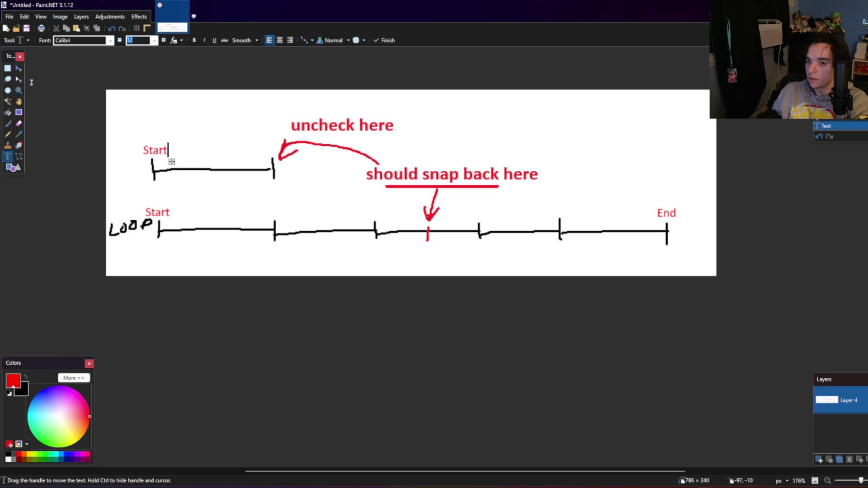
pyautogui.click(9, 69)
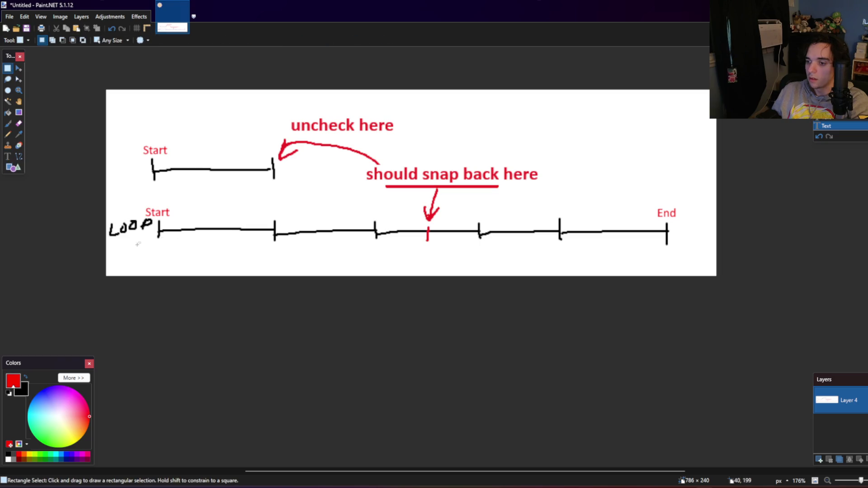
# Step: Copy both timelines onto a new layer, then select the 'uncheck here' label
pyautogui.moveTo(78, 257); pyautogui.dragTo(757, 242)
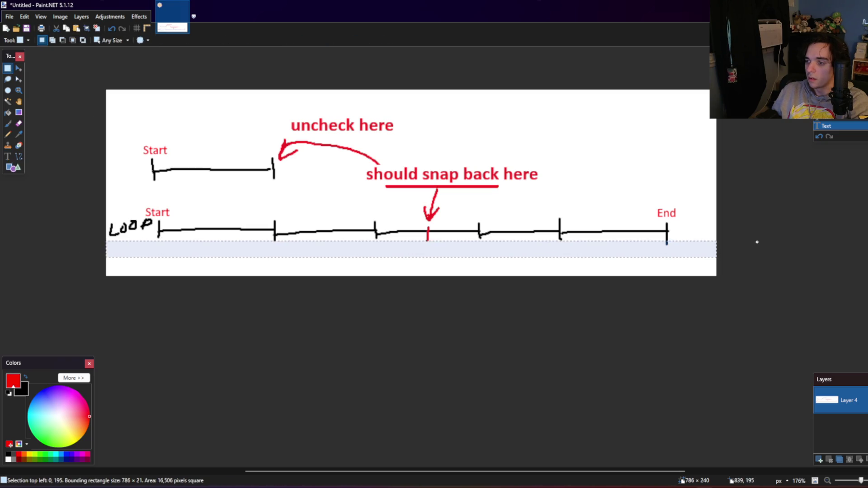
pyautogui.moveTo(757, 242); pyautogui.dragTo(808, 167)
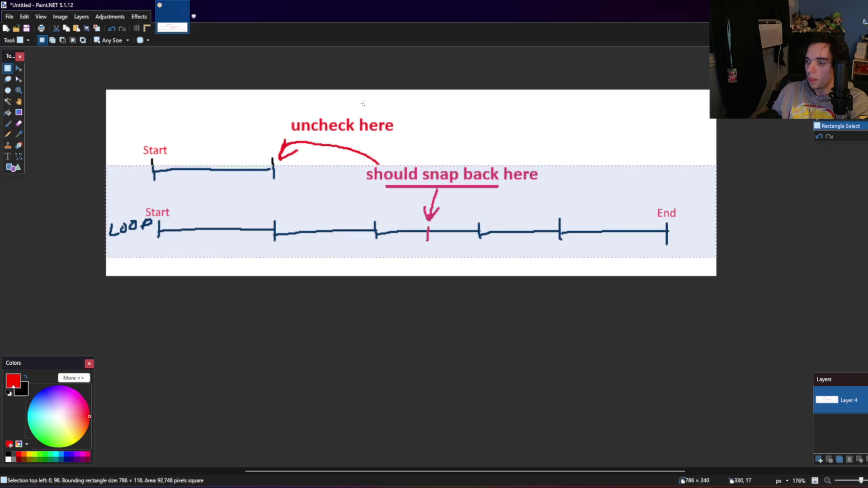
pyautogui.click(82, 16)
pyautogui.click(104, 28)
pyautogui.press('m')
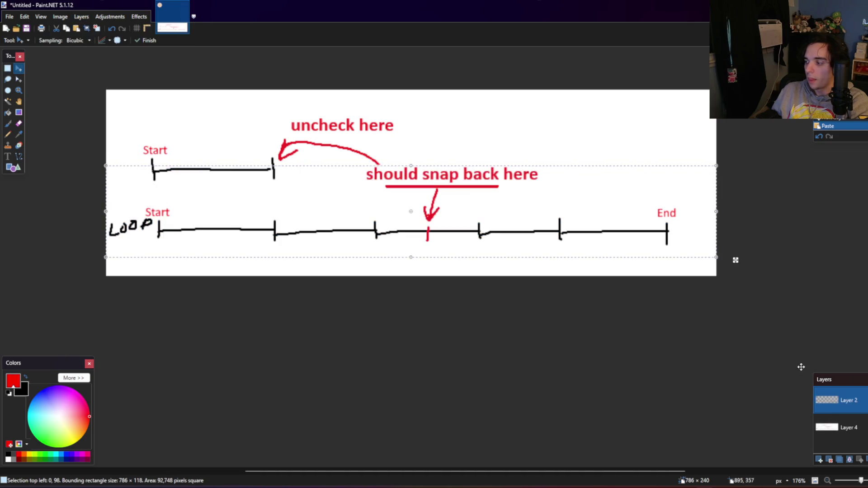
pyautogui.click(841, 427)
pyautogui.click(13, 70)
pyautogui.click(321, 126)
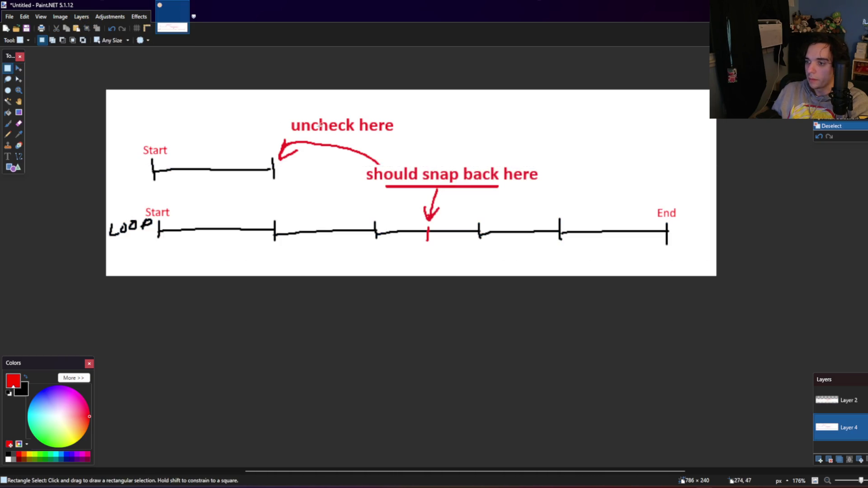
pyautogui.moveTo(290, 117); pyautogui.dragTo(396, 133)
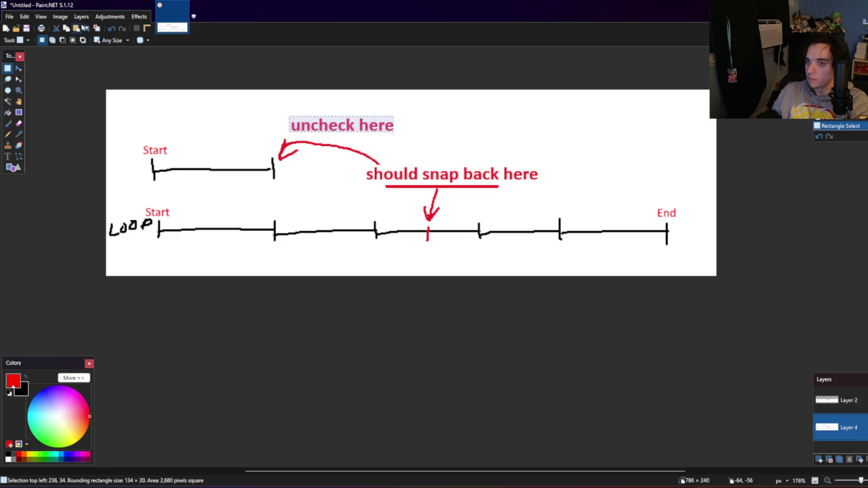
# Step: Paste 'uncheck here' onto a new layer, bring it forward, and slide it over 'should snap back here'
pyautogui.click(86, 28)
pyautogui.moveTo(359, 122); pyautogui.dragTo(428, 173)
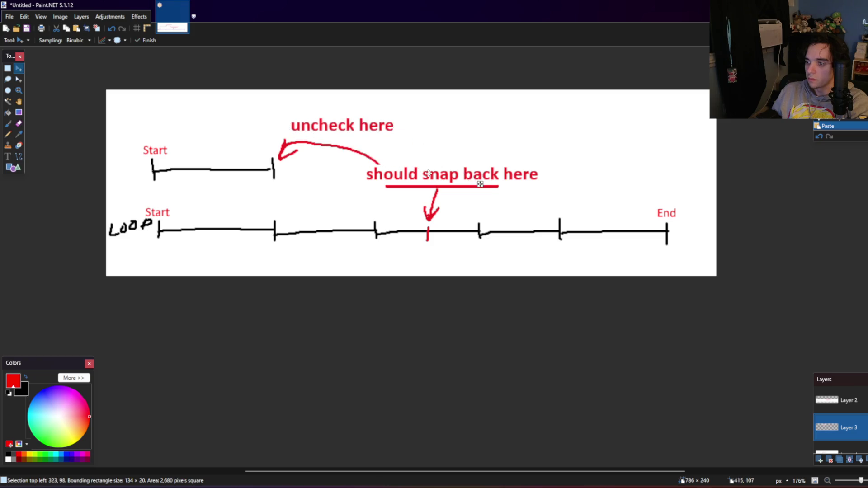
pyautogui.click(861, 460)
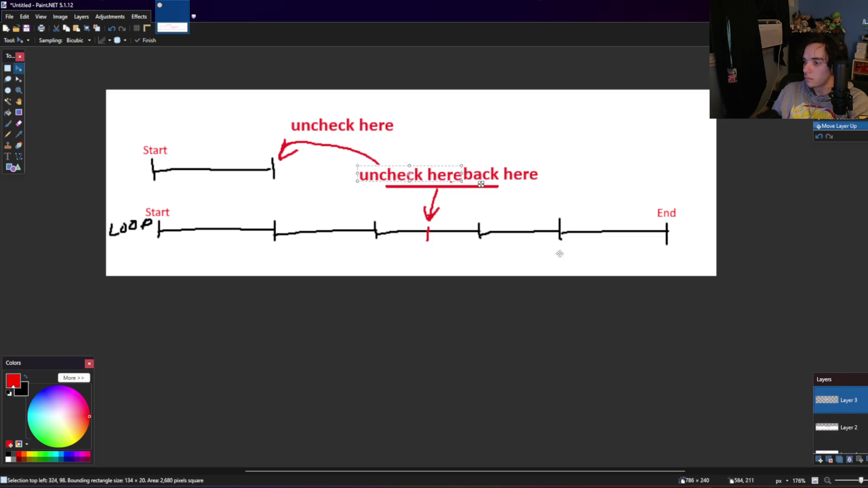
pyautogui.moveTo(454, 176); pyautogui.dragTo(486, 178)
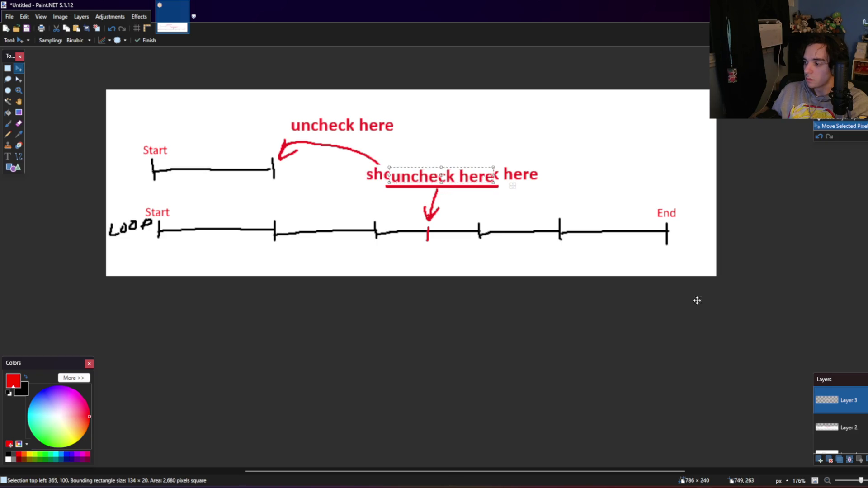
pyautogui.click(849, 428)
pyautogui.click(8, 69)
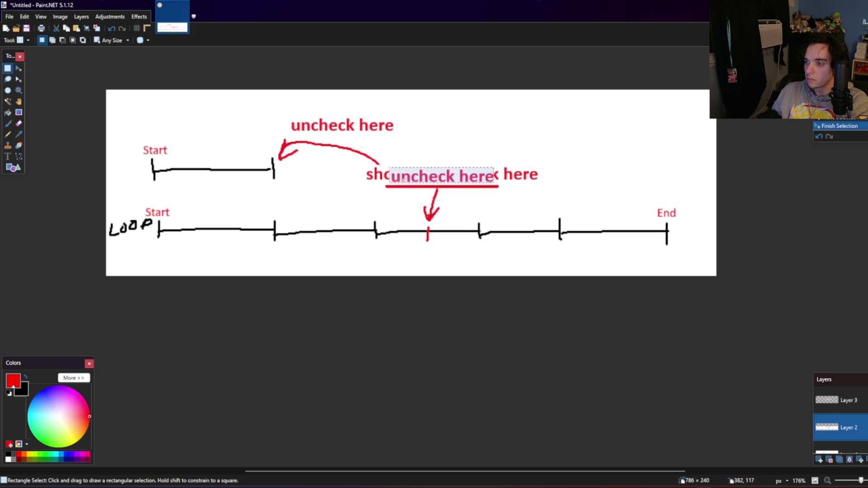
# Step: Erase the leftover 'sh' fragment and the 'here' label on its layer
pyautogui.moveTo(361, 185); pyautogui.dragTo(392, 157)
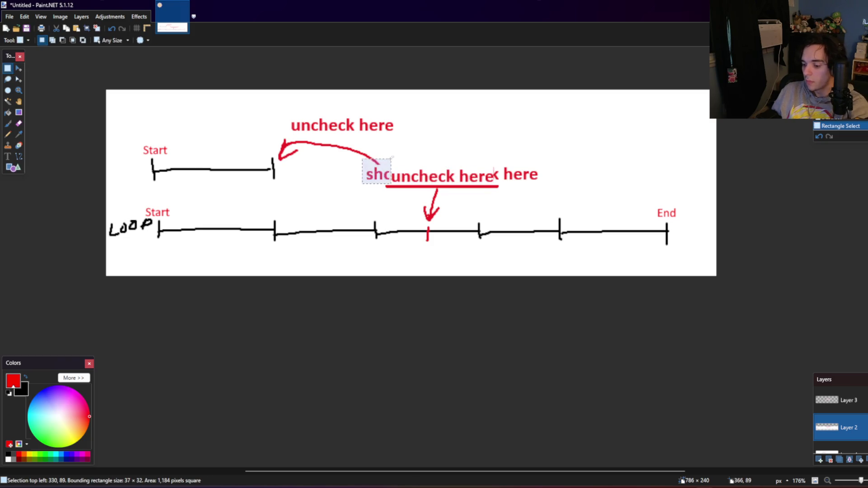
pyautogui.press('Delete')
pyautogui.moveTo(538, 164); pyautogui.dragTo(500, 184)
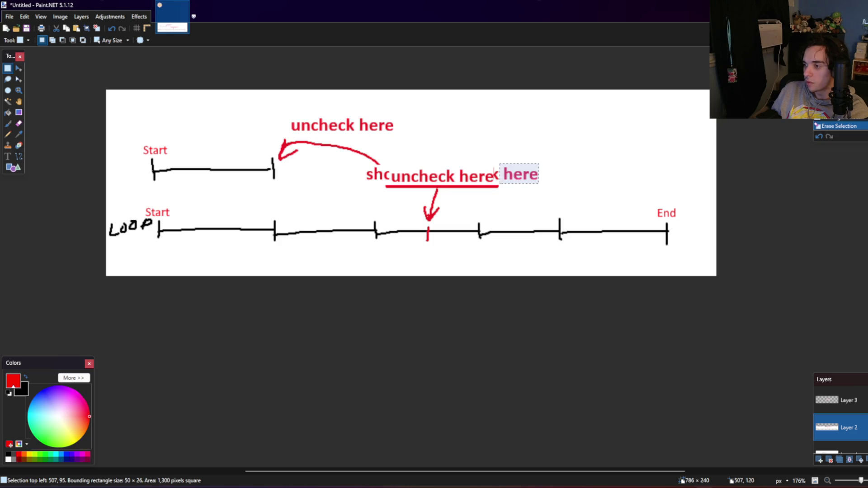
pyautogui.scroll(-1, 824, 418)
pyautogui.click(827, 441)
pyautogui.press('Delete')
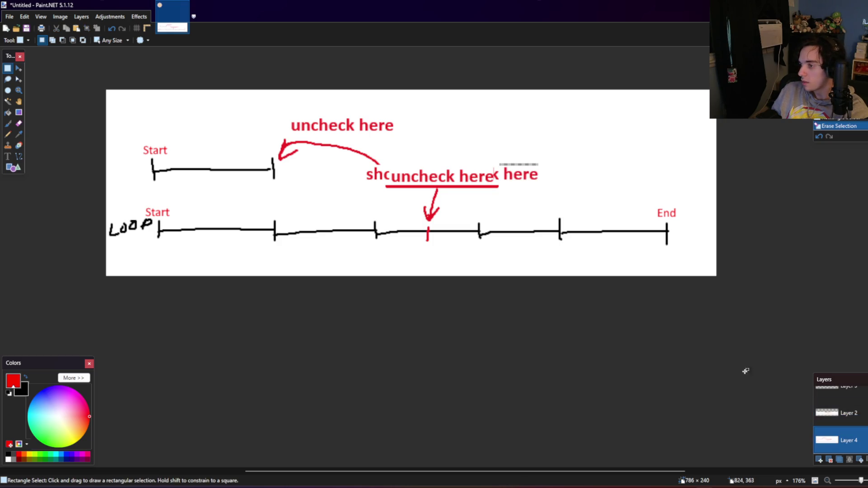
# Step: Erase the 'here' label right of the caption on Layer 2 too
pyautogui.scroll(1, 837, 416)
pyautogui.click(841, 400)
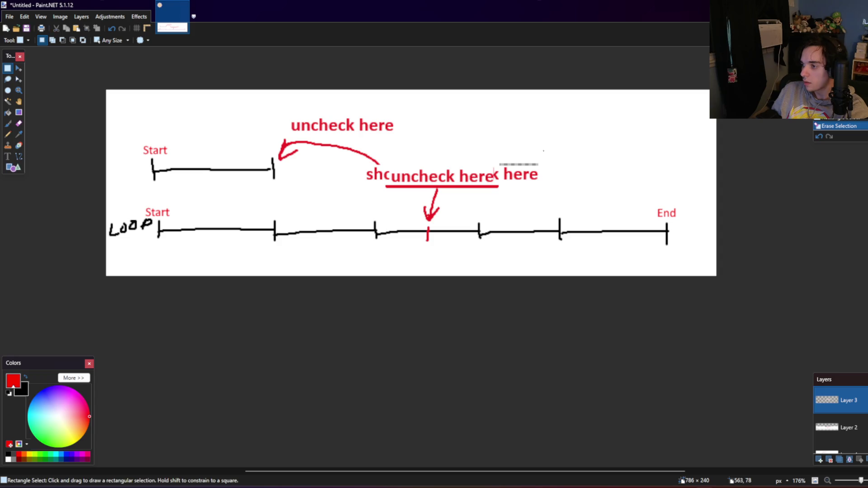
pyautogui.moveTo(544, 150); pyautogui.dragTo(504, 188)
pyautogui.click(502, 187)
pyautogui.click(840, 427)
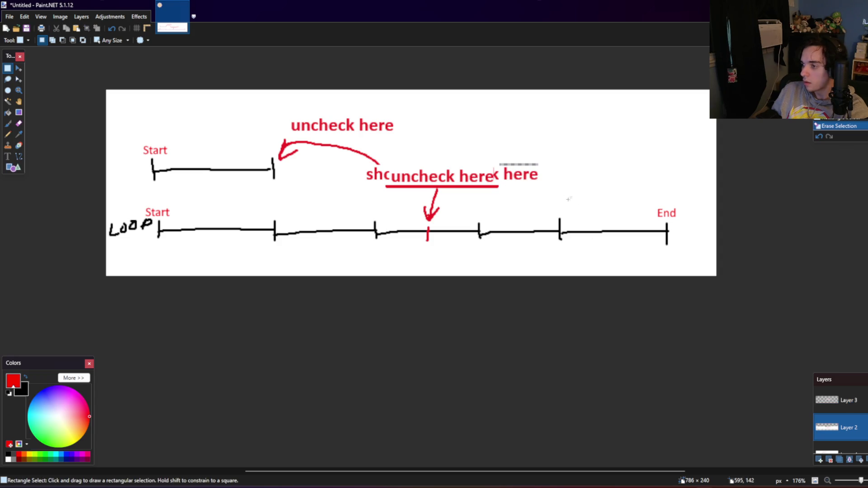
pyautogui.moveTo(541, 155)
pyautogui.mouseDown()
pyautogui.moveTo(500, 184)
pyautogui.moveTo(496, 173)
pyautogui.mouseUp()
pyautogui.press('Delete')
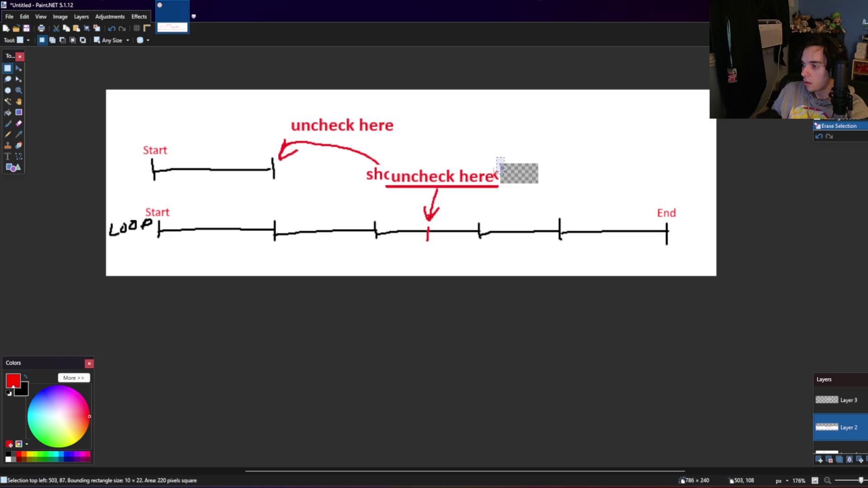
pyautogui.click(494, 181)
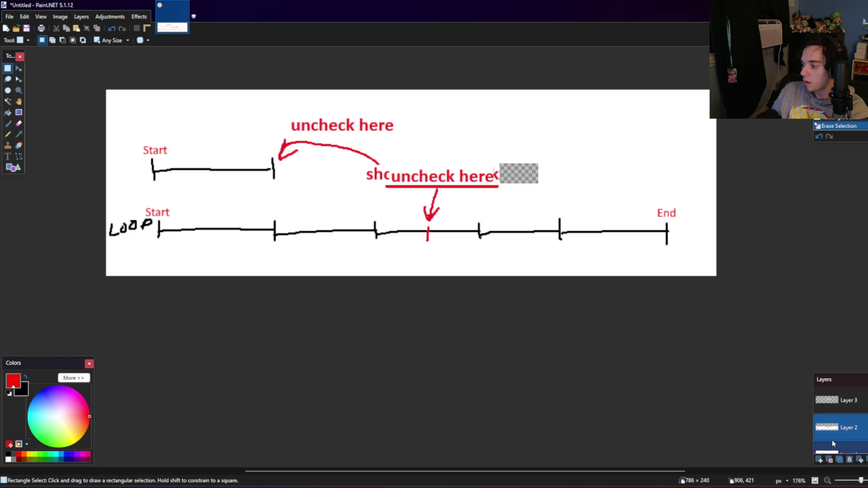
# Step: On Layer 4, erase the remaining sliver, the 'shc' fragment and the red 'c'
pyautogui.hotkey('ctrl', 'shift', 'n')
pyautogui.moveTo(503, 159); pyautogui.dragTo(493, 185)
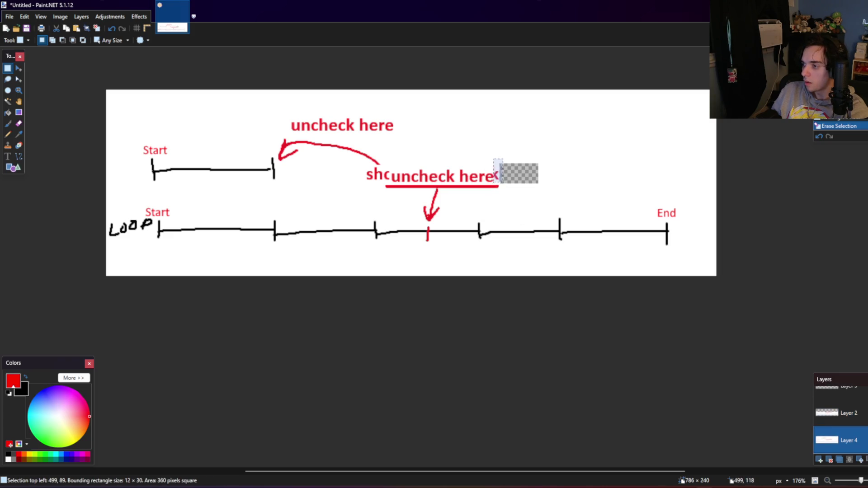
pyautogui.press('Delete')
pyautogui.moveTo(356, 188)
pyautogui.mouseDown()
pyautogui.moveTo(389, 157)
pyautogui.moveTo(387, 174)
pyautogui.mouseUp()
pyautogui.press('Delete')
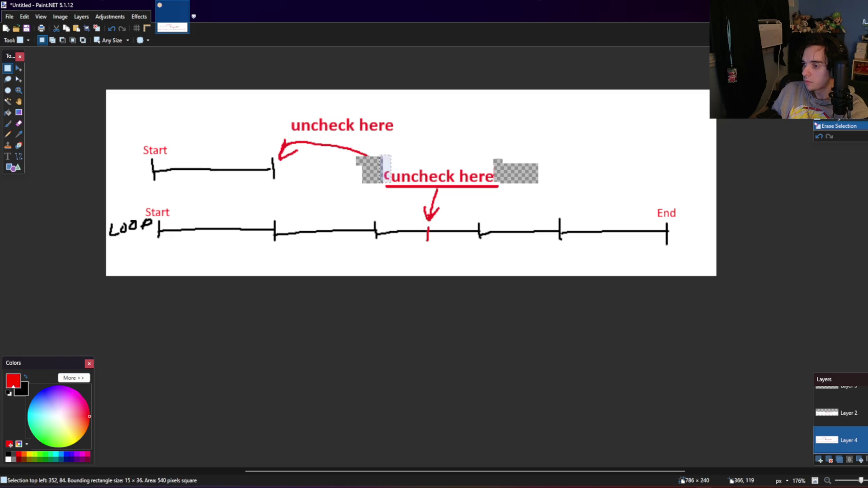
pyautogui.press('Delete')
# Step: Erase the upper Start label, its arrowhead area and the upper bracket
pyautogui.moveTo(140, 165); pyautogui.dragTo(288, 128)
pyautogui.press('Delete')
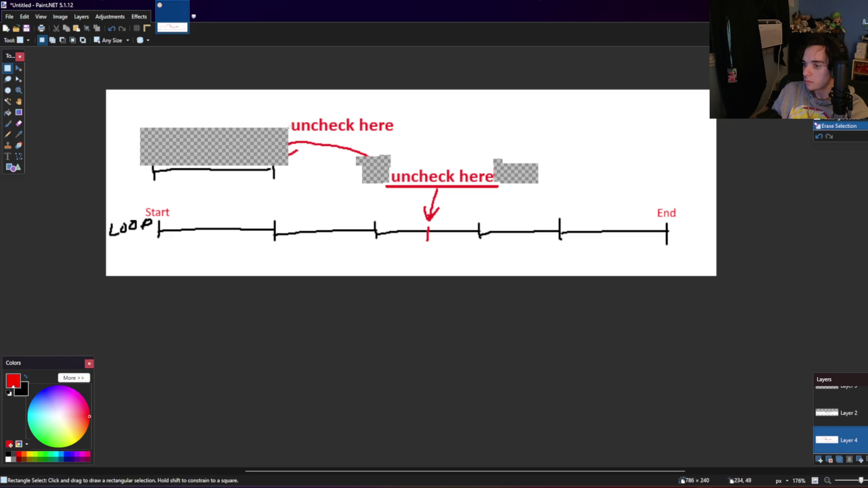
pyautogui.hotkey('alt', 'pageup')
pyautogui.hotkey('ctrl', 'shift', 'r')
pyautogui.press('Delete')
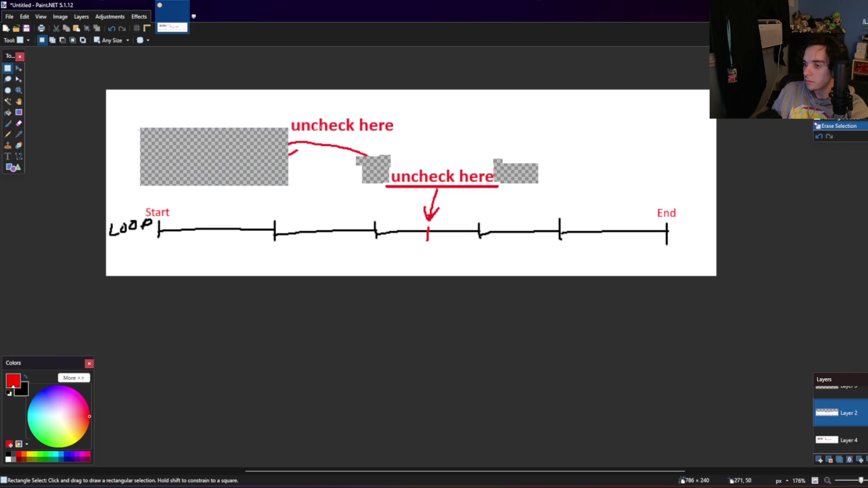
pyautogui.moveTo(390, 106); pyautogui.dragTo(340, 131)
pyautogui.hotkey('ctrl', 'd')
# Step: Merge Layer 3 down and delete the upper 'uncheck here' text and arrow
pyautogui.click(843, 402)
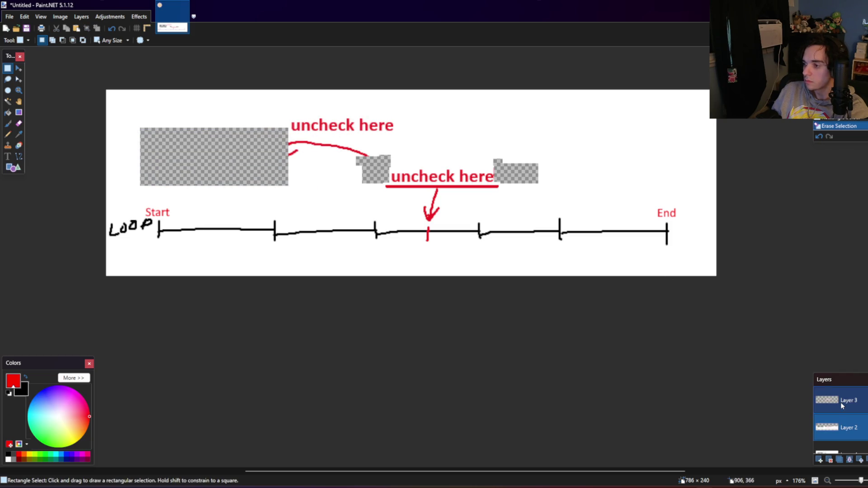
pyautogui.click(840, 460)
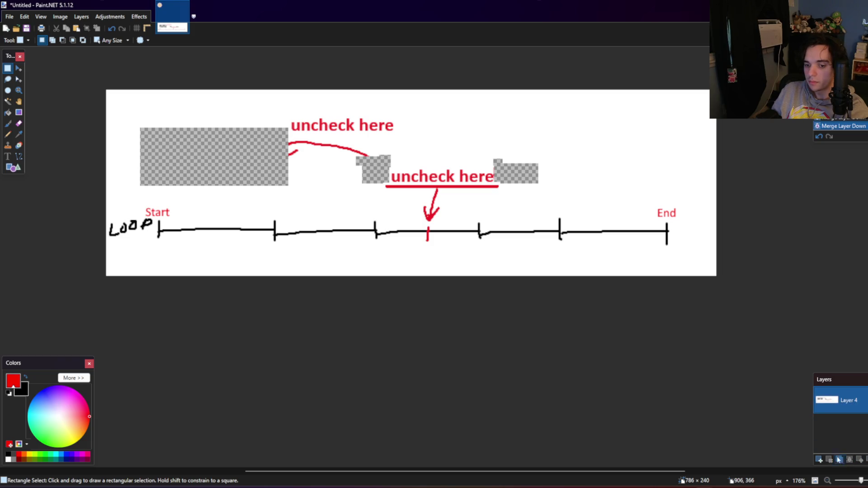
pyautogui.moveTo(275, 105); pyautogui.dragTo(378, 171)
pyautogui.press('Delete')
pyautogui.moveTo(360, 105); pyautogui.dragTo(417, 150)
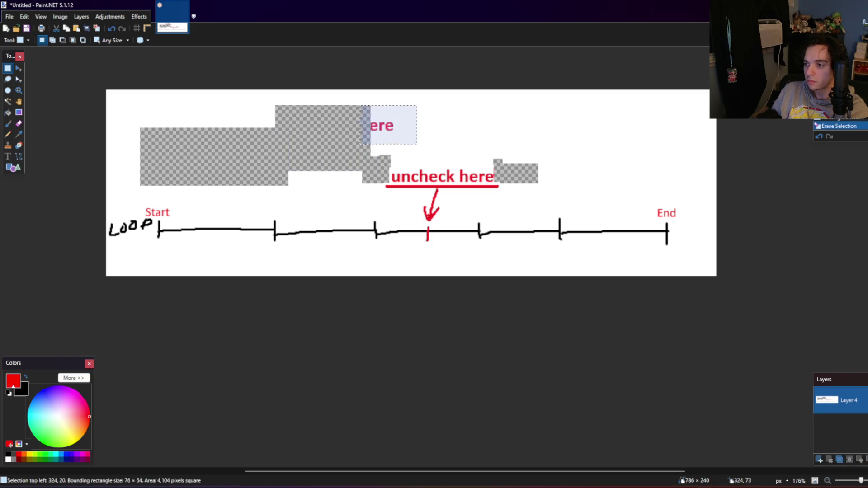
pyautogui.press('Delete')
# Step: Move the merged layer down, fill the transparent gaps with white, and select all
pyautogui.click(81, 17)
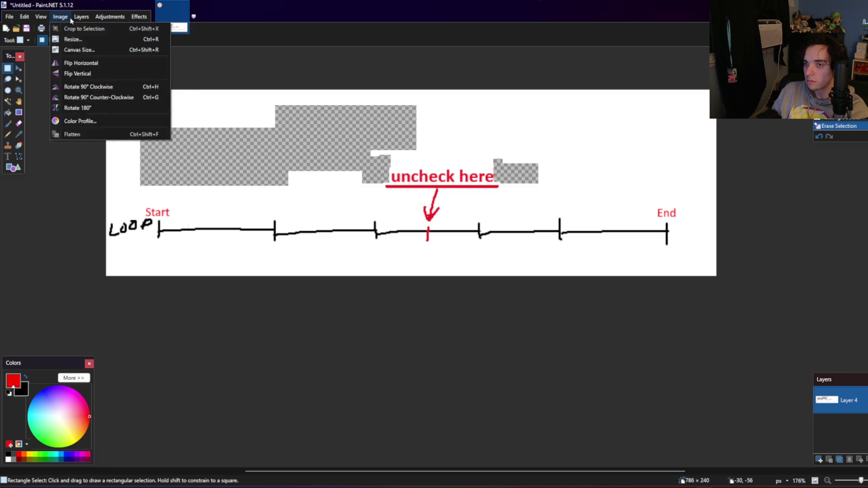
pyautogui.click(97, 108)
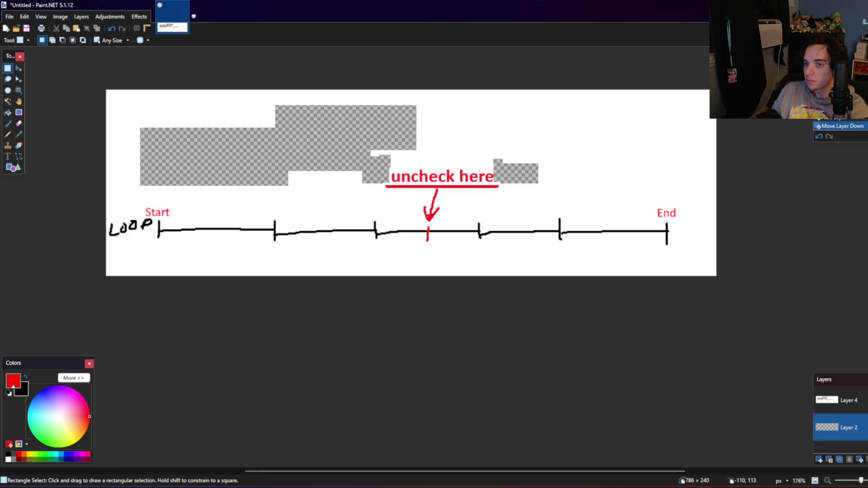
pyautogui.click(9, 114)
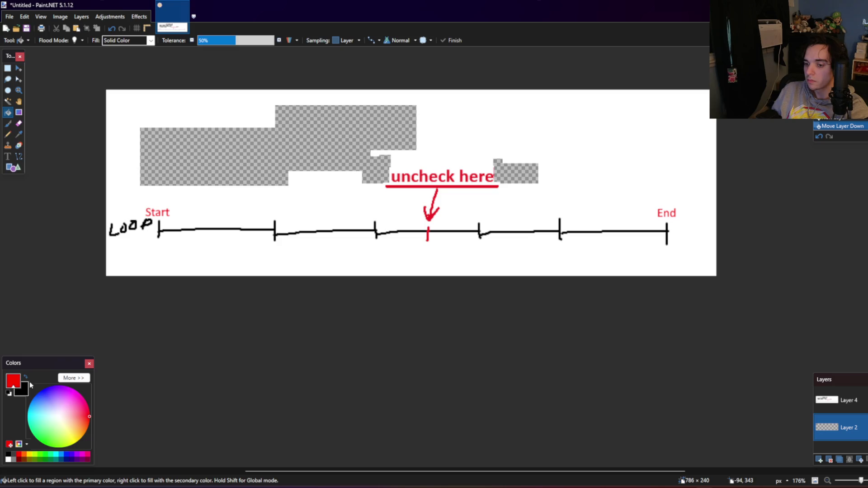
pyautogui.click(8, 459)
pyautogui.click(255, 166)
pyautogui.click(7, 68)
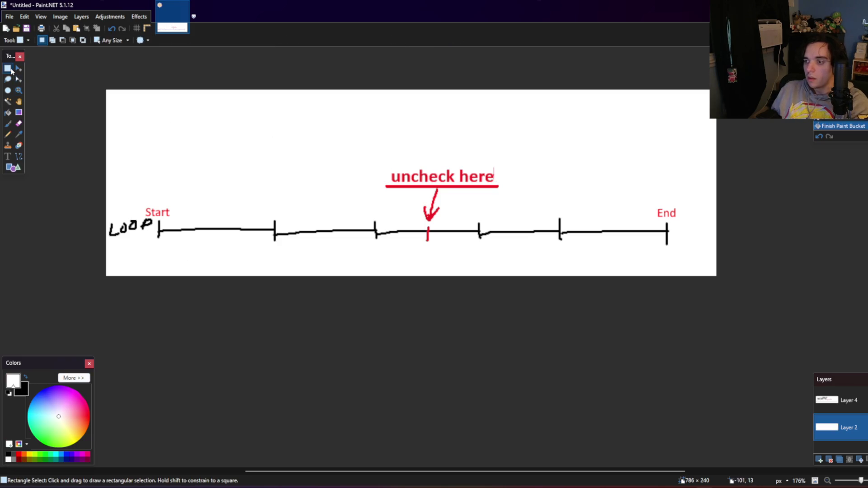
pyautogui.hotkey('ctrl', 'a')
pyautogui.click(18, 69)
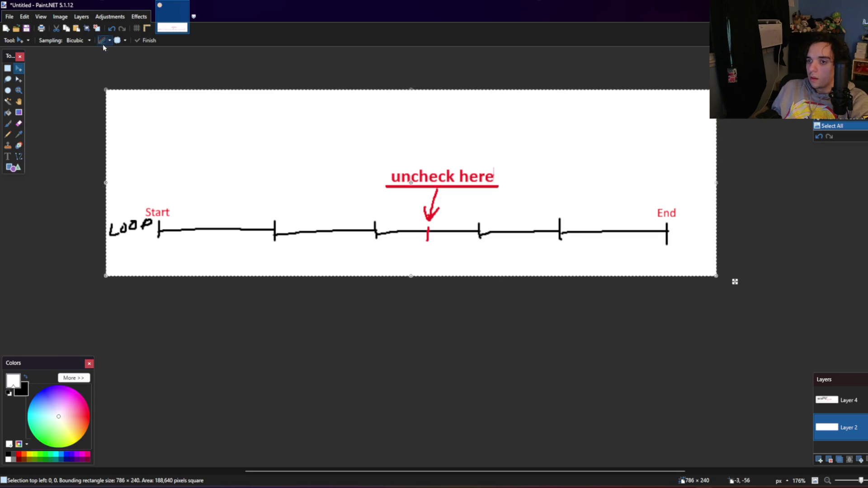
# Step: Enter unlinked resize values with height 240, then cancel the resize
pyautogui.click(60, 17)
pyautogui.click(73, 47)
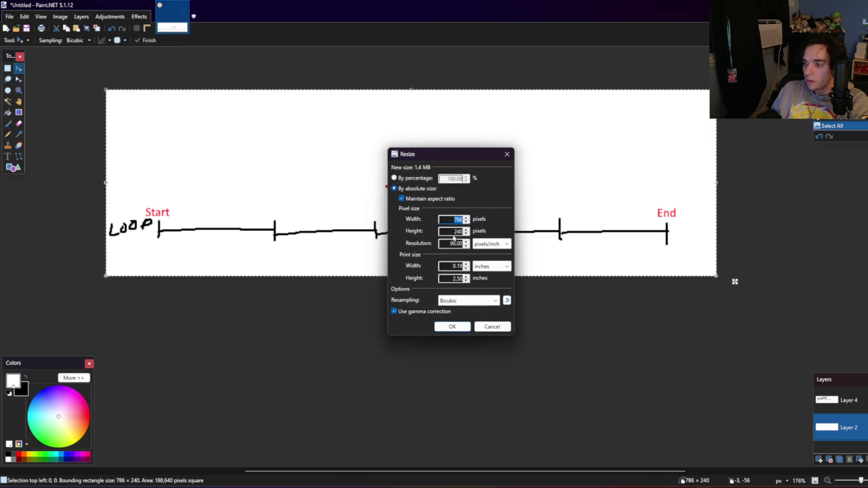
pyautogui.write('10')
pyautogui.press('Tab')
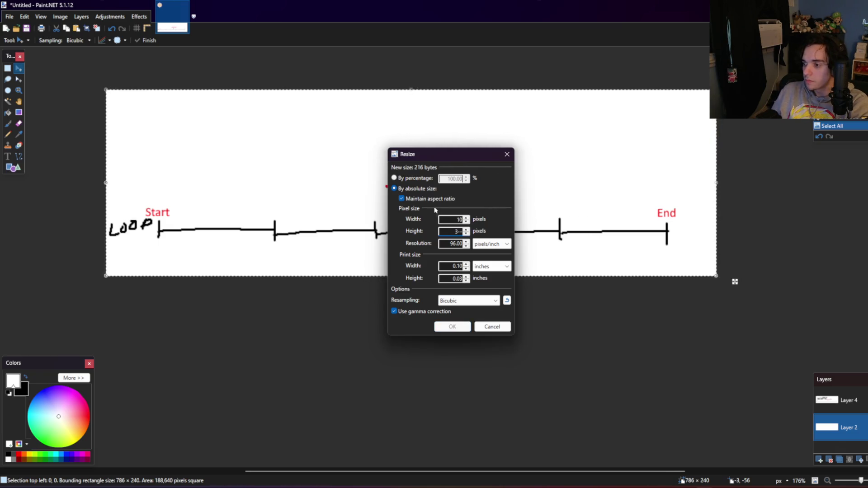
pyautogui.click(435, 200)
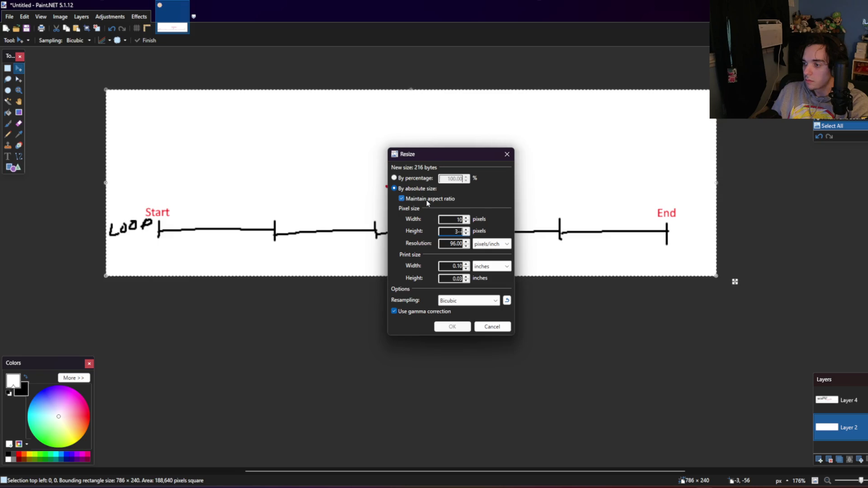
pyautogui.write('240')
pyautogui.click(492, 327)
# Step: Set the height to 300 and paste the diagram, then undo back to 786×240
pyautogui.click(41, 16)
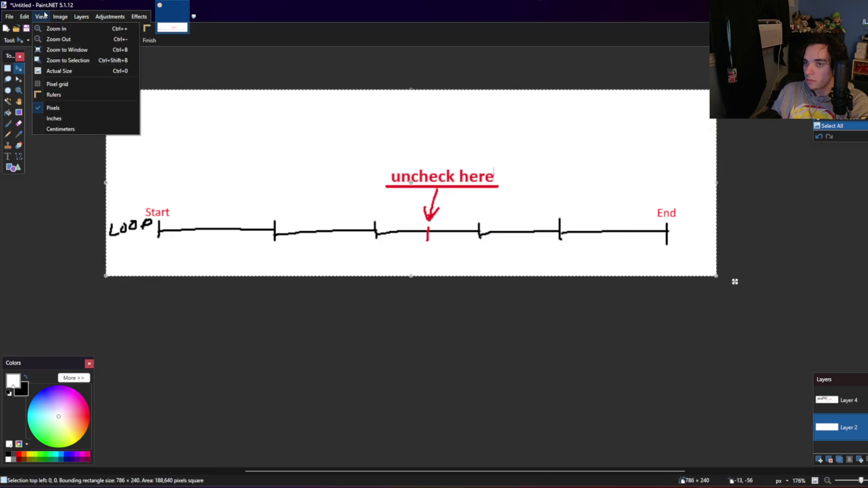
pyautogui.click(68, 49)
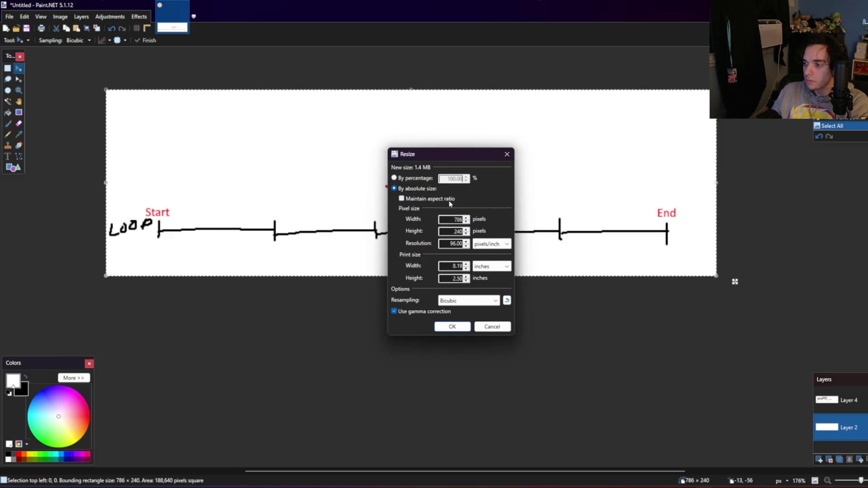
pyautogui.doubleClick(450, 231)
pyautogui.write('300')
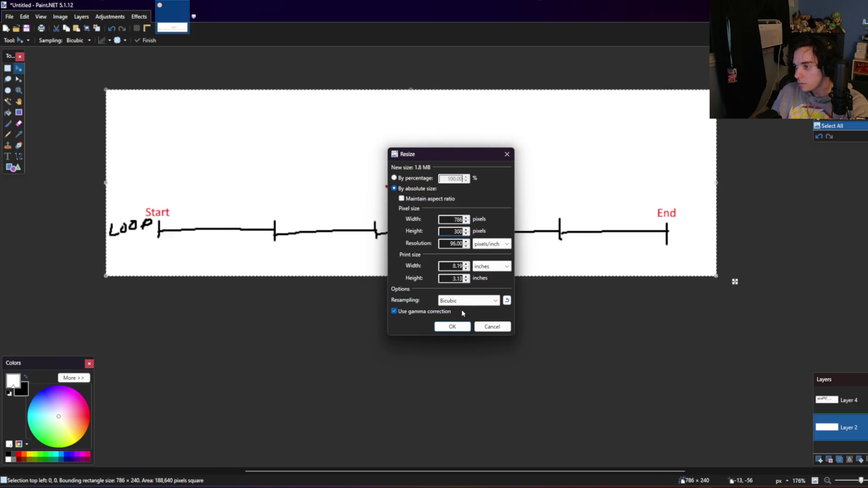
pyautogui.click(459, 331)
pyautogui.hotkey('ctrl', 'v')
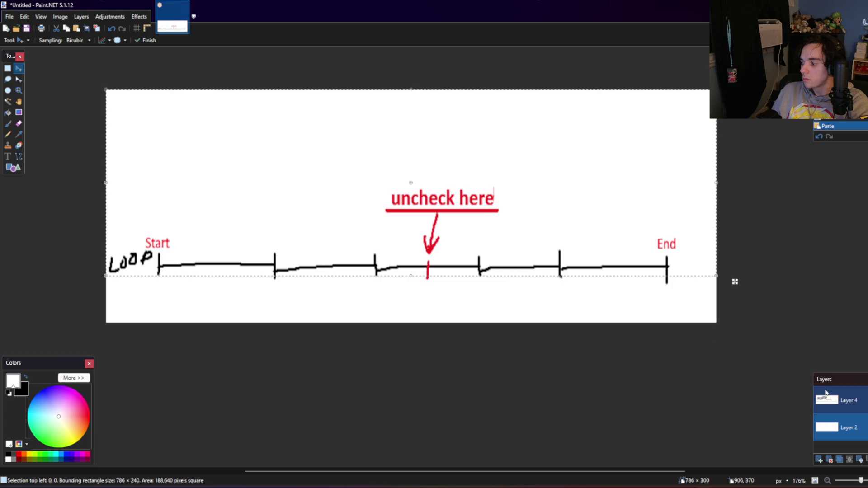
pyautogui.moveTo(461, 212); pyautogui.dragTo(464, 231)
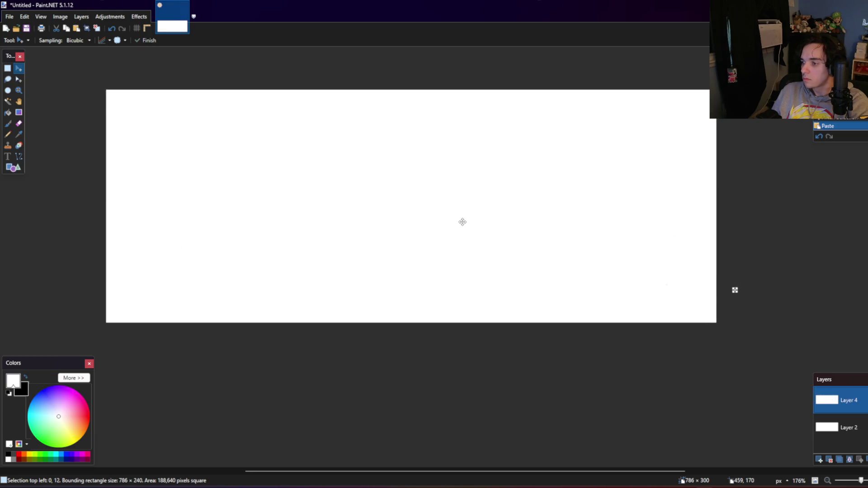
pyautogui.hotkey('ctrl', 'z')
pyautogui.hotkey('ctrl', 'z')
pyautogui.hotkey('ctrl', 'z')
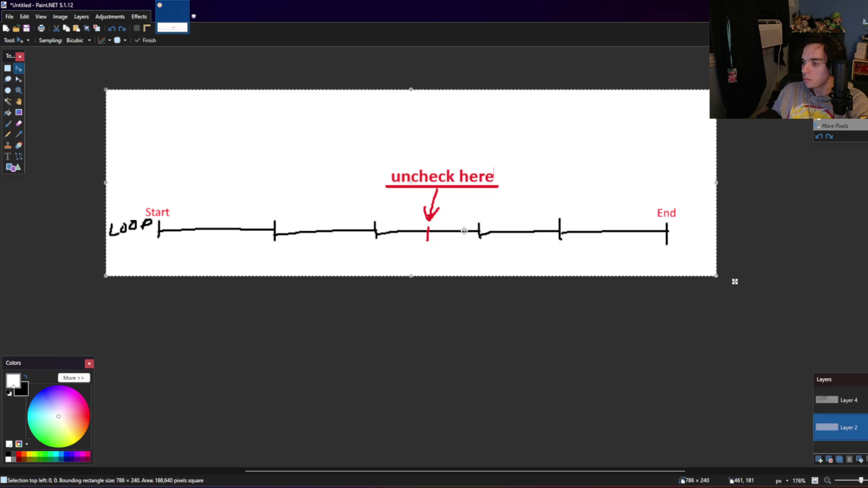
pyautogui.hotkey('ctrl', 'z')
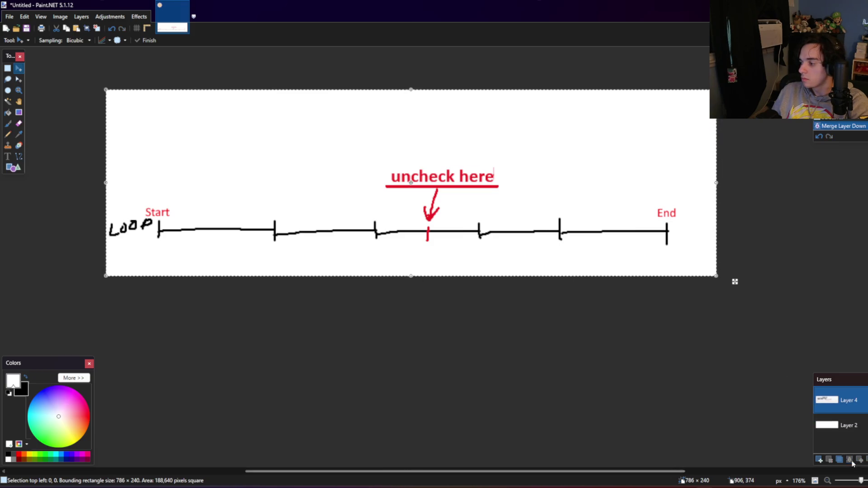
# Step: Enlarge the canvas again, clear it, and paste the timeline diagram in
pyautogui.hotkey('alt', 'i')
pyautogui.press('r')
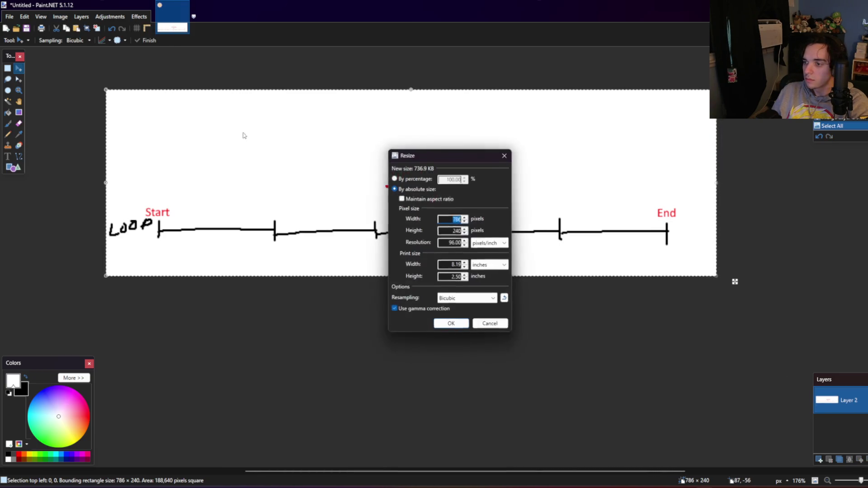
pyautogui.press('Tab')
pyautogui.write('30')
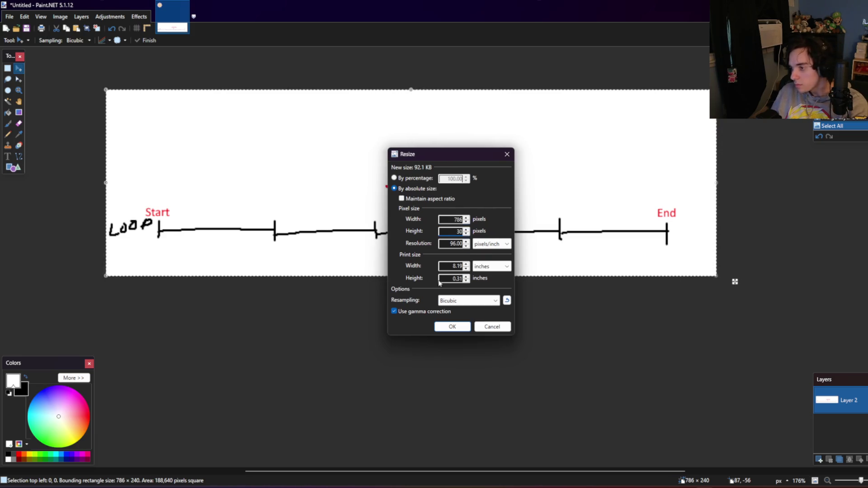
pyautogui.click(445, 324)
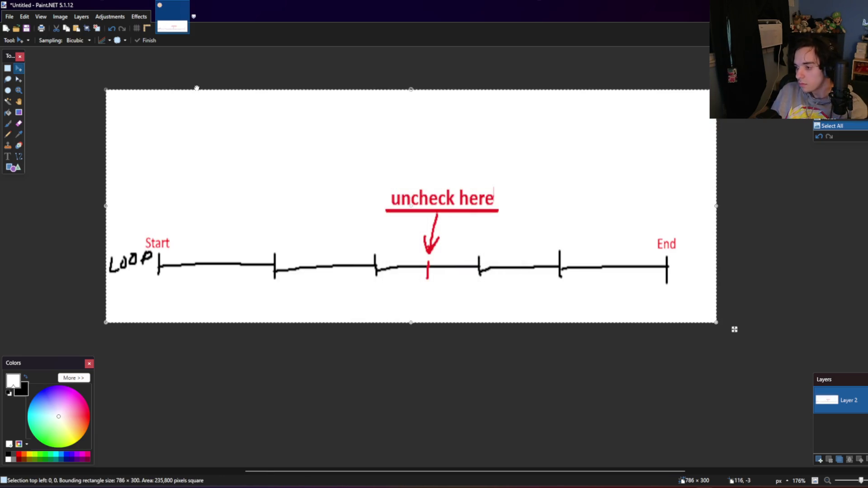
pyautogui.press('Delete')
pyautogui.hotkey('ctrl', 'v')
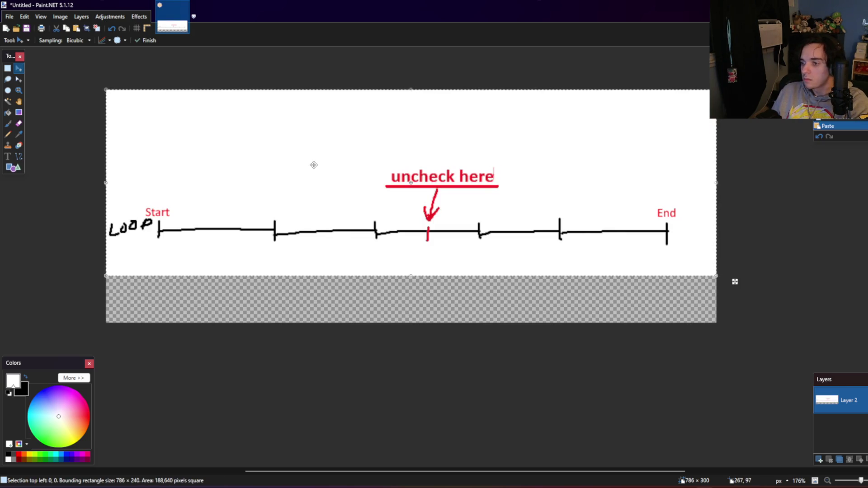
# Step: Place the pasted diagram, then move the whole drawing up to the canvas top
pyautogui.moveTo(314, 166); pyautogui.dragTo(315, 213)
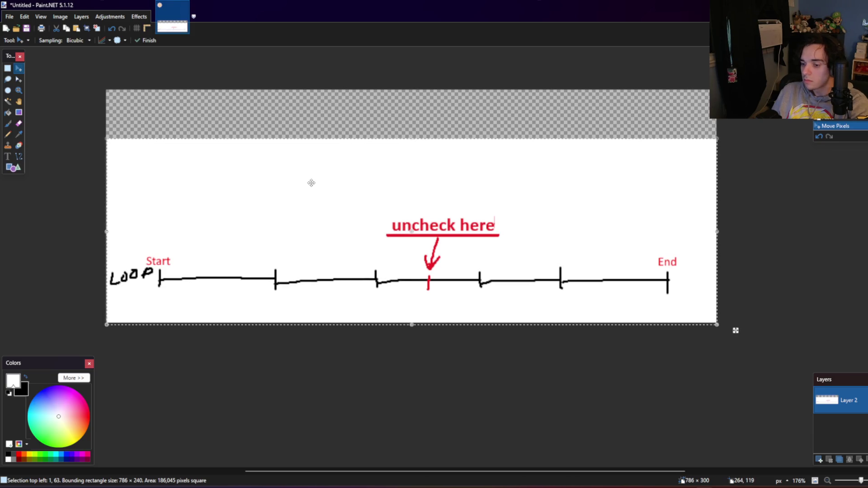
pyautogui.click(9, 69)
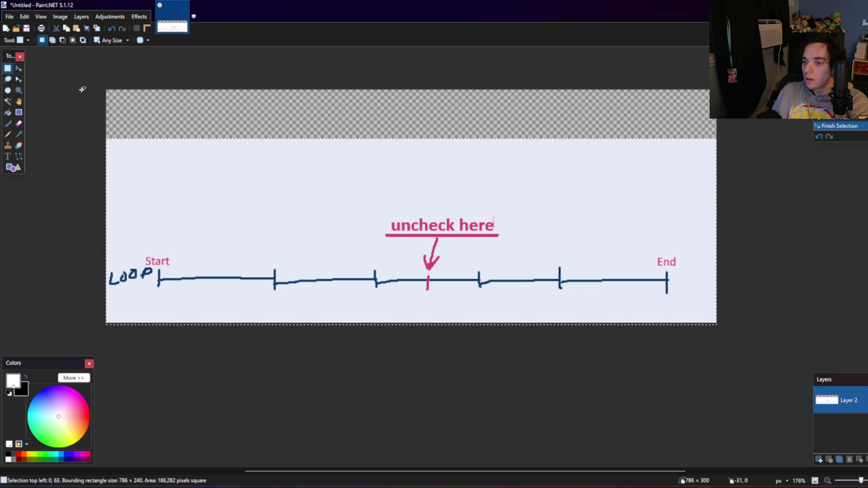
pyautogui.click(18, 68)
pyautogui.hotkey('ctrl', 'a')
pyautogui.moveTo(409, 256)
pyautogui.mouseDown()
pyautogui.moveTo(408, 147)
pyautogui.moveTo(409, 156)
pyautogui.mouseUp()
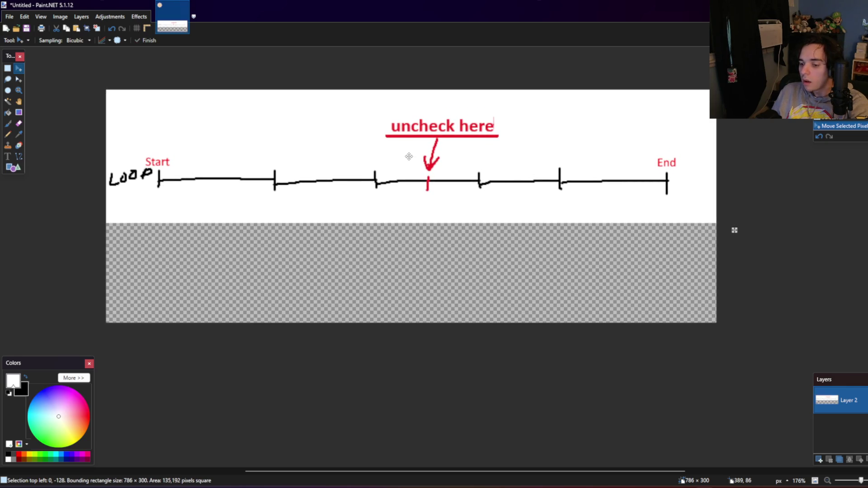
pyautogui.click(7, 68)
pyautogui.hotkey('ctrl', 'd')
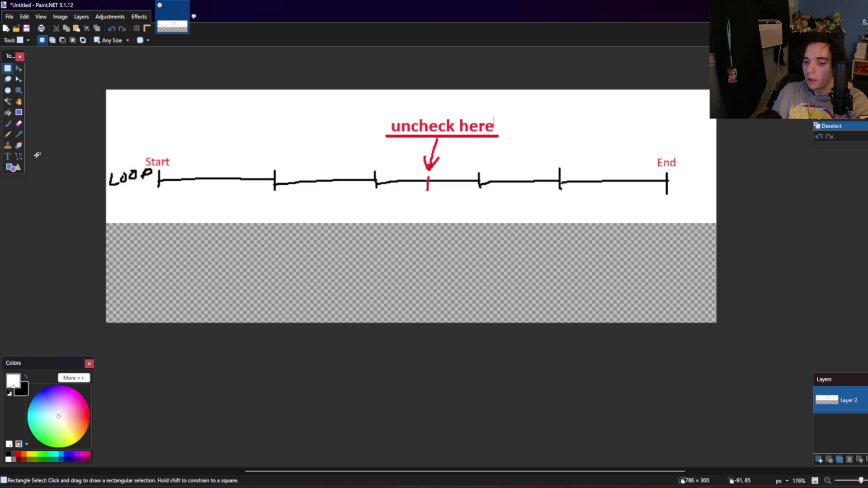
pyautogui.click(8, 156)
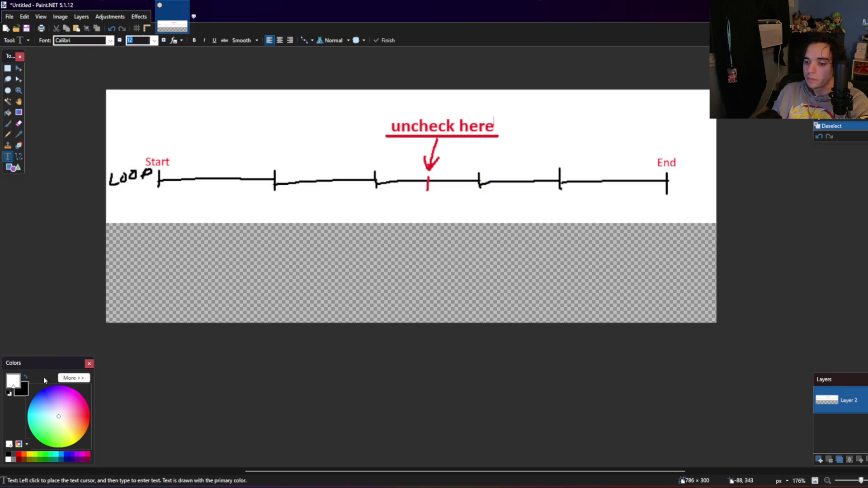
# Step: In blue, type 'While in Settings' above the timeline and 'The reality (outside of settings)' beneath it
pyautogui.click(66, 455)
pyautogui.click(161, 106)
pyautogui.write('Who')
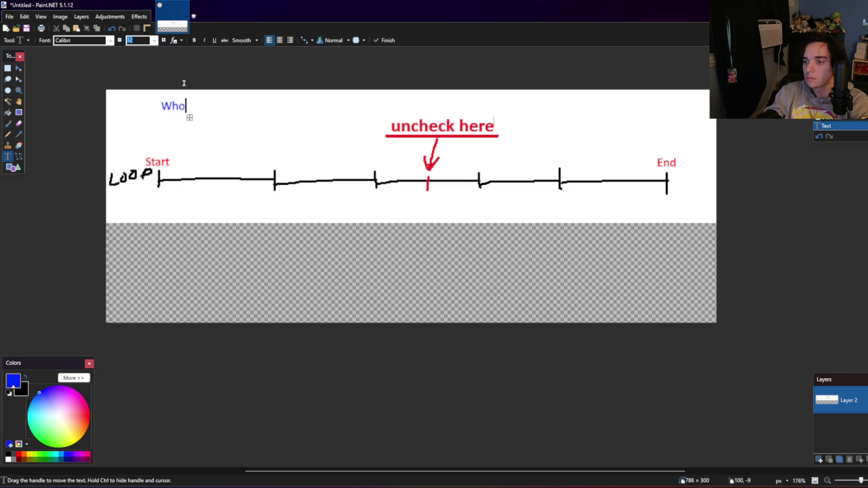
pyautogui.press('BackSpace')
pyautogui.write('i')
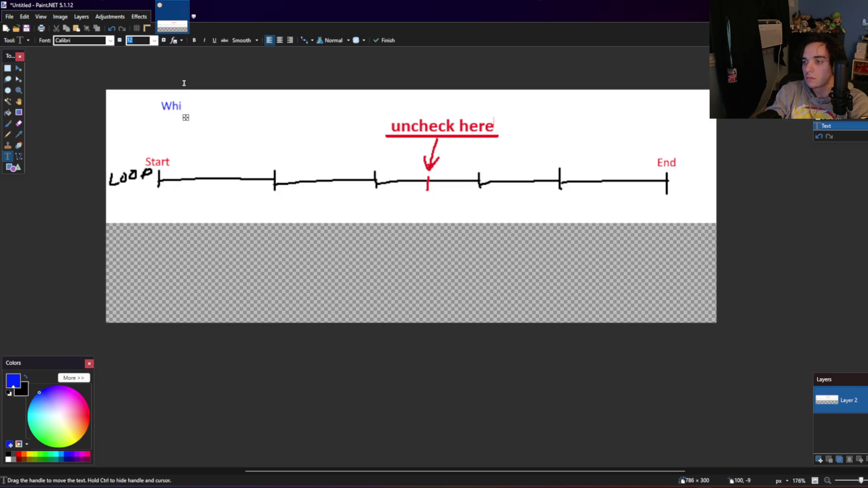
pyautogui.write('le l')
pyautogui.write('in S')
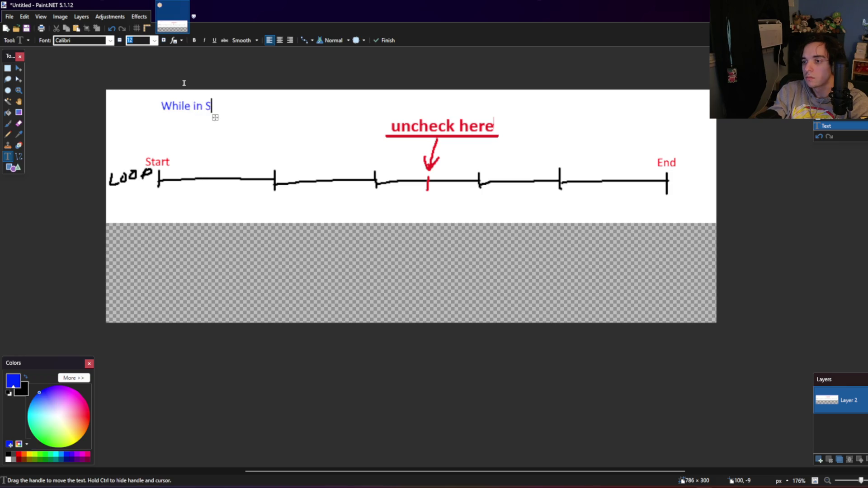
pyautogui.write('ettings')
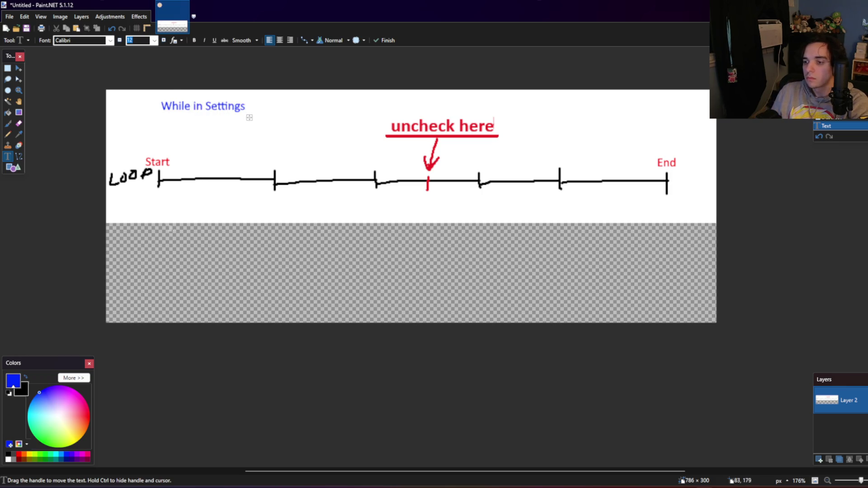
pyautogui.click(162, 223)
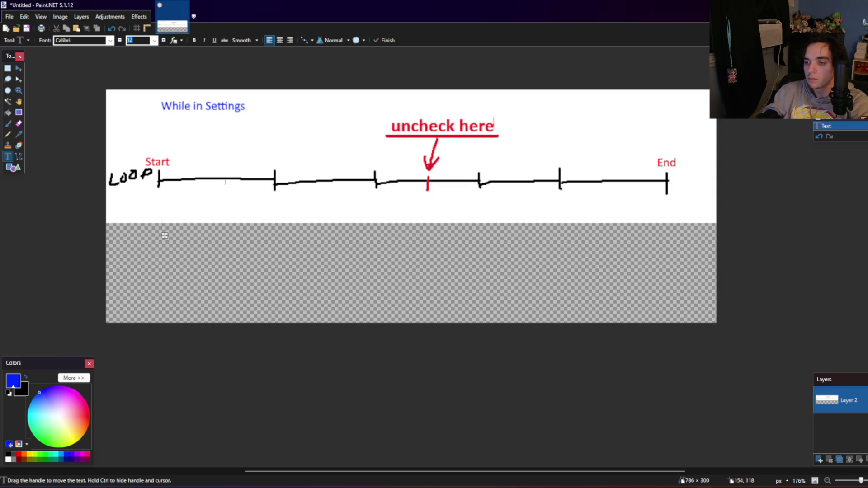
pyautogui.write('The ')
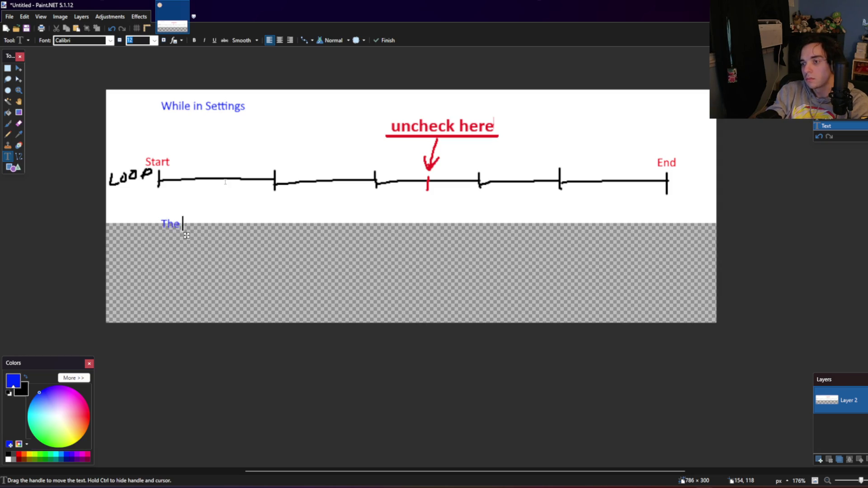
pyautogui.write('real')
pyautogui.write('ity (outs')
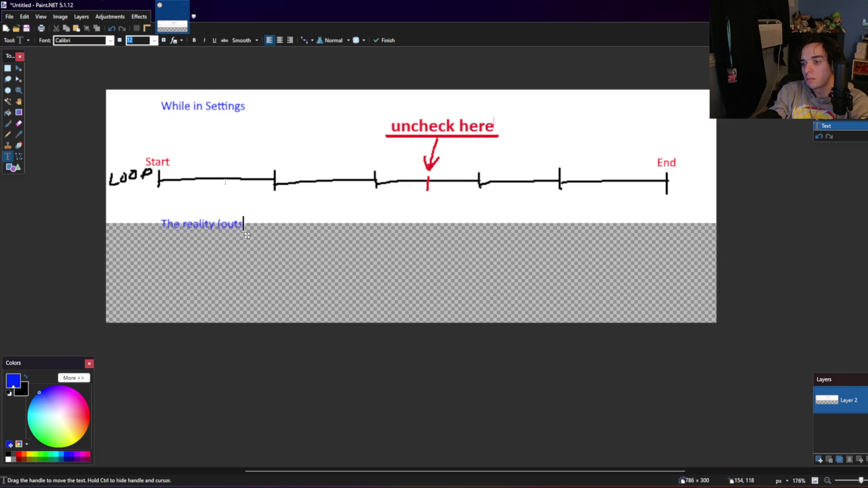
pyautogui.write('ide of setting')
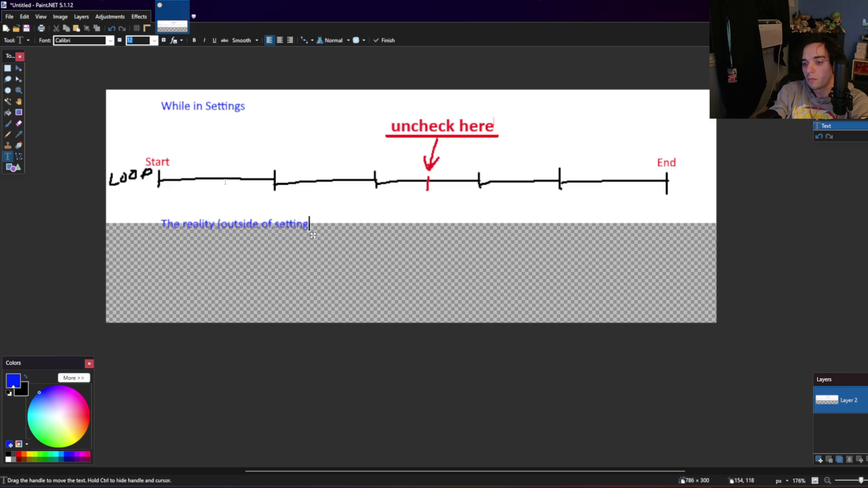
pyautogui.write('s)')
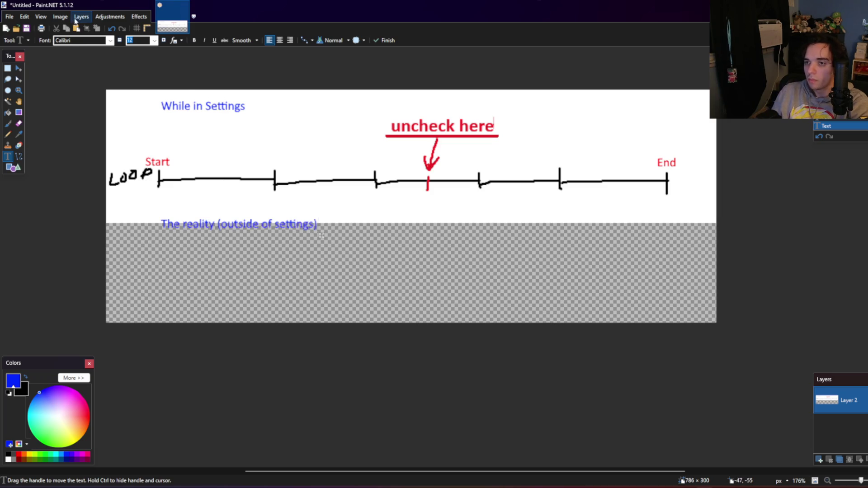
# Step: Add a new layer beneath the drawing and fill it with white
pyautogui.click(75, 21)
pyautogui.click(93, 27)
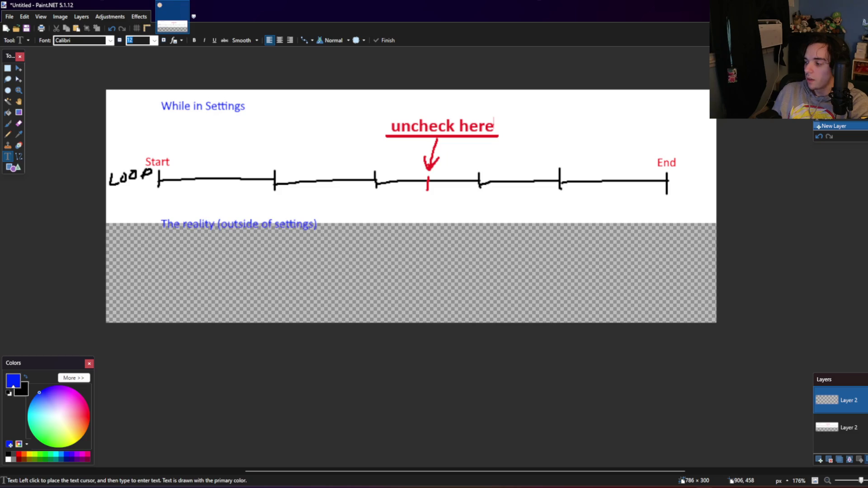
pyautogui.click(849, 460)
pyautogui.click(8, 459)
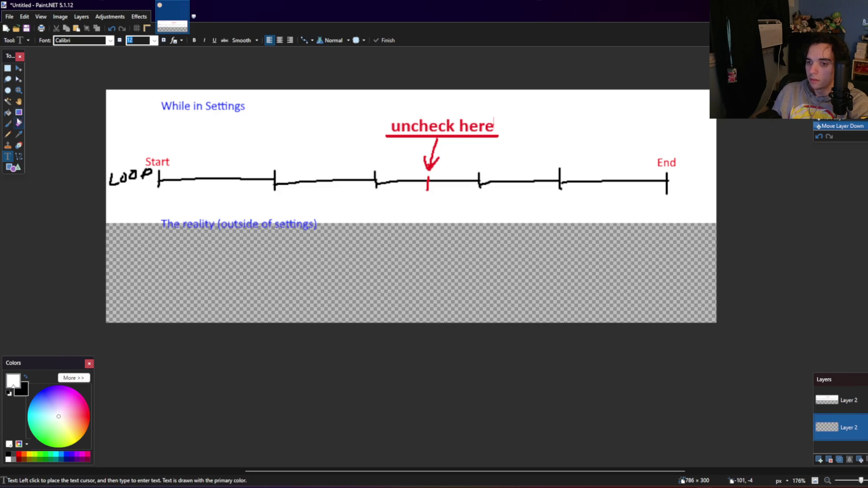
pyautogui.click(8, 123)
pyautogui.click(8, 112)
pyautogui.click(246, 279)
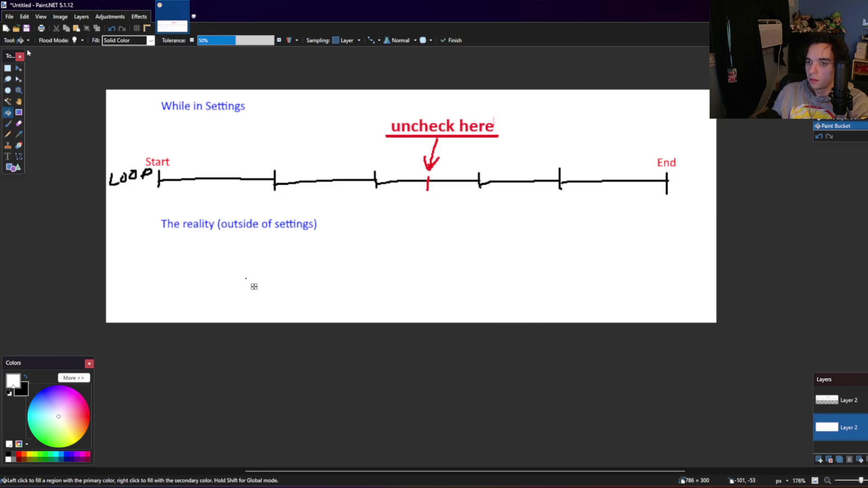
# Step: Merge the white layer into the drawing and select the timeline band
pyautogui.click(7, 68)
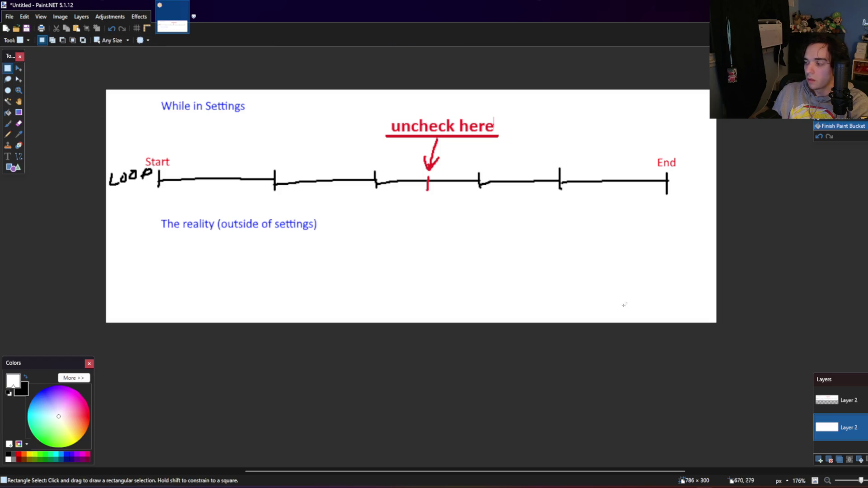
pyautogui.click(832, 400)
pyautogui.click(849, 459)
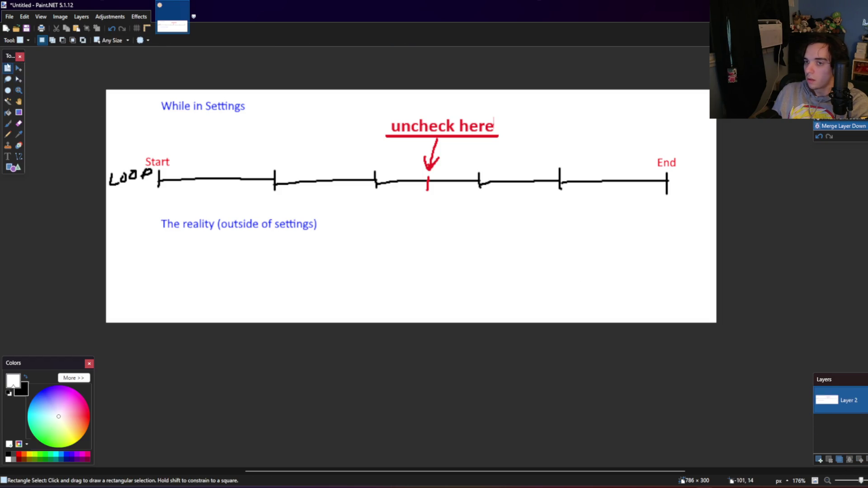
pyautogui.moveTo(104, 203); pyautogui.dragTo(747, 118)
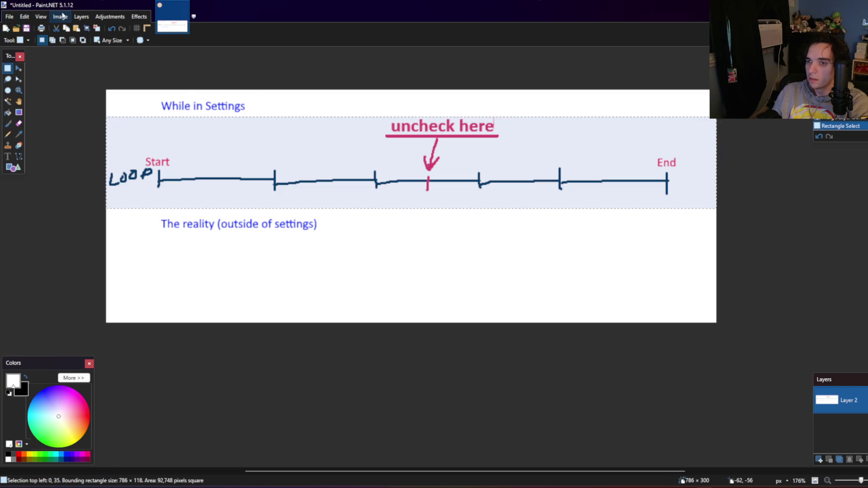
# Step: Paste the timeline band on a new layer below 'The reality' caption and delete its 'uncheck here' label
pyautogui.click(81, 16)
pyautogui.click(90, 28)
pyautogui.hotkey('ctrl', 'v')
pyautogui.moveTo(437, 176); pyautogui.dragTo(452, 289)
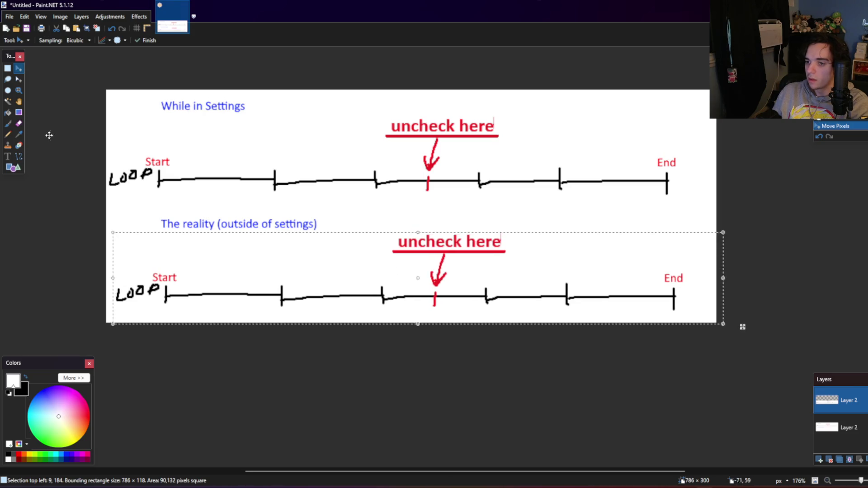
pyautogui.click(7, 68)
pyautogui.moveTo(258, 146); pyautogui.dragTo(260, 148)
pyautogui.moveTo(394, 231); pyautogui.dragTo(502, 247)
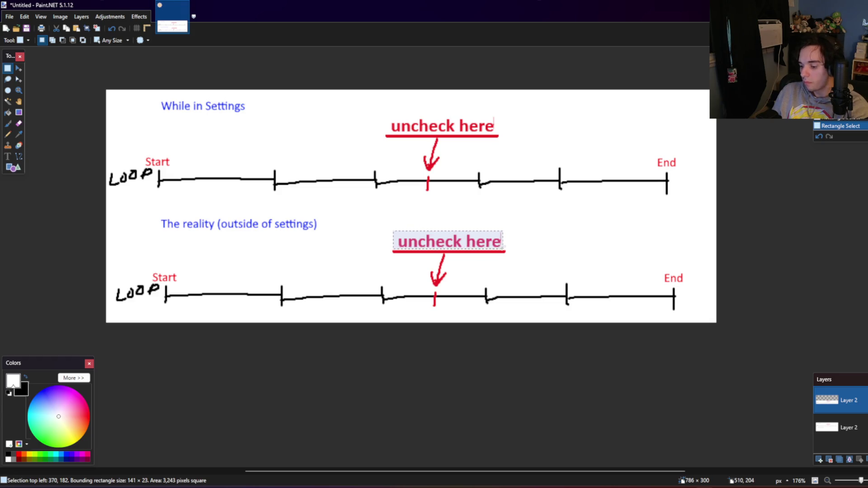
pyautogui.press('Delete')
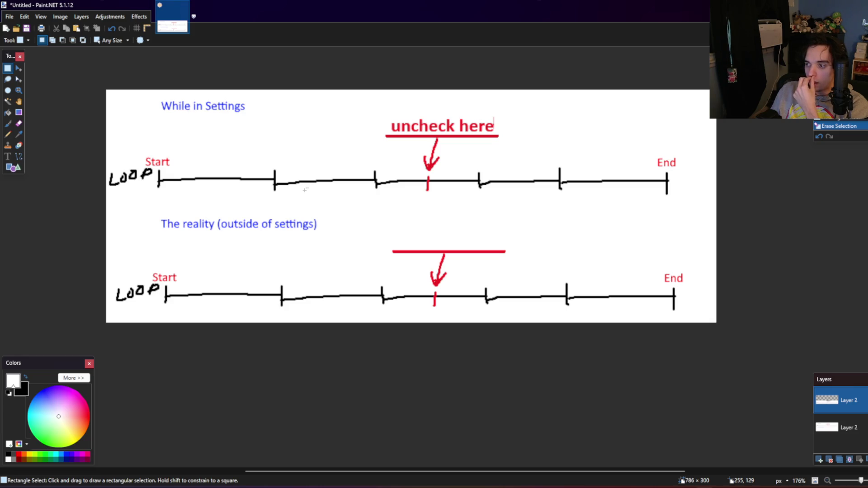
pyautogui.click(7, 156)
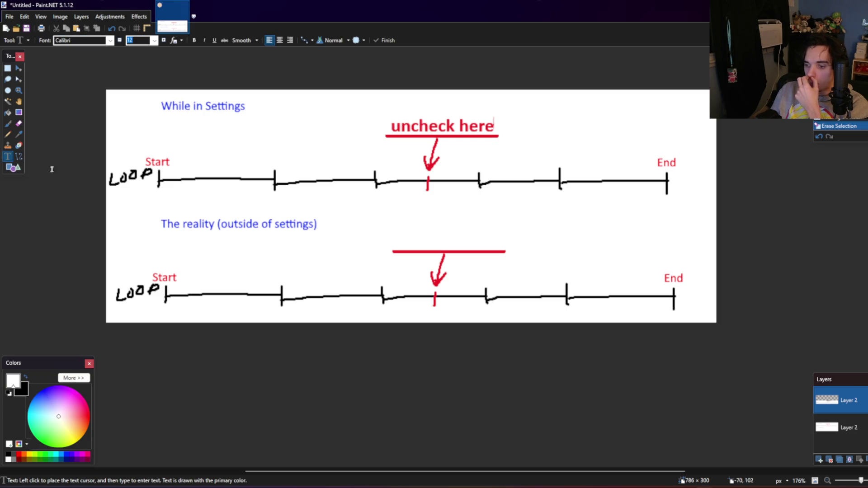
# Step: Merge the copied timeline down and add a red '(uncheck is unseen)' label above the lower arrow
pyautogui.click(849, 459)
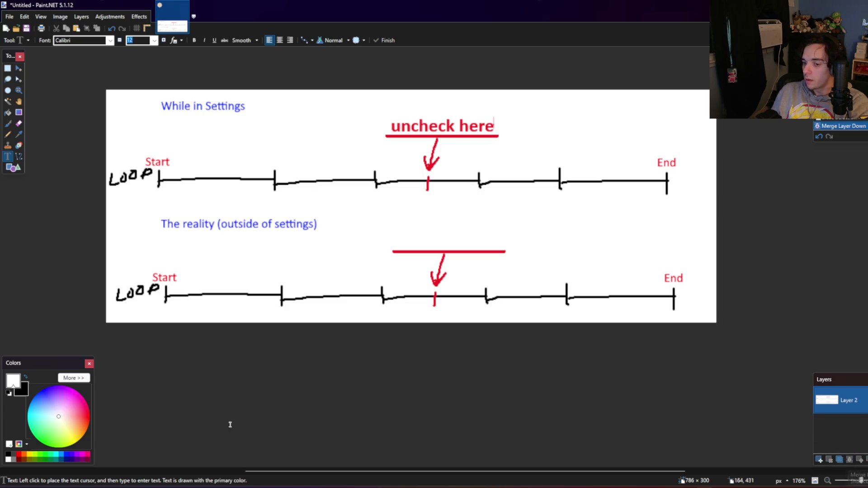
pyautogui.click(19, 456)
pyautogui.click(402, 238)
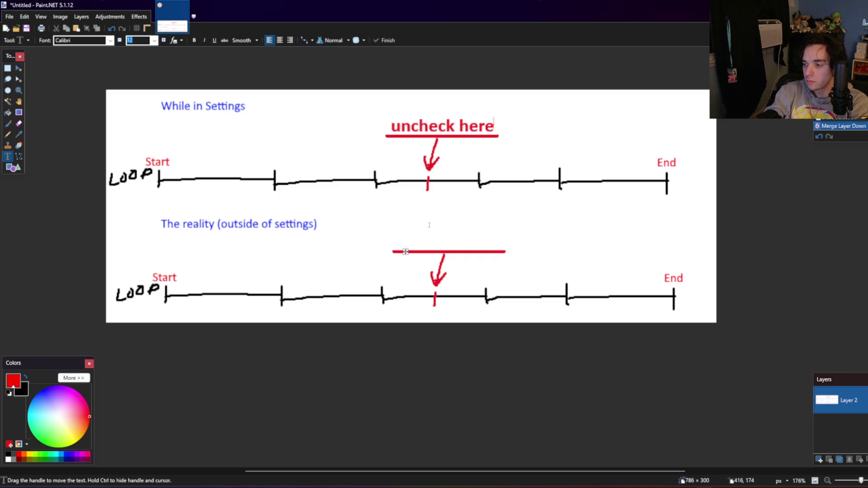
pyautogui.write('(un')
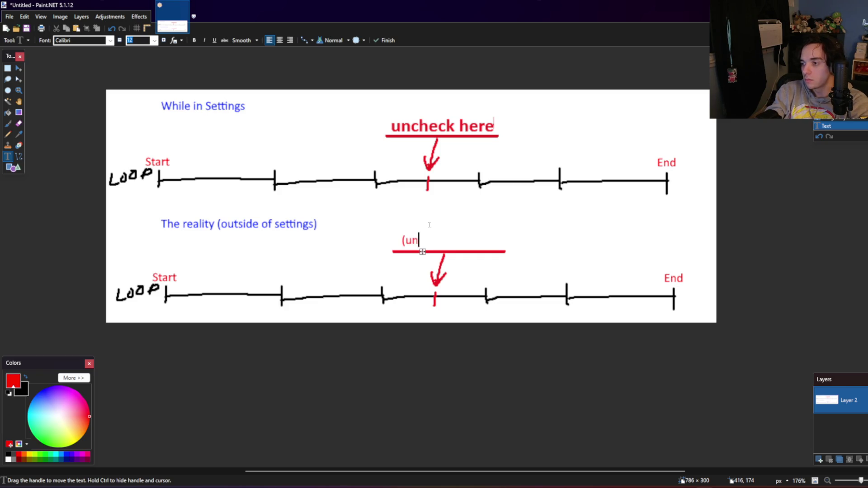
pyautogui.write('check is unseen')
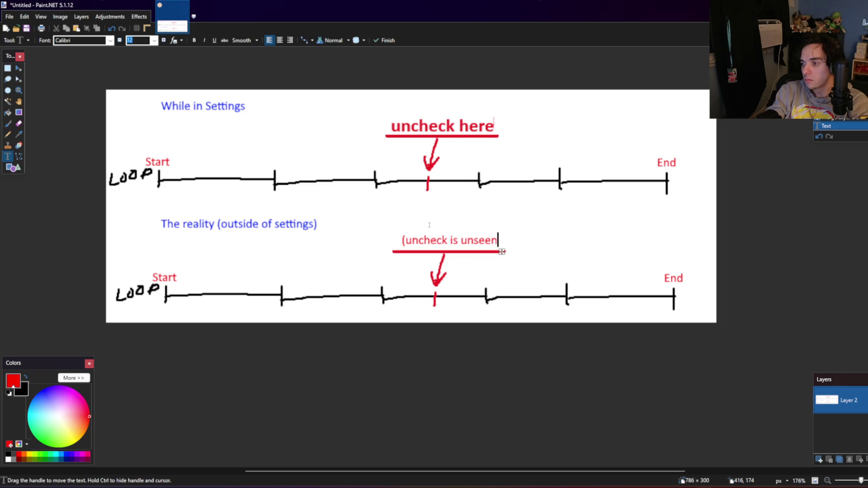
pyautogui.write(')')
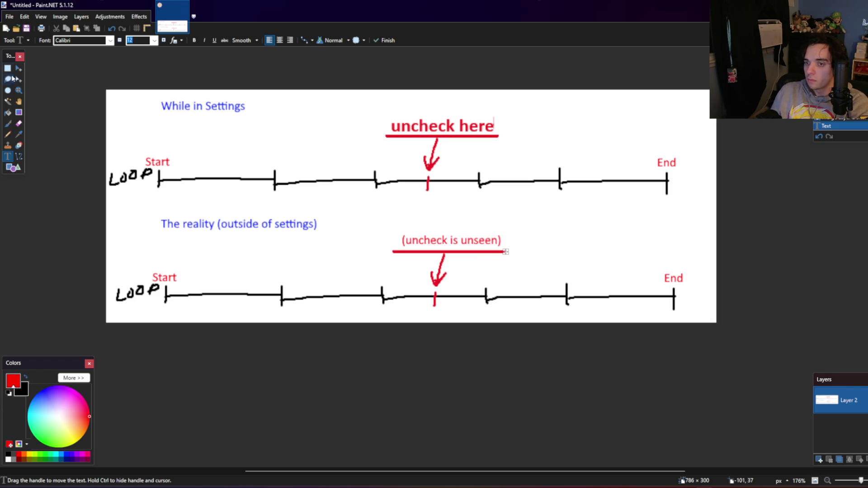
pyautogui.click(8, 68)
pyautogui.click(8, 157)
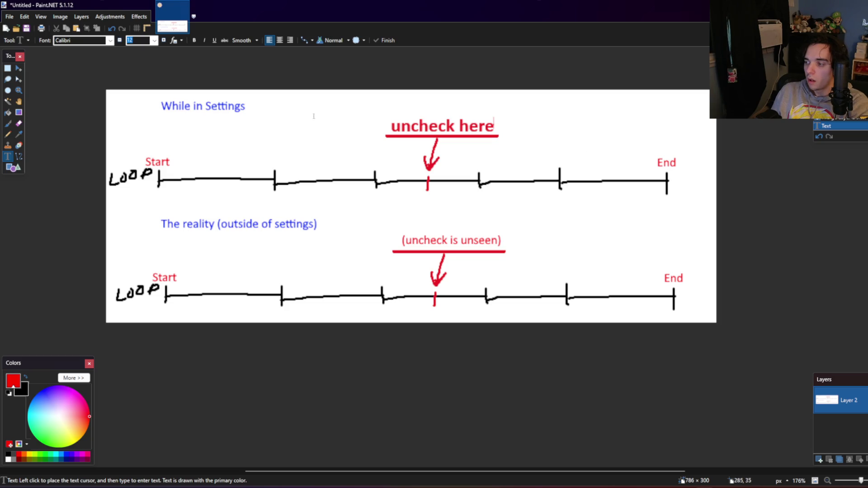
pyautogui.click(8, 68)
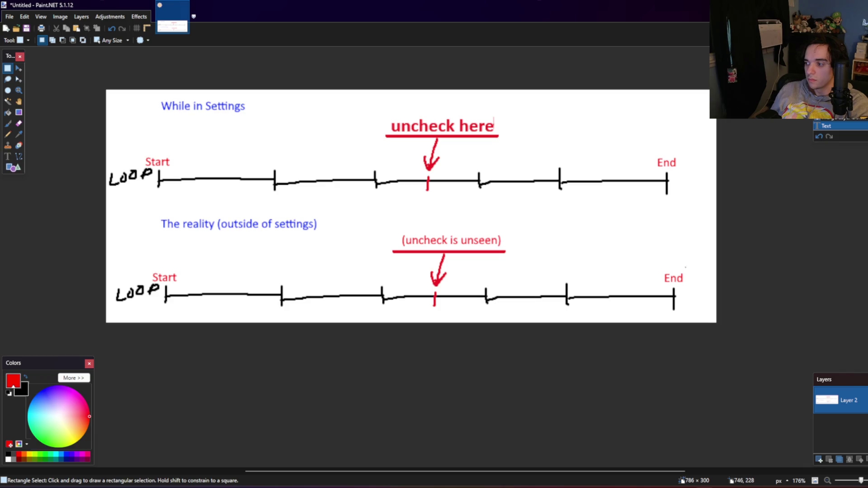
# Step: Erase the lower timeline's End label and add a white-filled layer beneath the drawing
pyautogui.moveTo(686, 267); pyautogui.dragTo(659, 284)
pyautogui.press('Delete')
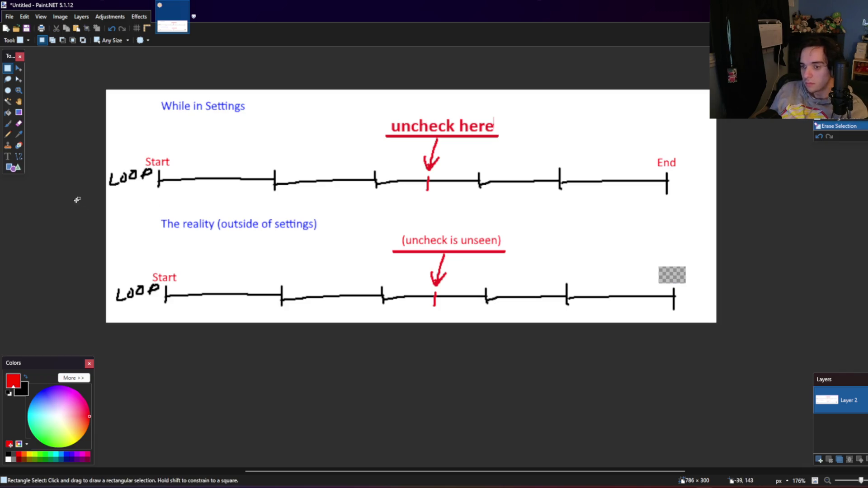
pyautogui.click(81, 16)
pyautogui.click(86, 31)
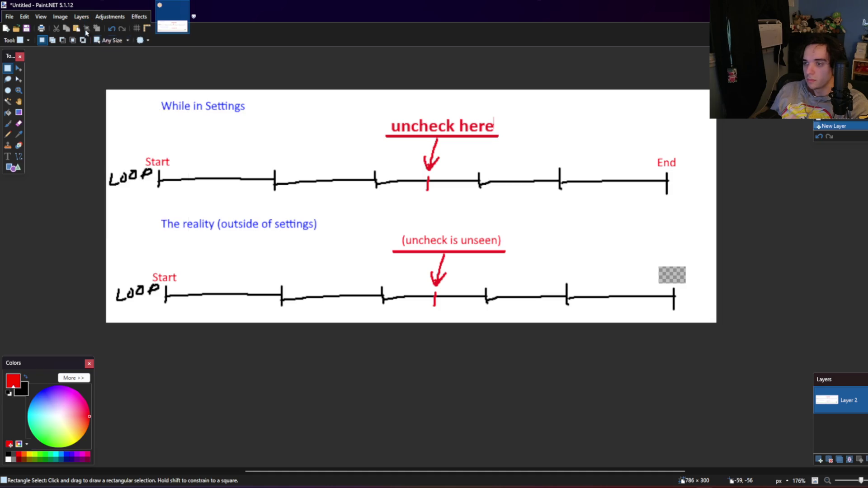
pyautogui.hotkey('ctrl', 'alt', 'pagedown')
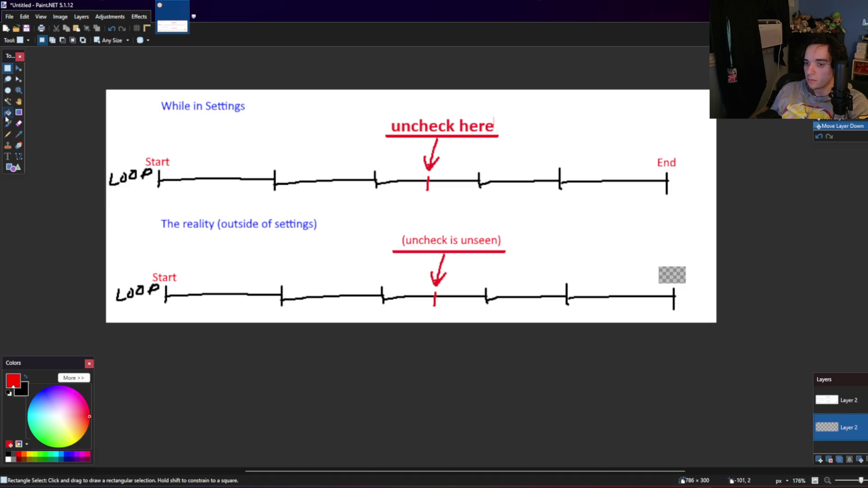
pyautogui.click(8, 112)
pyautogui.click(8, 460)
pyautogui.click(455, 262)
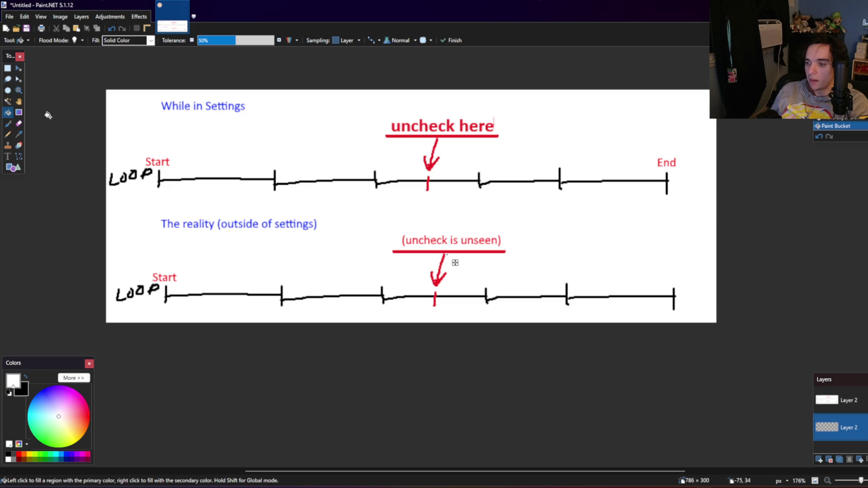
# Step: Add a red 'Loops' label at the lower timeline's right end and select the whole canvas
pyautogui.press('s')
pyautogui.hotkey('alt', 'pageup')
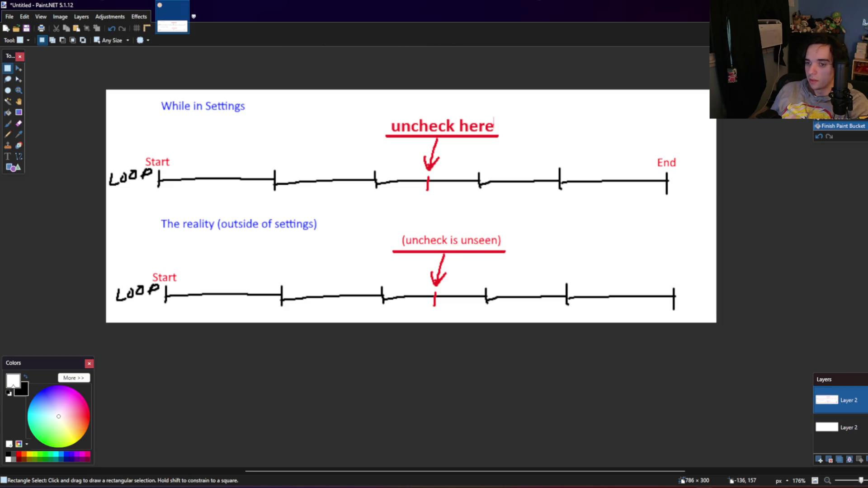
pyautogui.click(8, 156)
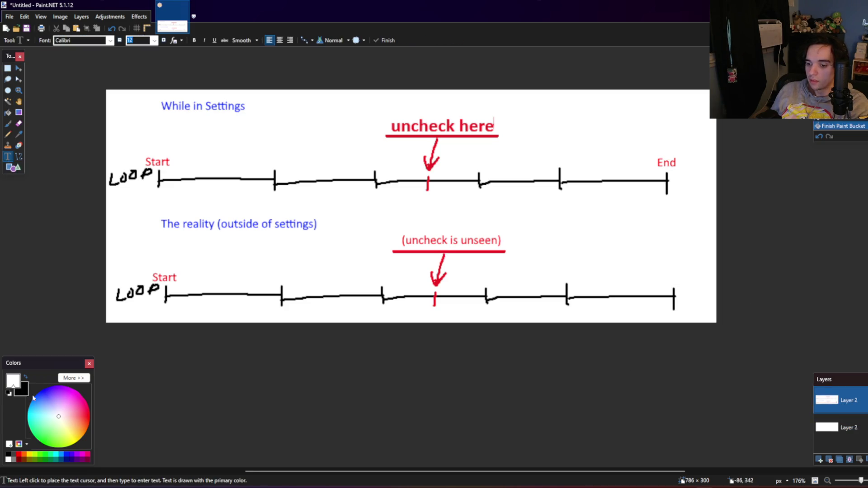
pyautogui.click(18, 455)
pyautogui.click(664, 279)
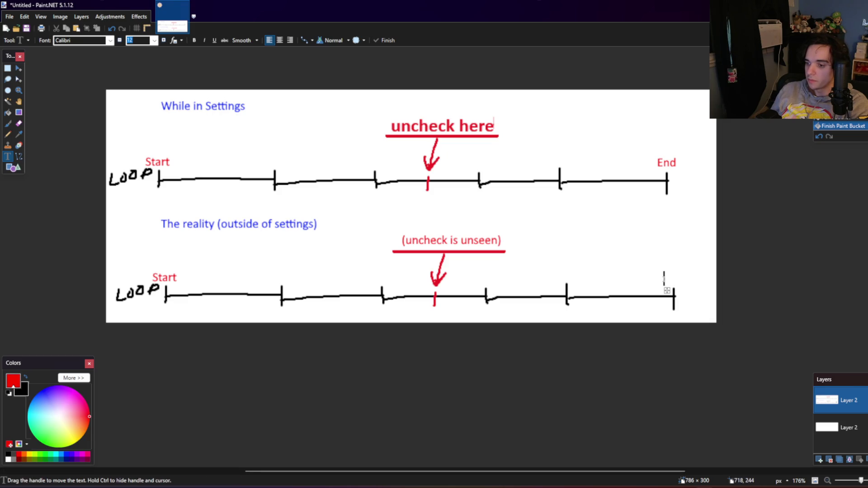
pyautogui.write('L')
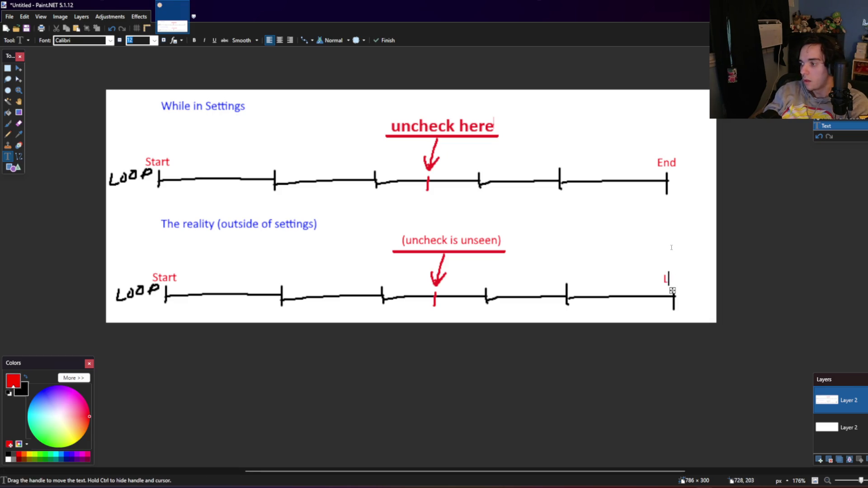
pyautogui.write('oops')
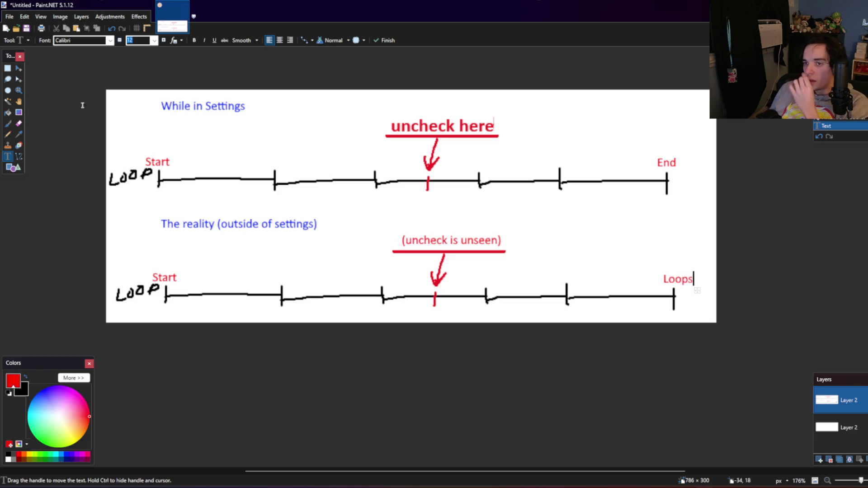
pyautogui.click(8, 68)
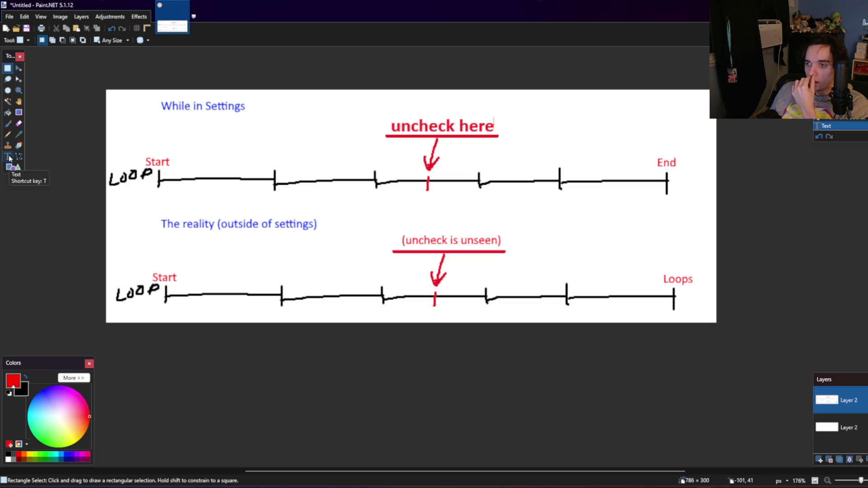
pyautogui.hotkey('ctrl', 'a')
# Step: Merge the drawing onto white, resize the image height to 550 px, and paste the diagram
pyautogui.click(850, 459)
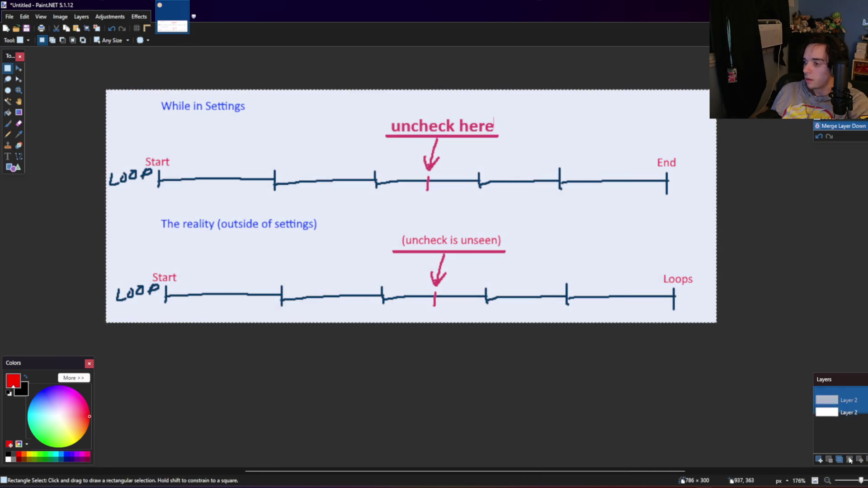
pyautogui.click(81, 17)
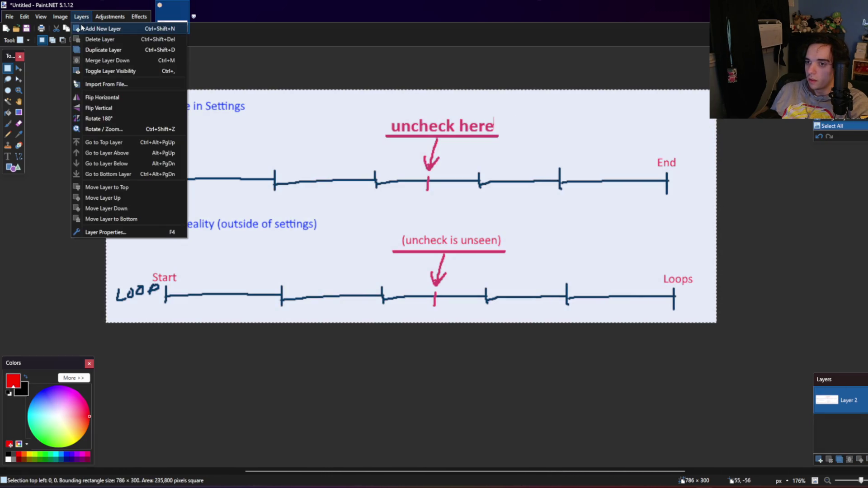
pyautogui.click(60, 17)
pyautogui.click(66, 39)
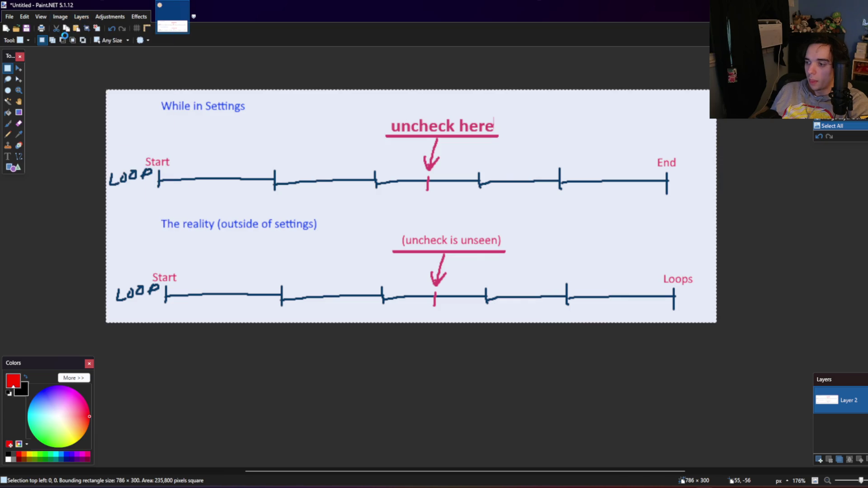
pyautogui.click(446, 232)
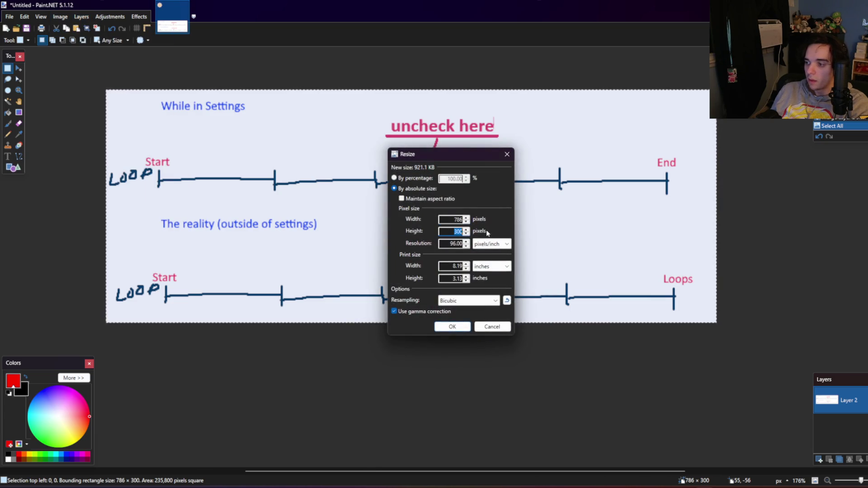
pyautogui.write('550')
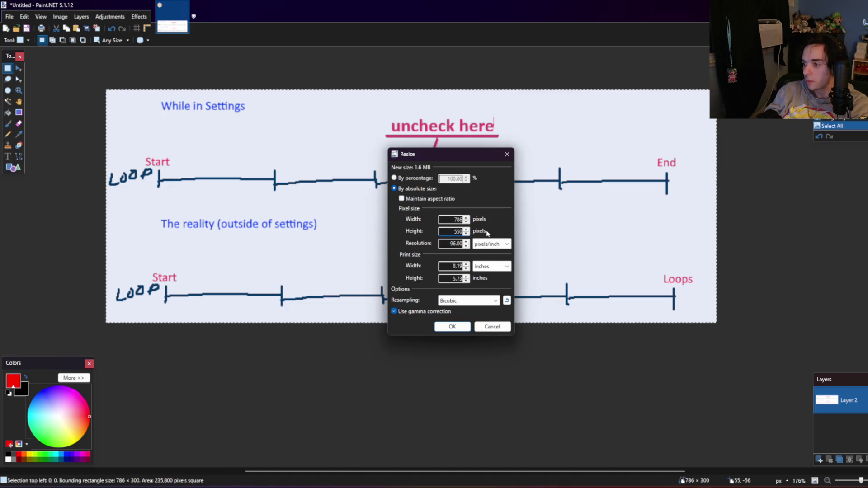
pyautogui.press('Return')
pyautogui.hotkey('ctrl', 'v')
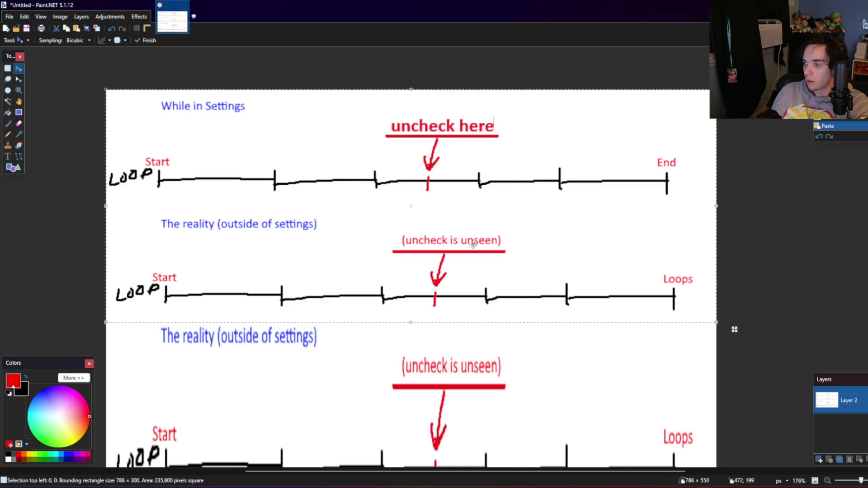
# Step: Select the band below the top timeline and move the lower section further down
pyautogui.click(7, 68)
pyautogui.moveTo(631, 365); pyautogui.dragTo(148, 235)
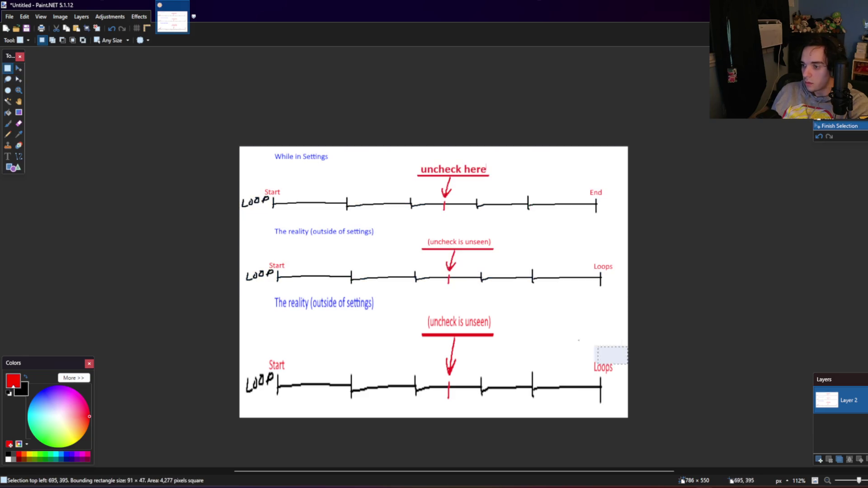
pyautogui.moveTo(633, 369); pyautogui.dragTo(145, 227)
pyautogui.click(18, 68)
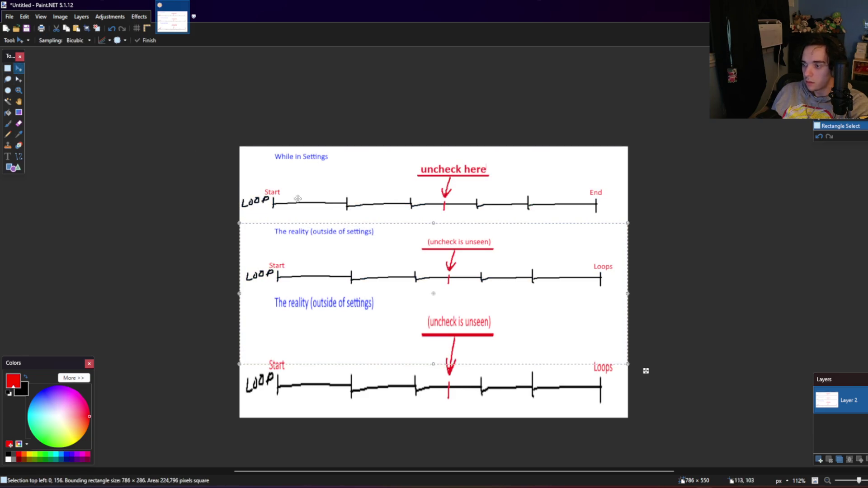
pyautogui.moveTo(396, 280)
pyautogui.mouseDown()
pyautogui.moveTo(396, 375)
pyautogui.moveTo(397, 364)
pyautogui.mouseUp()
pyautogui.scroll(1, 395, 375)
pyautogui.scroll(1, 396, 363)
pyautogui.scroll(-1, 396, 363)
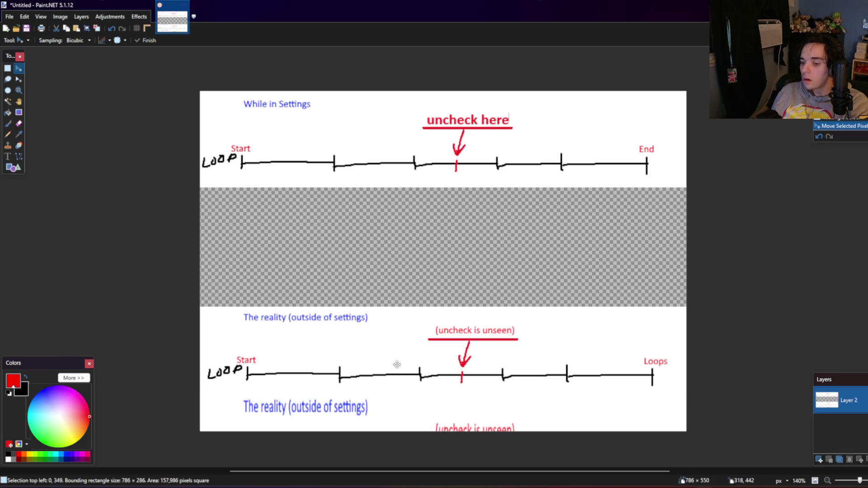
# Step: Fill the transparent gap white on a new layer beneath and merge the layers down
pyautogui.click(81, 17)
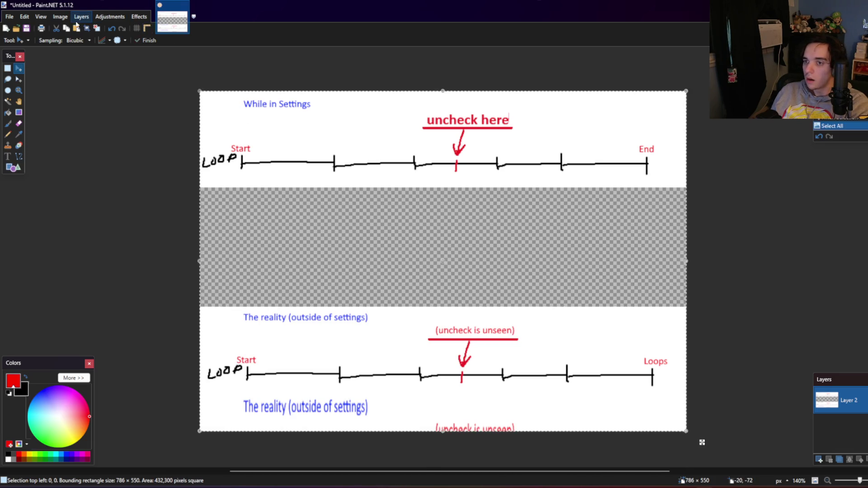
pyautogui.click(104, 211)
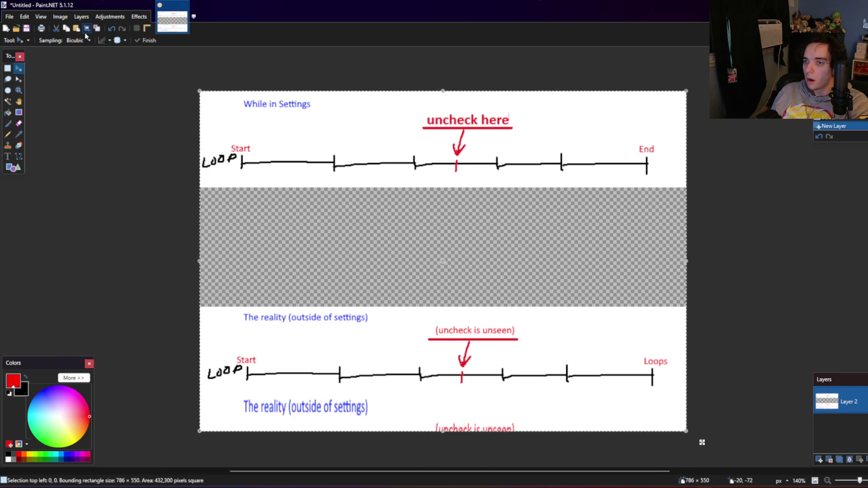
pyautogui.click(8, 112)
pyautogui.click(8, 459)
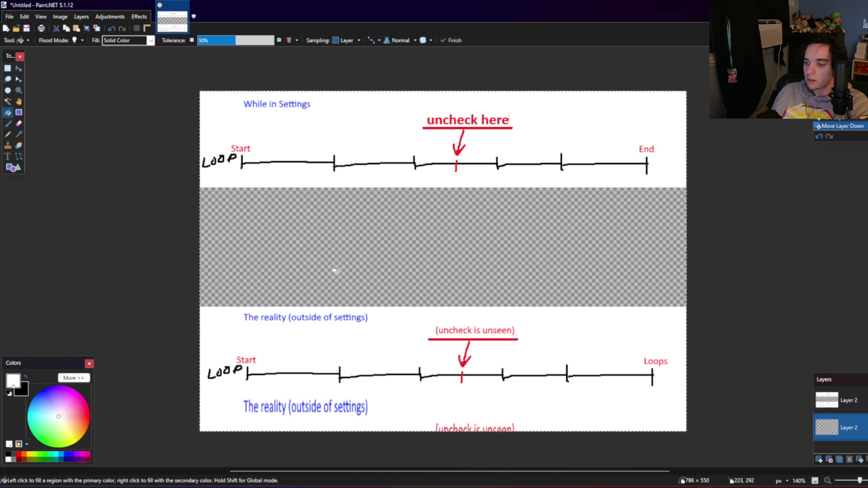
pyautogui.click(342, 265)
pyautogui.click(7, 68)
pyautogui.click(106, 93)
pyautogui.click(837, 400)
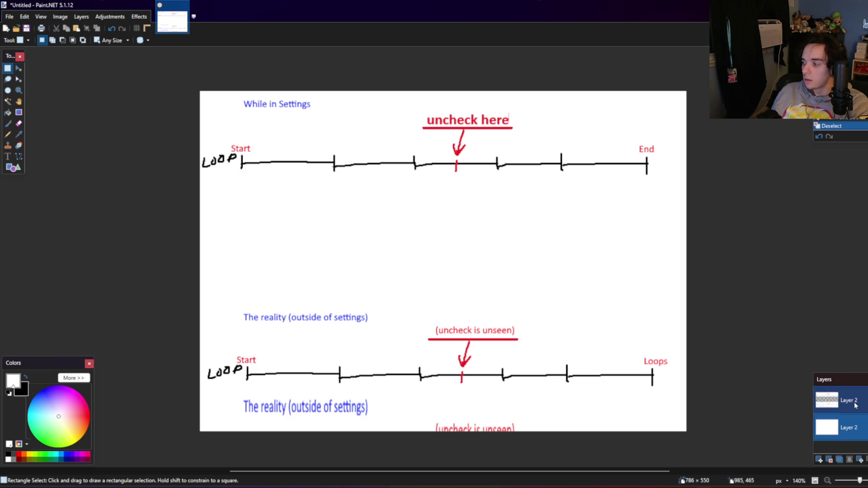
pyautogui.click(852, 460)
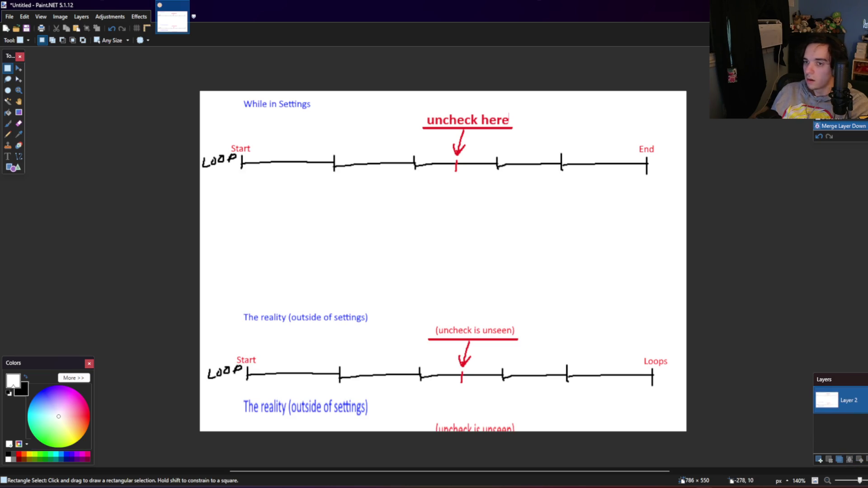
# Step: Crop the image to the area down to the lower timeline, leaving 786×492
pyautogui.moveTo(190, 80)
pyautogui.mouseDown()
pyautogui.moveTo(592, 335)
pyautogui.moveTo(762, 397)
pyautogui.mouseUp()
pyautogui.click(60, 17)
pyautogui.click(72, 30)
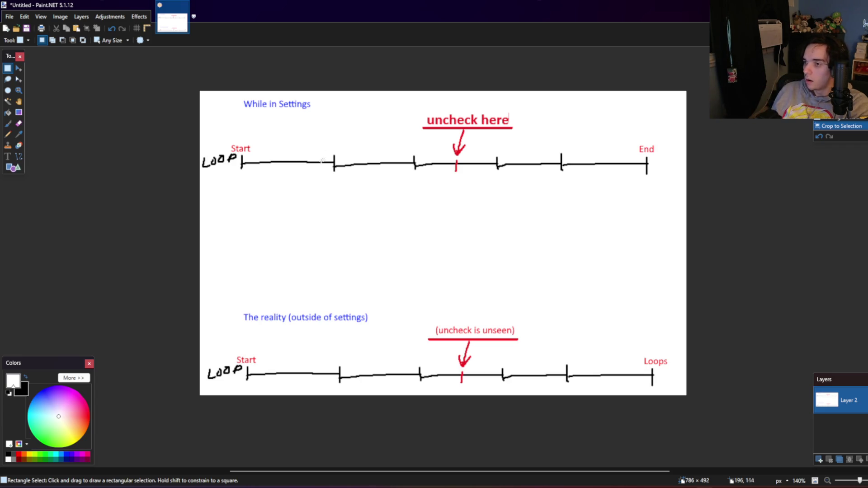
pyautogui.click(8, 157)
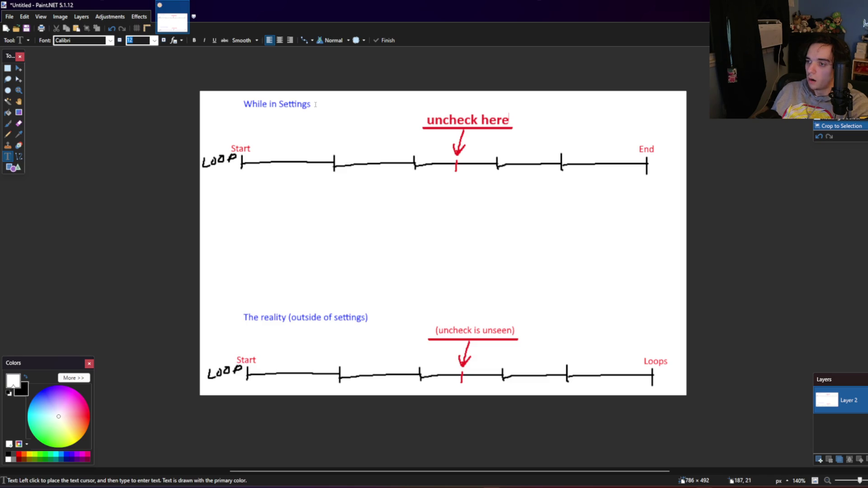
# Step: Append blue '(ideal expected outcome)' after the 'While in Settings' heading and nudge it into place
pyautogui.click(315, 104)
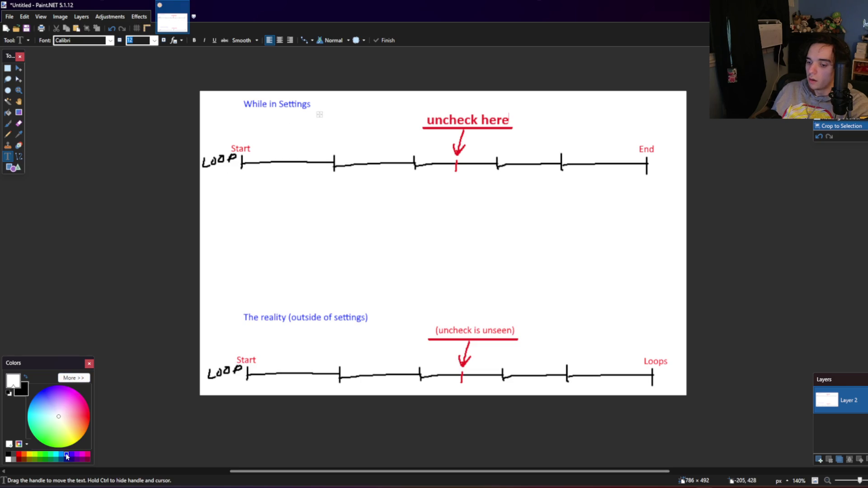
pyautogui.click(67, 455)
pyautogui.write('(')
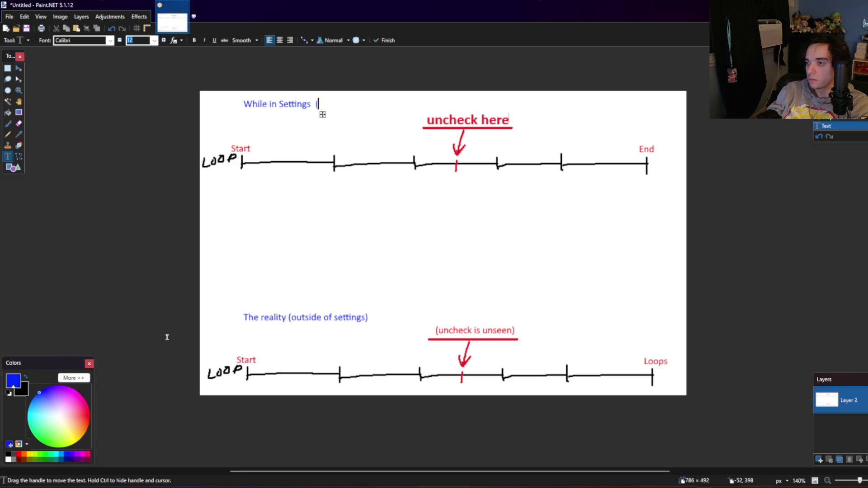
pyautogui.write('ide')
pyautogui.write('al expc')
pyautogui.press('BackSpace')
pyautogui.write('ect')
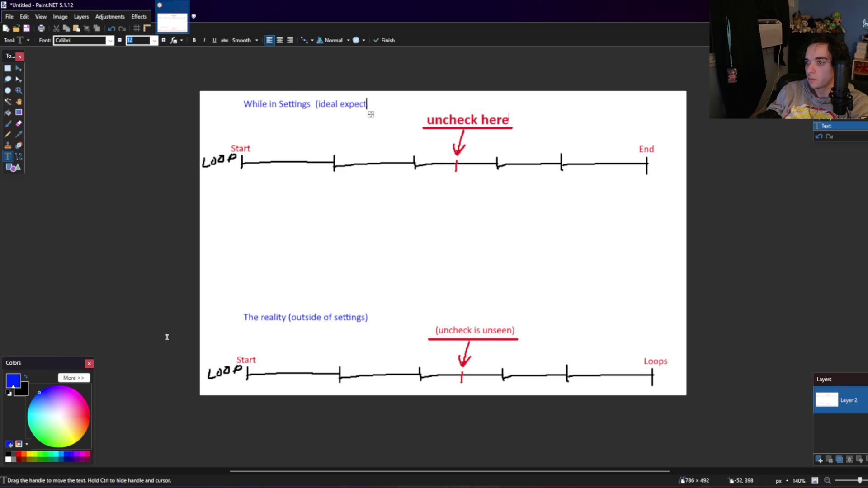
pyautogui.write('ed outcome')
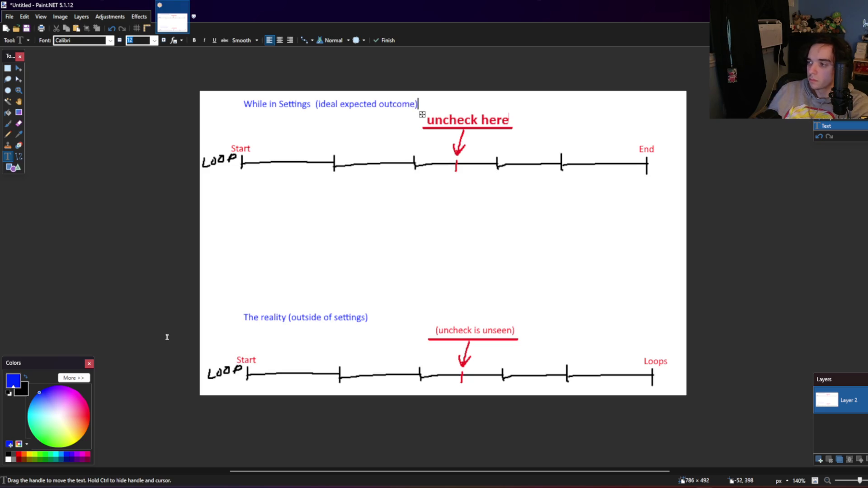
pyautogui.click(422, 116)
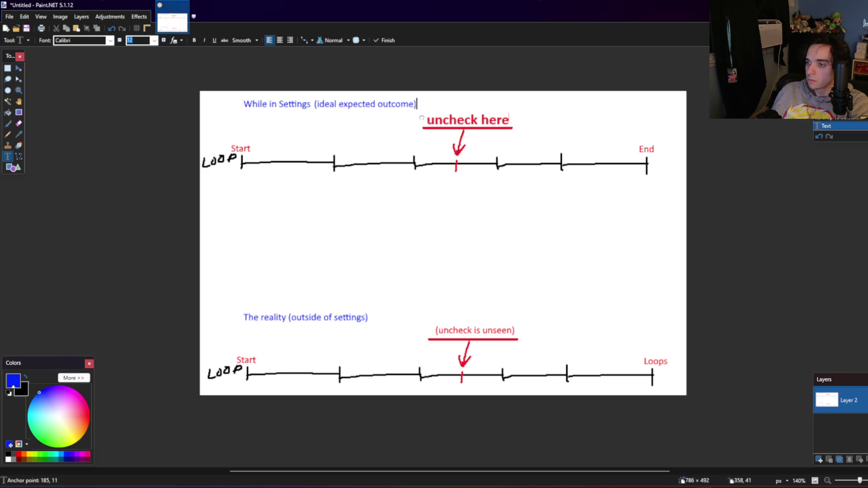
pyautogui.moveTo(421, 118); pyautogui.dragTo(421, 118)
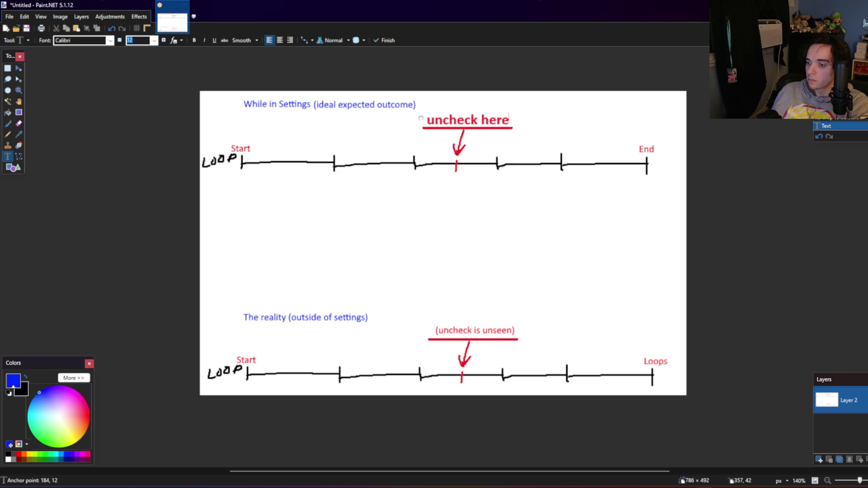
pyautogui.click(9, 70)
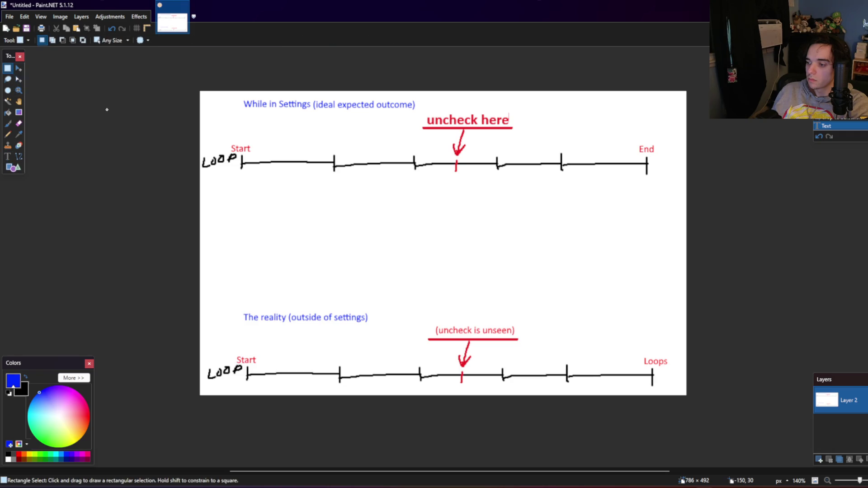
pyautogui.click(8, 156)
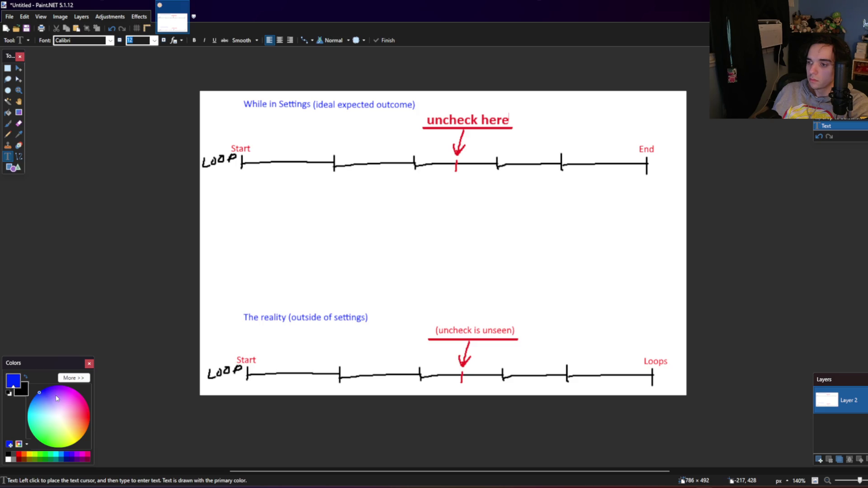
pyautogui.click(8, 67)
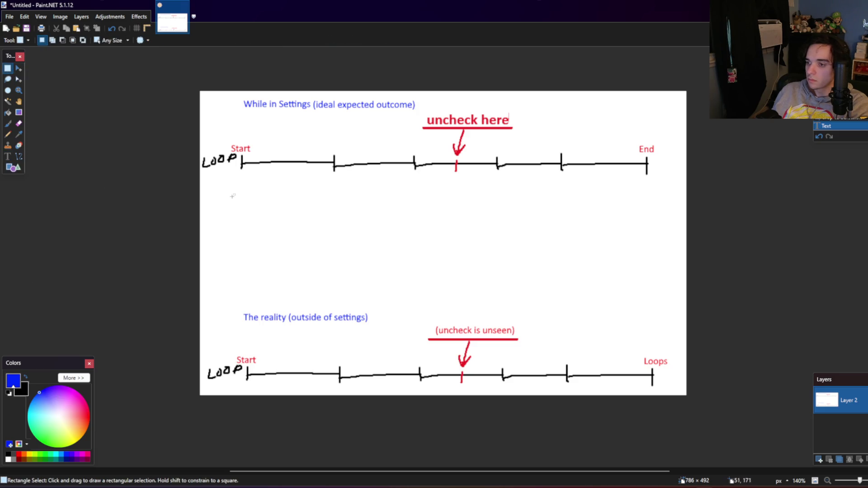
# Step: Copy the top timeline diagram and paste the copy into the empty middle area
pyautogui.moveTo(198, 195); pyautogui.dragTo(775, 86)
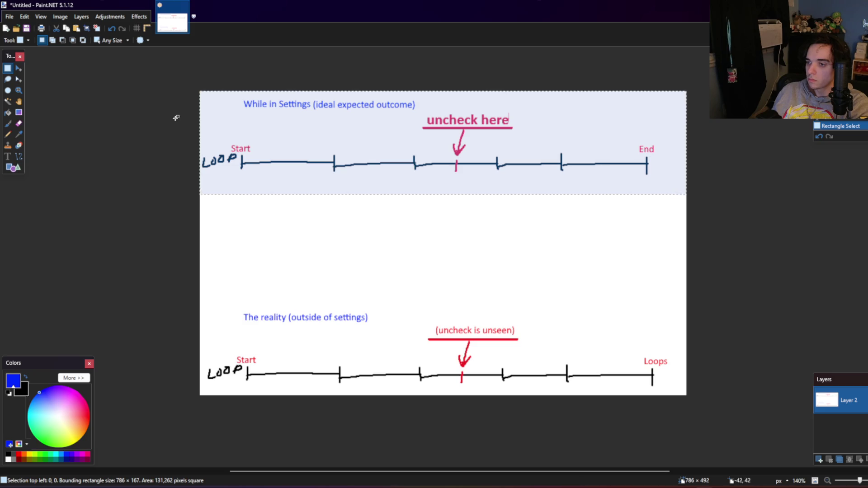
pyautogui.click(81, 17)
pyautogui.click(98, 28)
pyautogui.hotkey('ctrl', 'v')
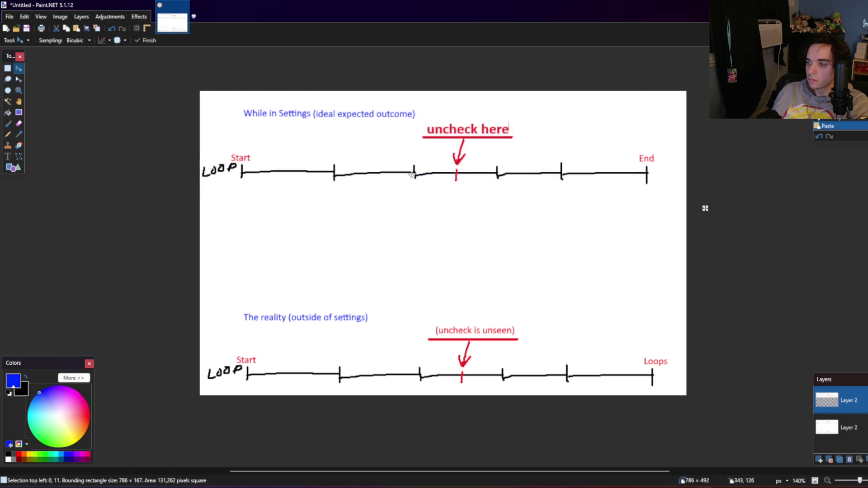
pyautogui.moveTo(412, 175); pyautogui.dragTo(416, 269)
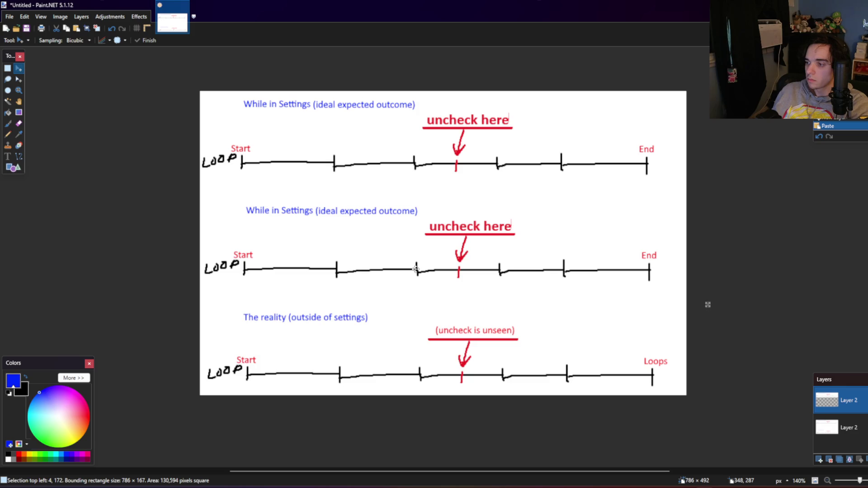
pyautogui.click(7, 68)
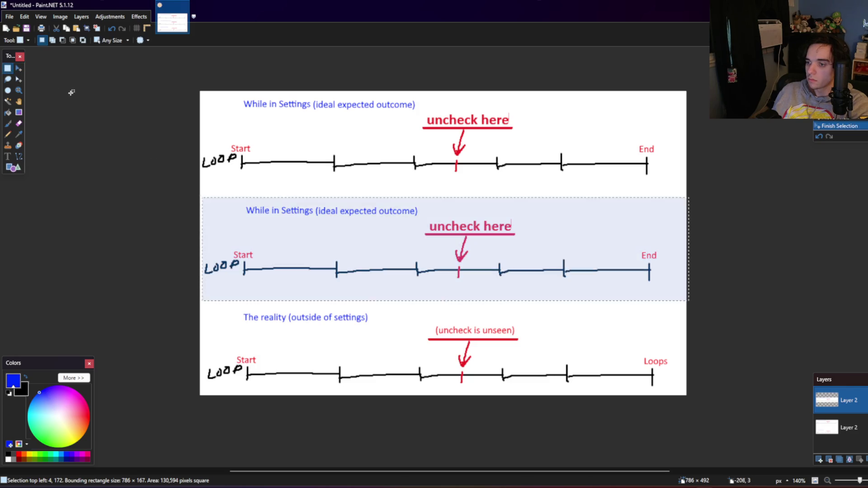
pyautogui.click(134, 187)
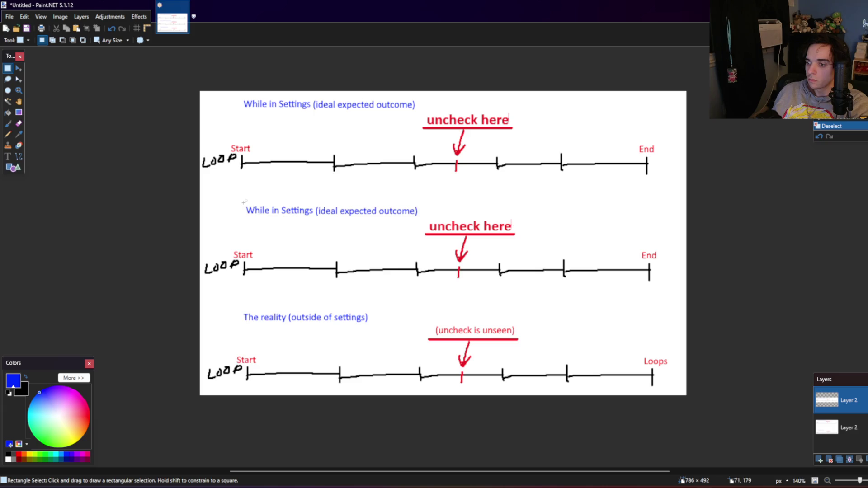
# Step: Merge the pasted copy down and erase its heading above the middle timeline
pyautogui.moveTo(240, 201); pyautogui.dragTo(419, 220)
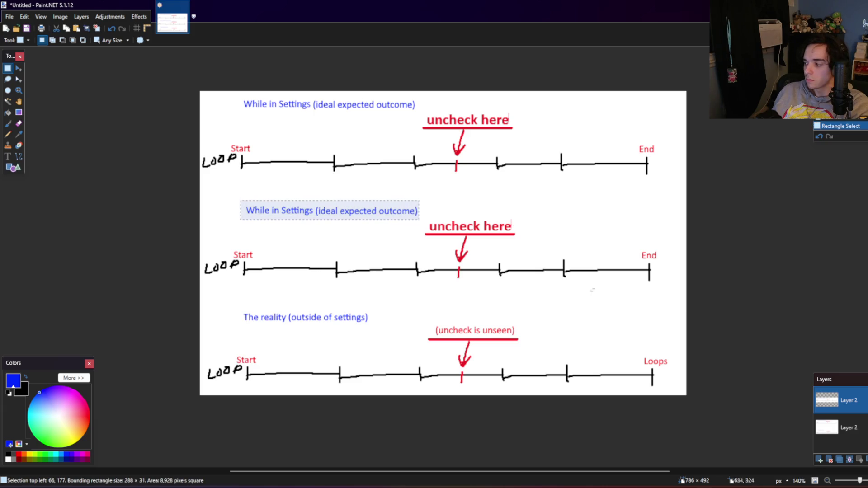
pyautogui.click(851, 460)
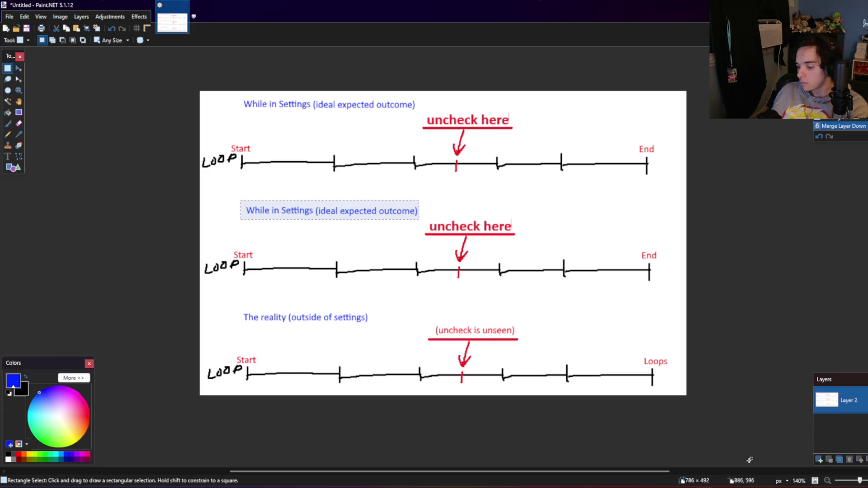
pyautogui.press('Delete')
pyautogui.click(12, 160)
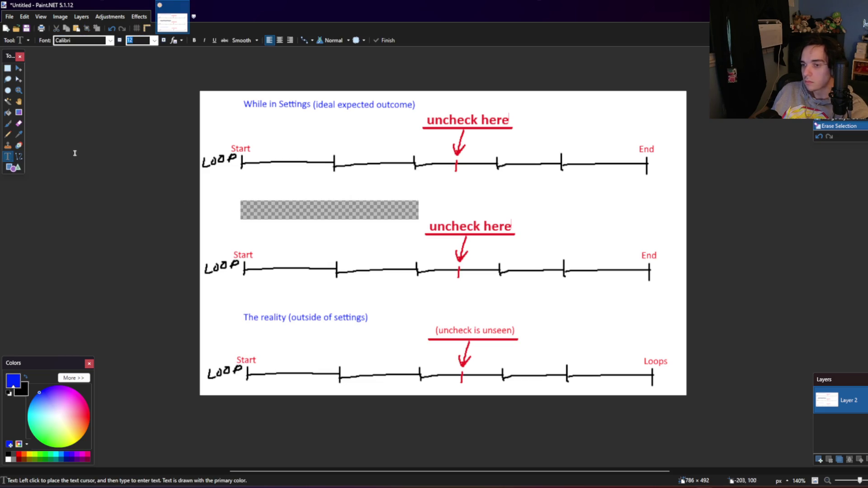
# Step: Fill the erased strip white on a new layer beneath and merge the layers down
pyautogui.click(81, 16)
pyautogui.click(95, 28)
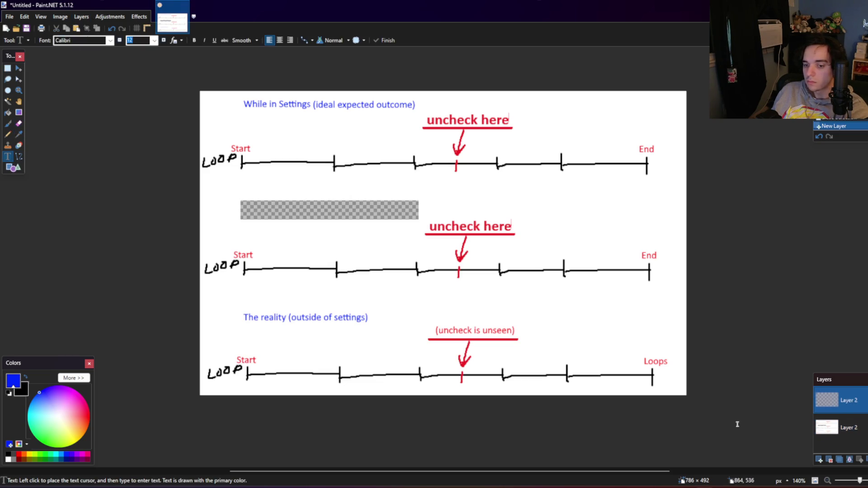
pyautogui.click(866, 460)
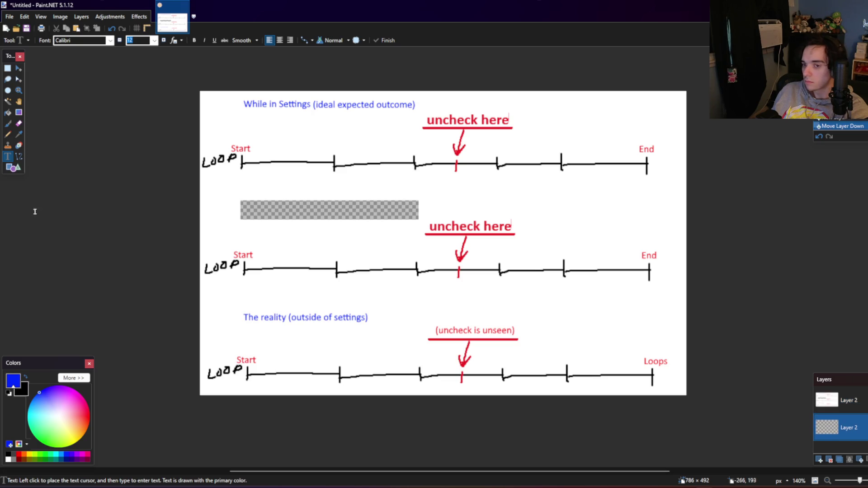
pyautogui.click(9, 461)
pyautogui.click(8, 112)
pyautogui.click(303, 203)
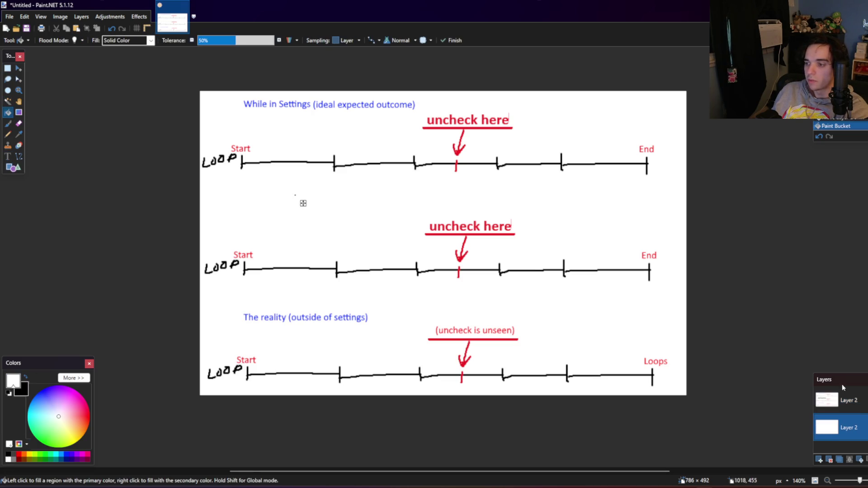
pyautogui.click(846, 400)
pyautogui.click(850, 460)
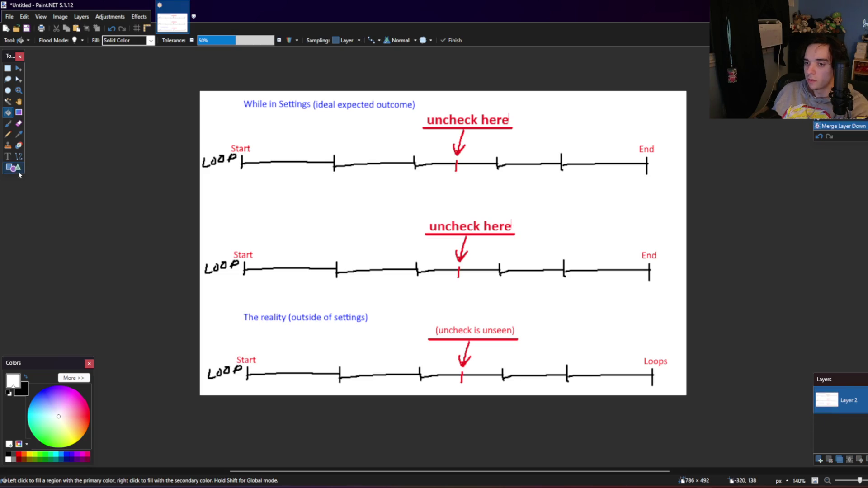
pyautogui.click(8, 156)
pyautogui.click(67, 454)
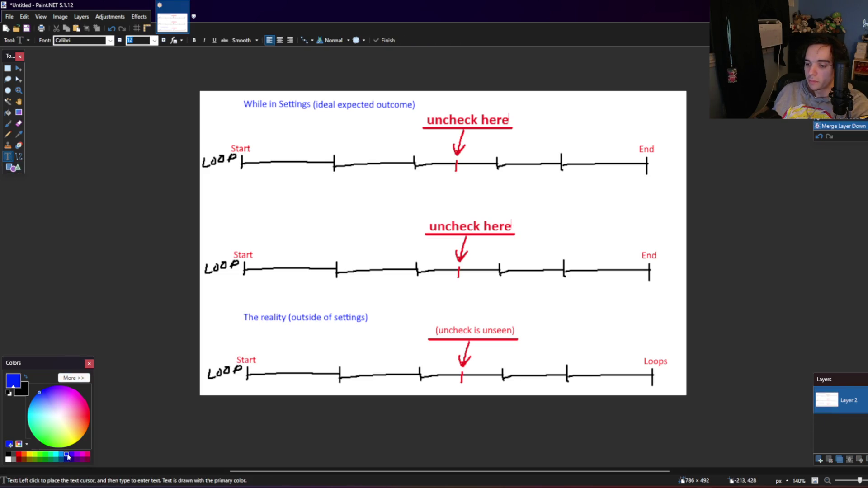
# Step: Label the middle timeline 'While in settings' in blue
pyautogui.click(244, 221)
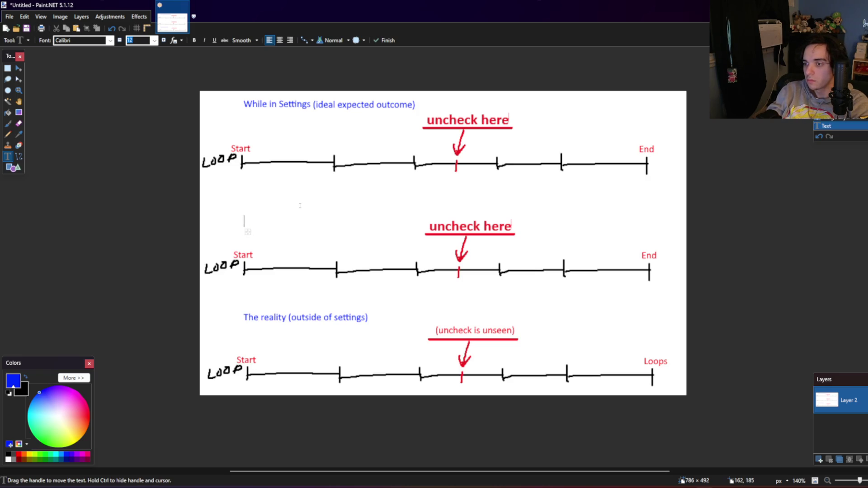
pyautogui.write('No')
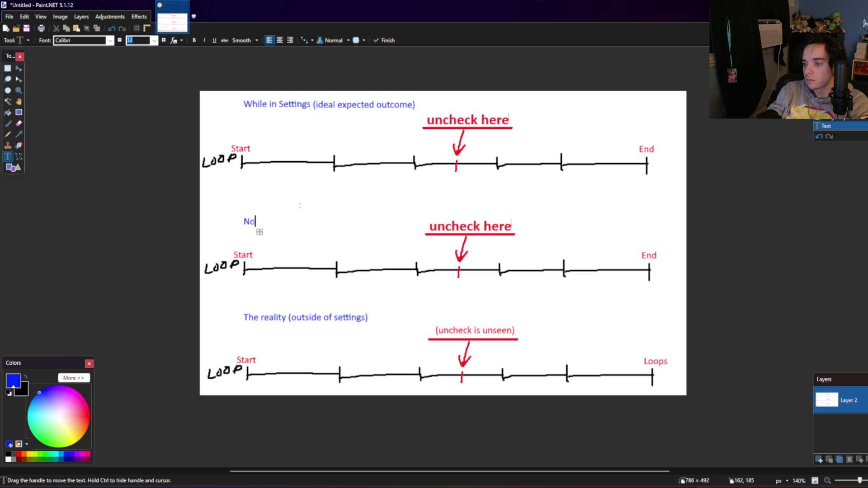
pyautogui.write('t in set')
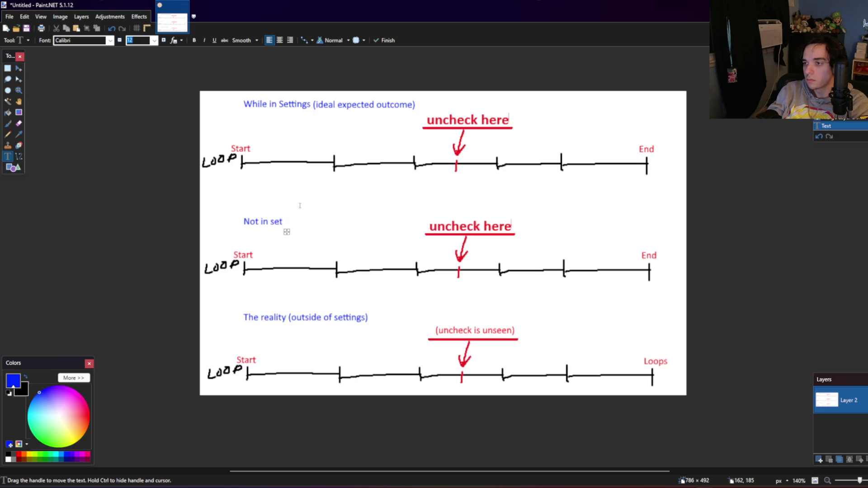
pyautogui.press('BackSpace')
pyautogui.press('BackSpace')
pyautogui.press('BackSpace')
pyautogui.write('While ')
pyautogui.write('in settings')
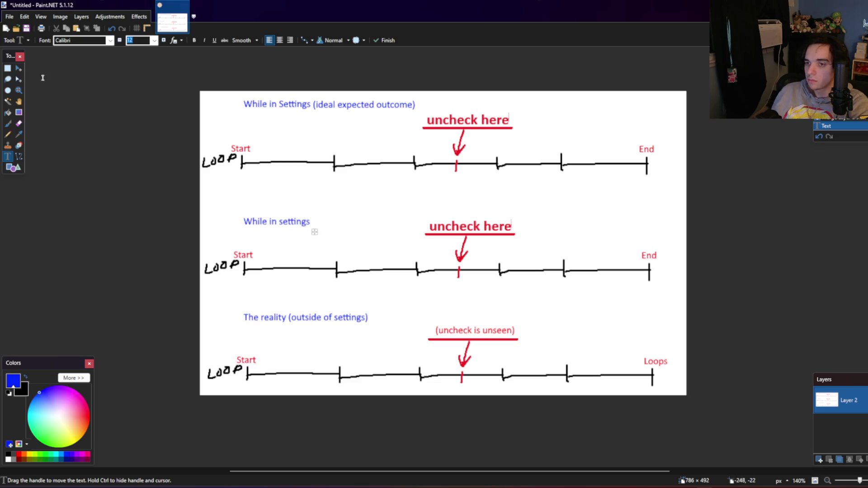
pyautogui.click(8, 69)
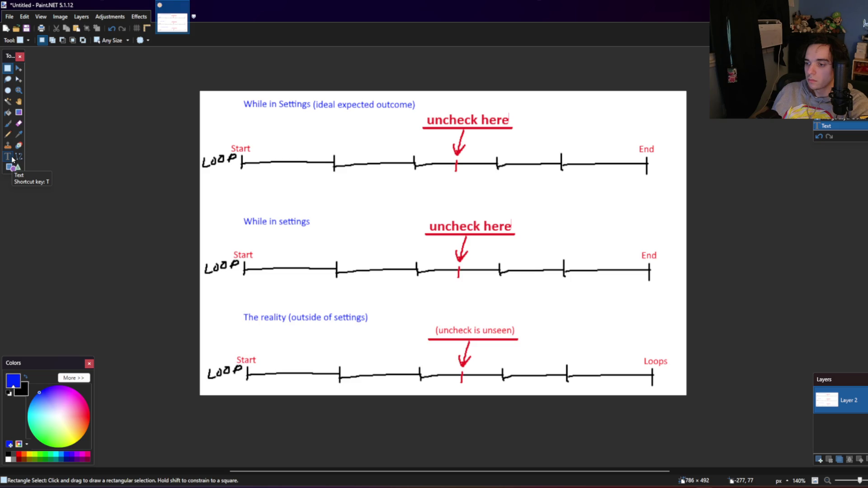
# Step: Add '(What I really see)' and drag it beneath the middle heading
pyautogui.click(13, 160)
pyautogui.click(248, 209)
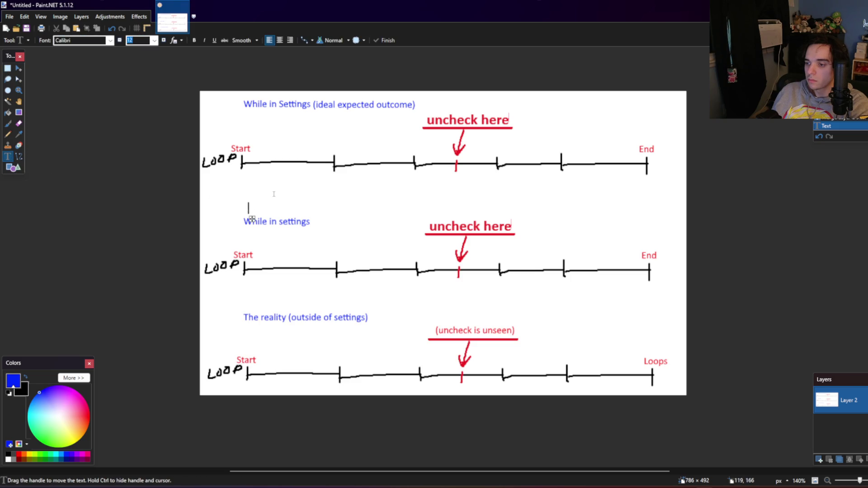
pyautogui.write('(What')
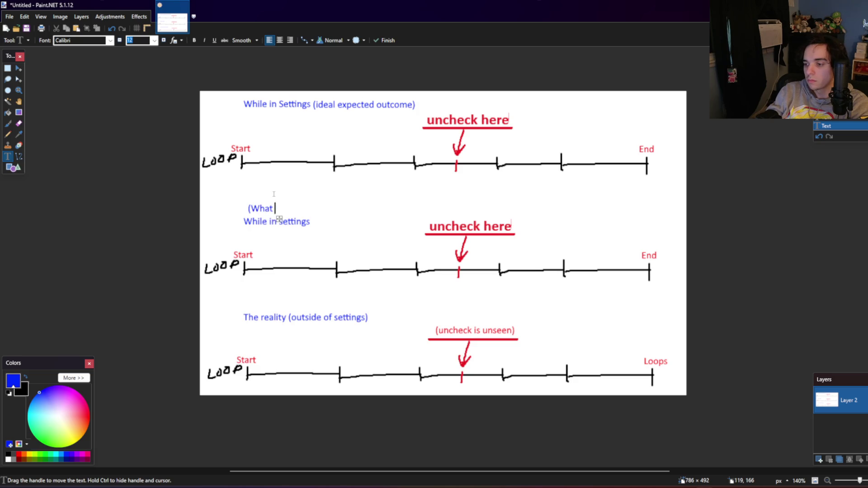
pyautogui.write(' I really see')
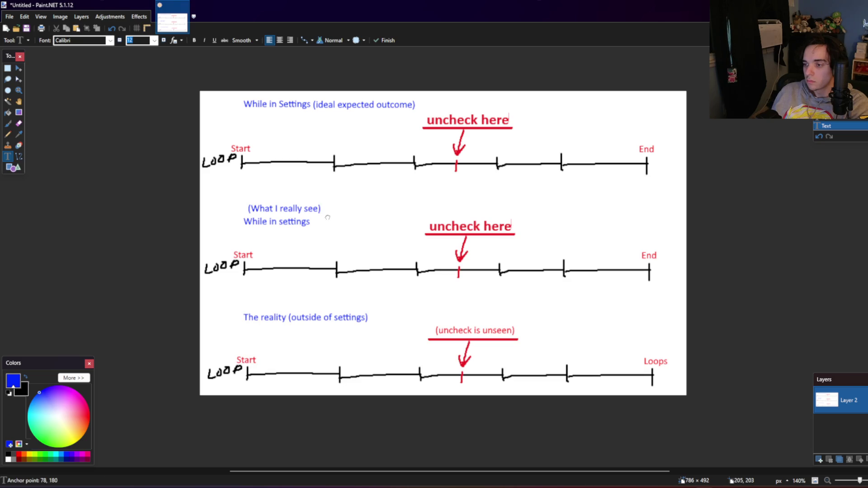
pyautogui.moveTo(325, 218)
pyautogui.mouseDown()
pyautogui.moveTo(395, 230)
pyautogui.moveTo(334, 244)
pyautogui.mouseUp()
pyautogui.click(7, 68)
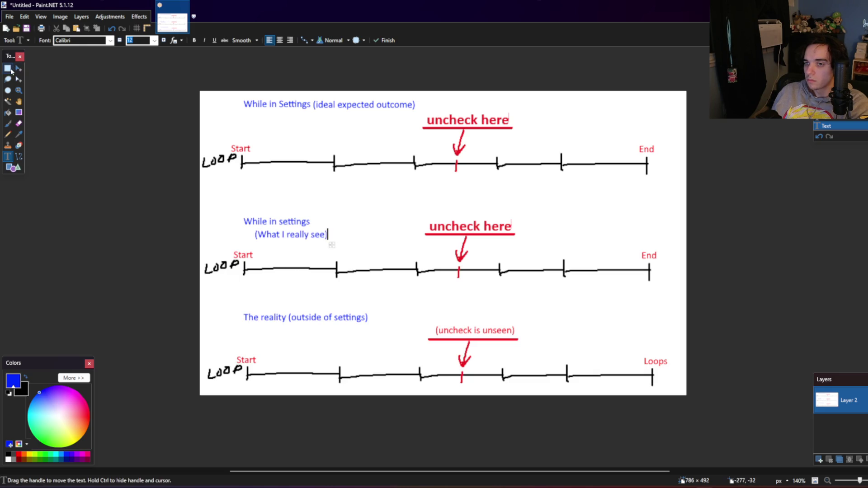
pyautogui.click(8, 157)
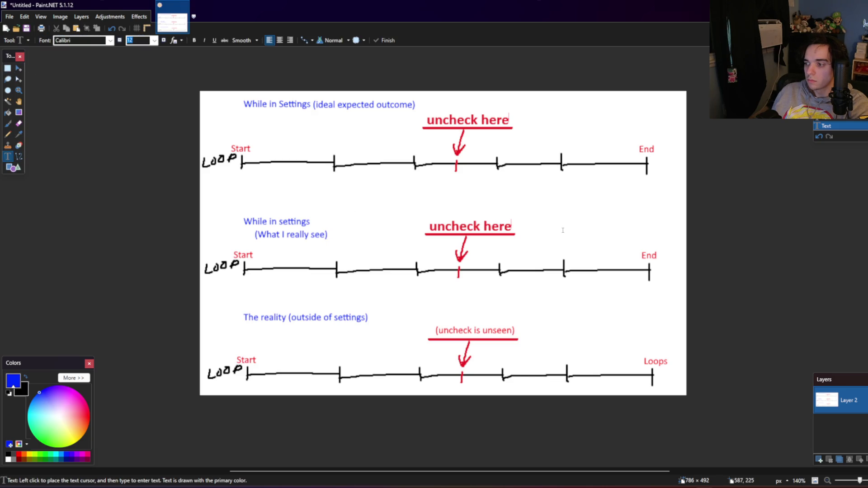
# Step: Draw a red horizontal bar above the middle timeline's tick just left of End
pyautogui.click(23, 157)
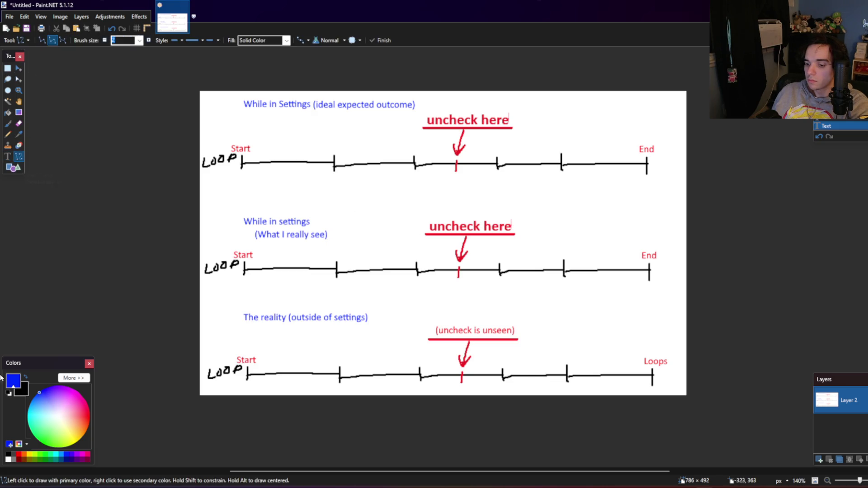
pyautogui.click(8, 156)
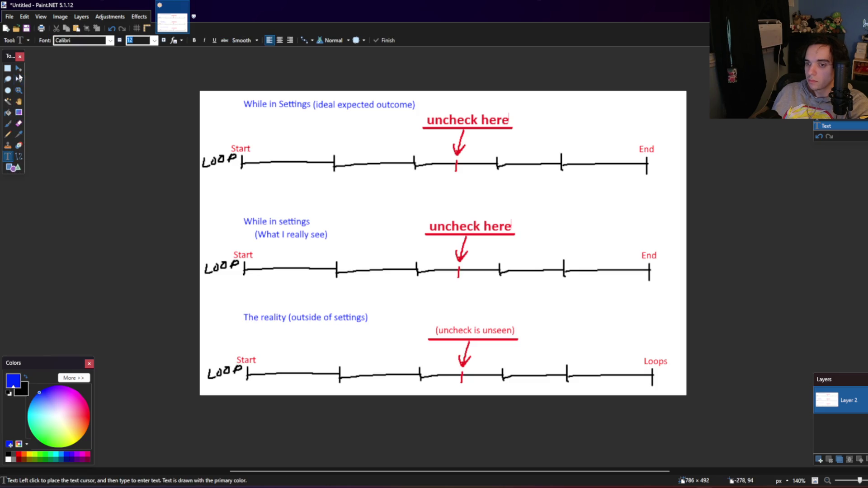
pyautogui.click(8, 123)
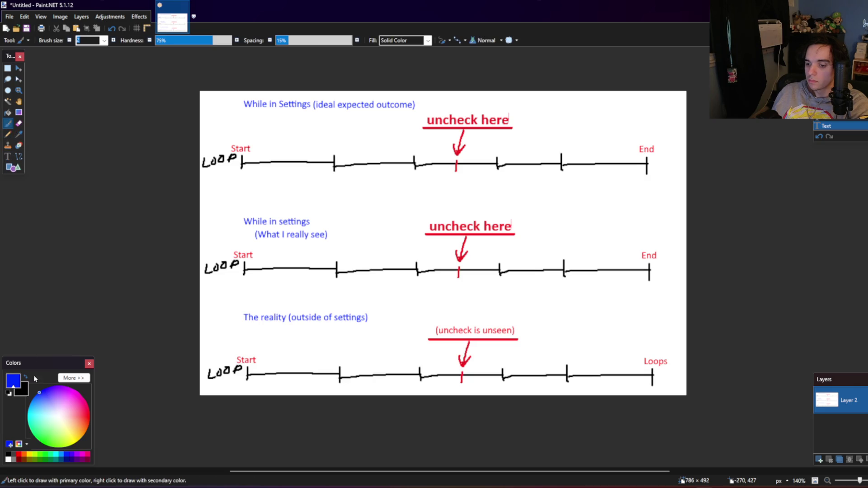
pyautogui.click(20, 456)
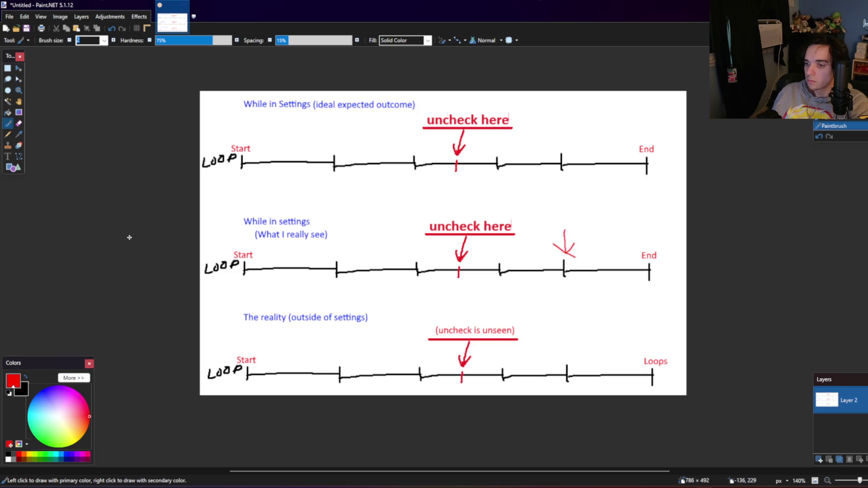
pyautogui.click(19, 157)
pyautogui.moveTo(548, 229); pyautogui.dragTo(615, 229)
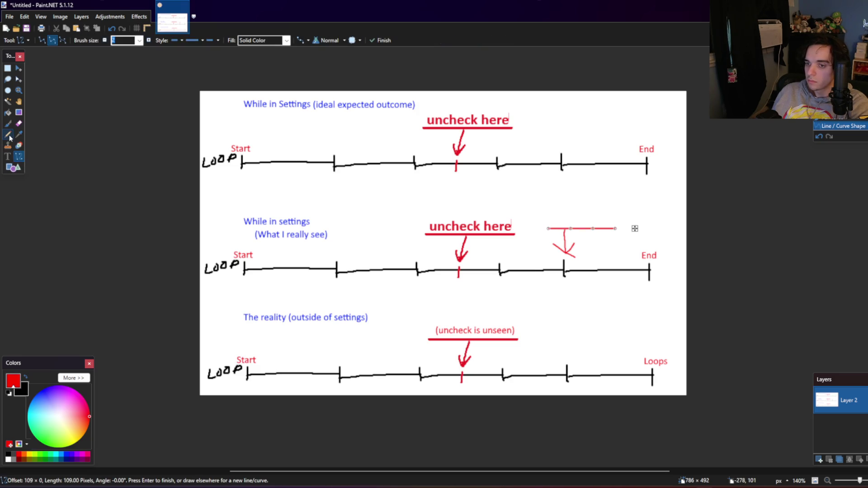
pyautogui.click(7, 156)
# Step: Type 'leave' at the bar's left end, then delete it
pyautogui.click(549, 217)
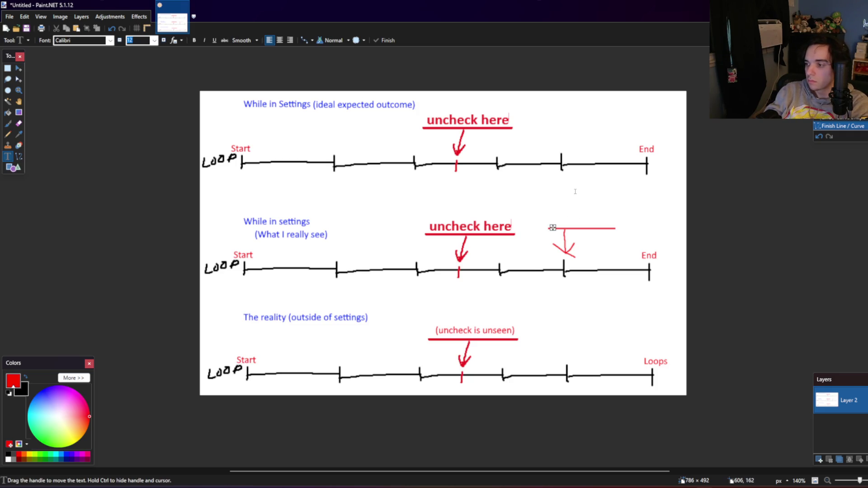
pyautogui.write('lea')
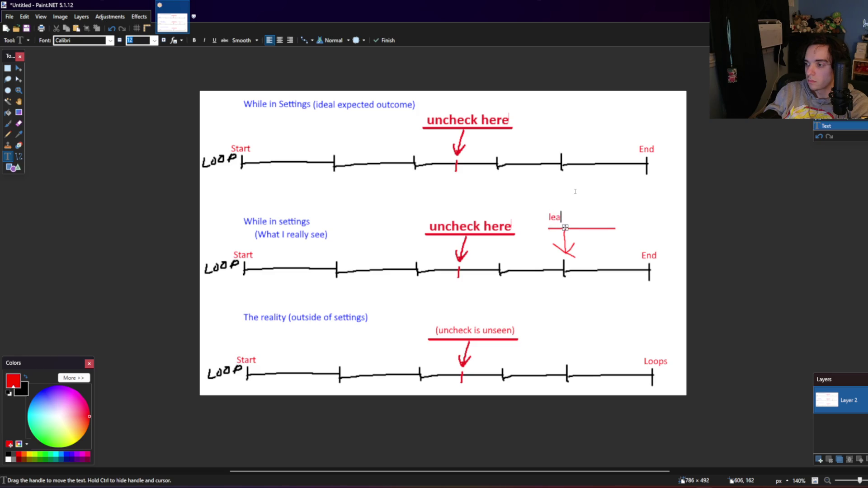
pyautogui.write('ve')
pyautogui.press('BackSpace')
pyautogui.press('BackSpace')
pyautogui.press('BackSpace')
pyautogui.press('BackSpace')
pyautogui.press('BackSpace')
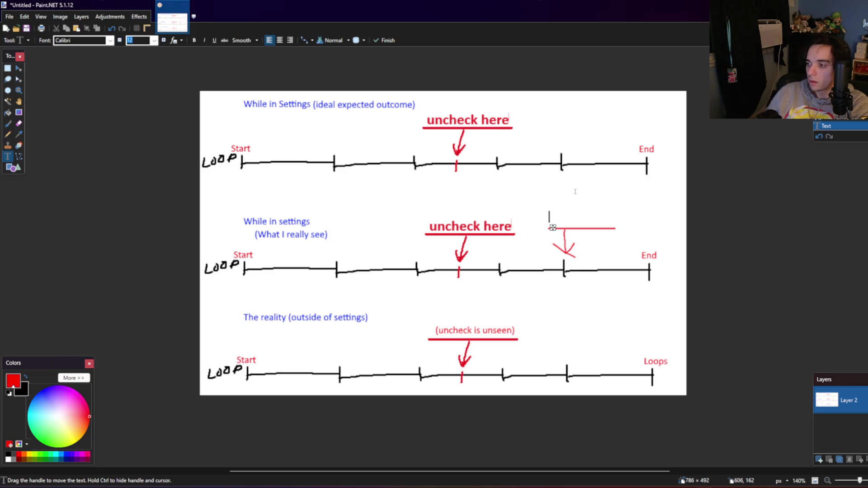
pyautogui.click(8, 68)
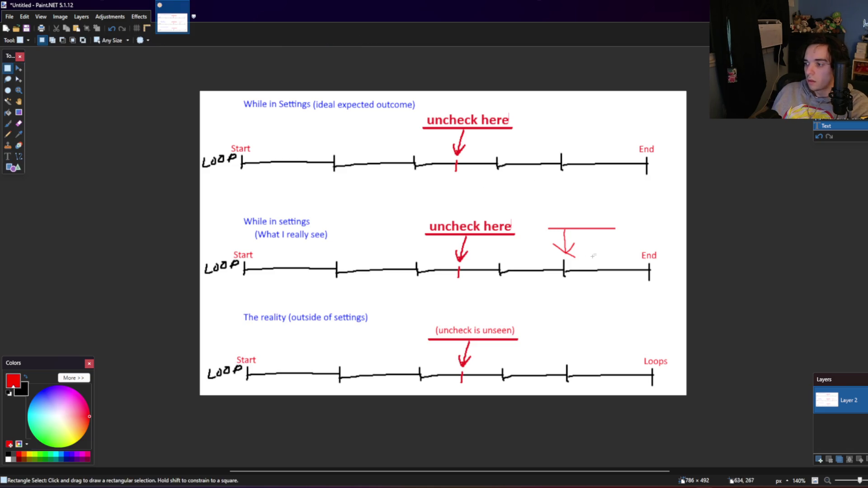
# Step: Erase the red arrow drawing and the middle timeline's End label
pyautogui.moveTo(545, 256)
pyautogui.mouseDown()
pyautogui.moveTo(648, 219)
pyautogui.moveTo(543, 255)
pyautogui.moveTo(624, 218)
pyautogui.mouseUp()
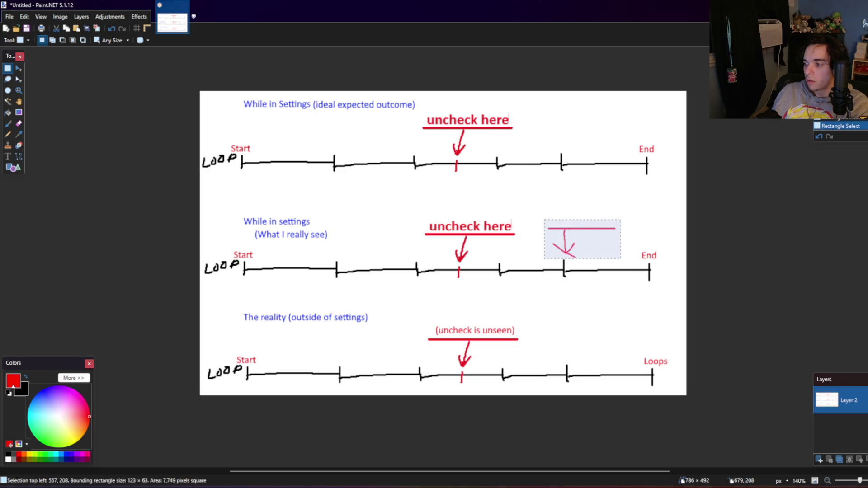
pyautogui.press('Delete')
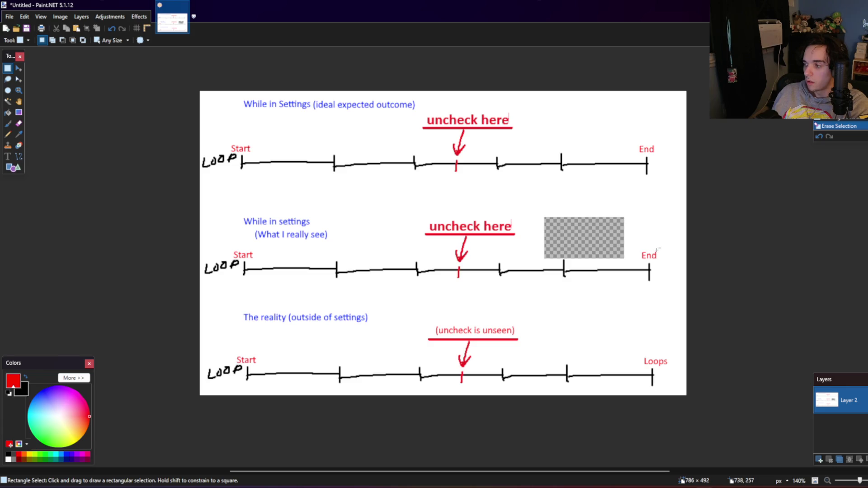
pyautogui.moveTo(660, 247); pyautogui.dragTo(636, 260)
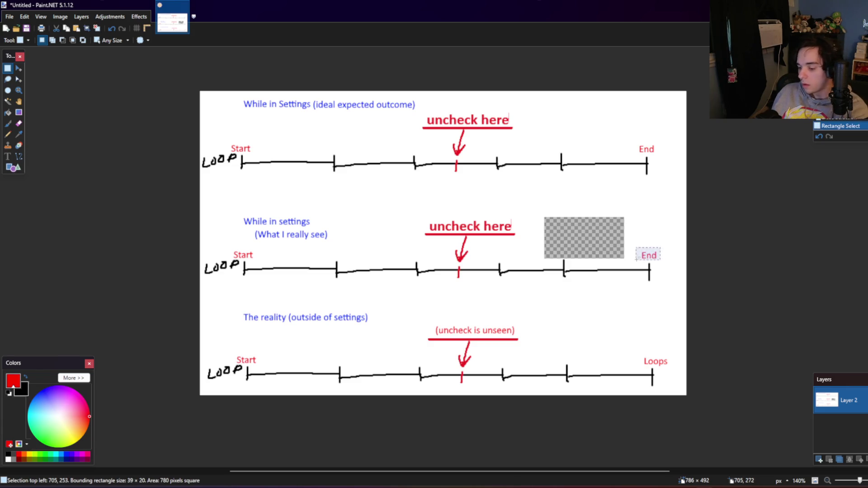
pyautogui.press('Delete')
# Step: Add a white-filled layer beneath the drawing and make the upper layer active again
pyautogui.click(81, 17)
pyautogui.click(104, 51)
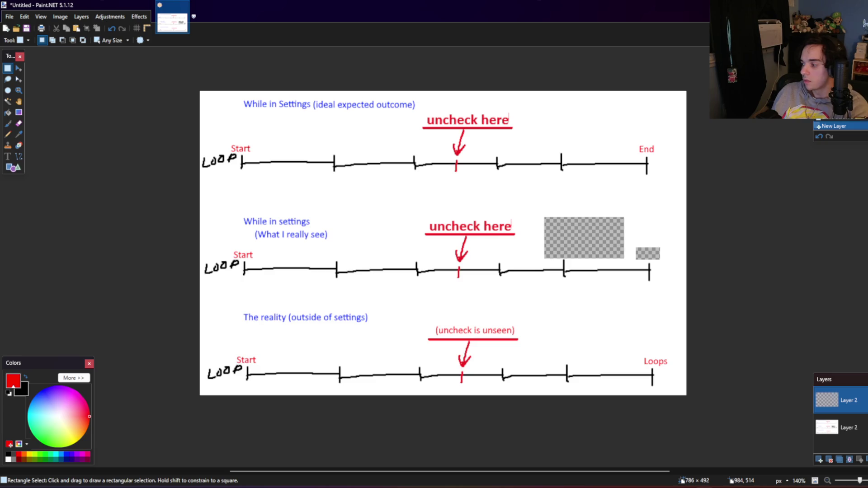
pyautogui.click(8, 112)
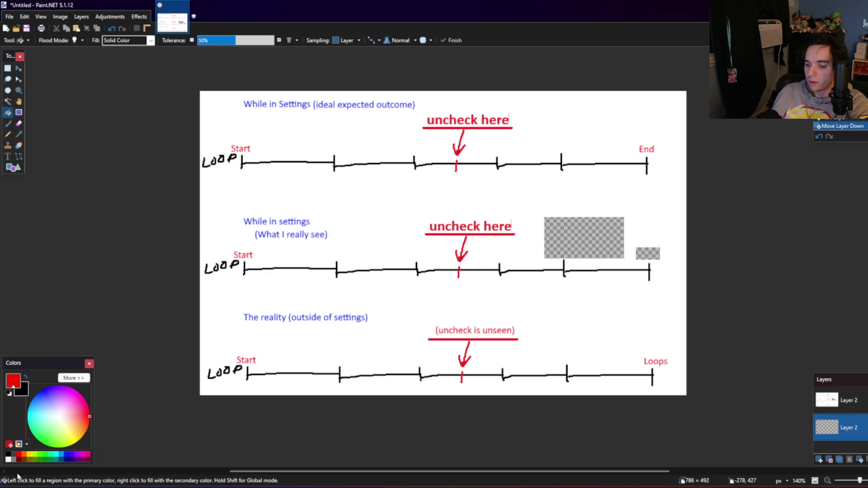
pyautogui.click(8, 459)
pyautogui.click(486, 285)
pyautogui.hotkey('alt', 'pageup')
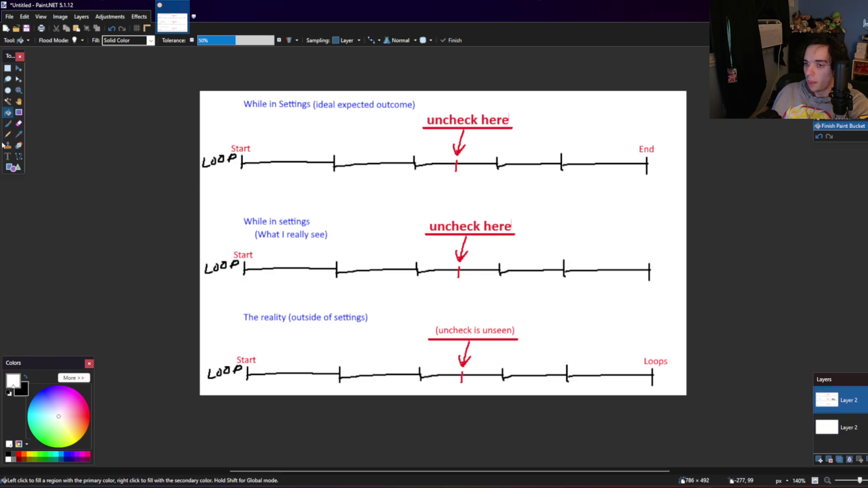
pyautogui.click(10, 157)
# Step: Place a red 'Loops' label at the middle timeline's right end, nudged slightly left and down
pyautogui.click(18, 454)
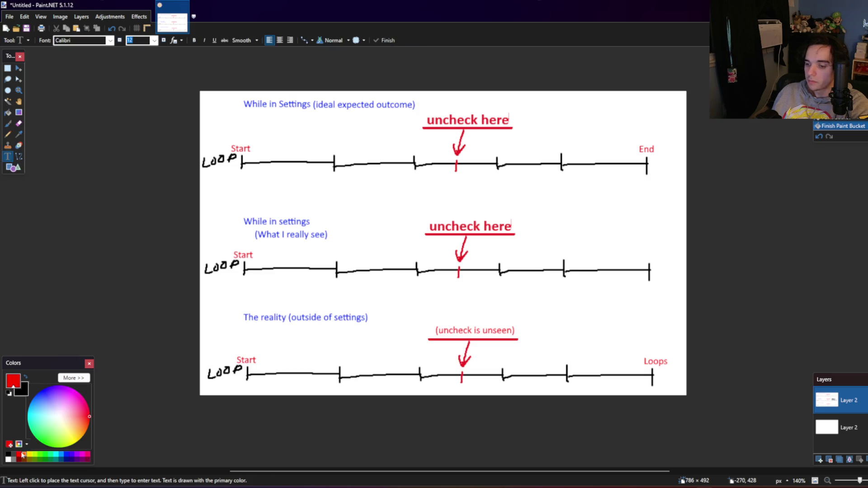
pyautogui.click(641, 258)
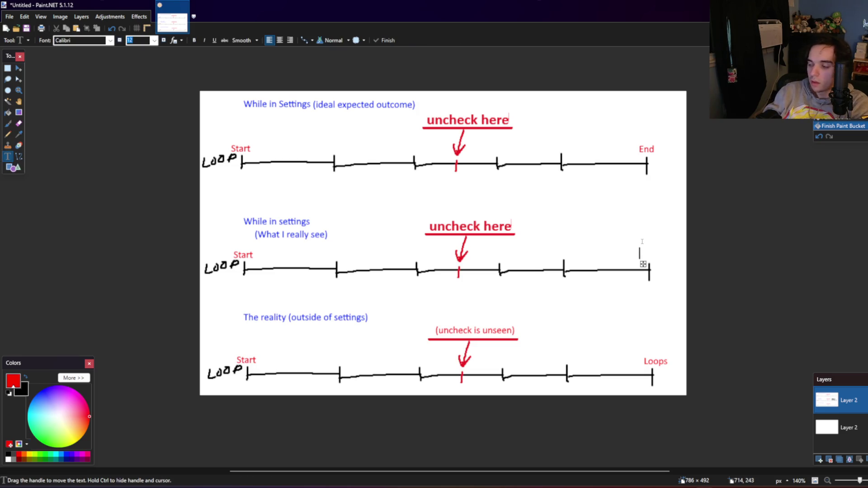
pyautogui.write('Loops')
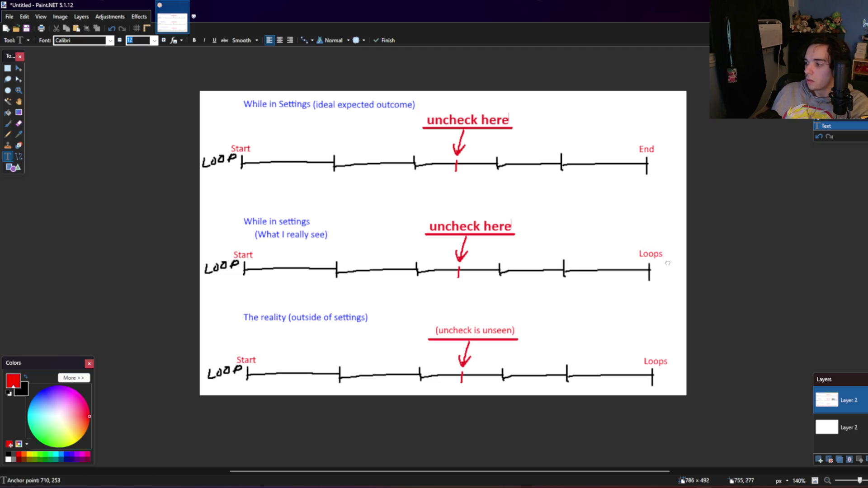
pyautogui.moveTo(667, 263); pyautogui.dragTo(665, 265)
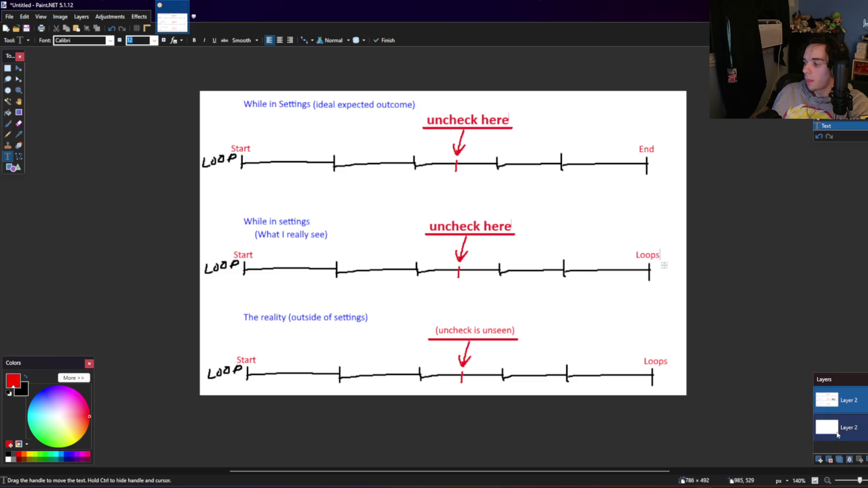
# Step: Resize the canvas width to 900 px and paste the original diagram back at full size
pyautogui.hotkey('ctrl', 'a')
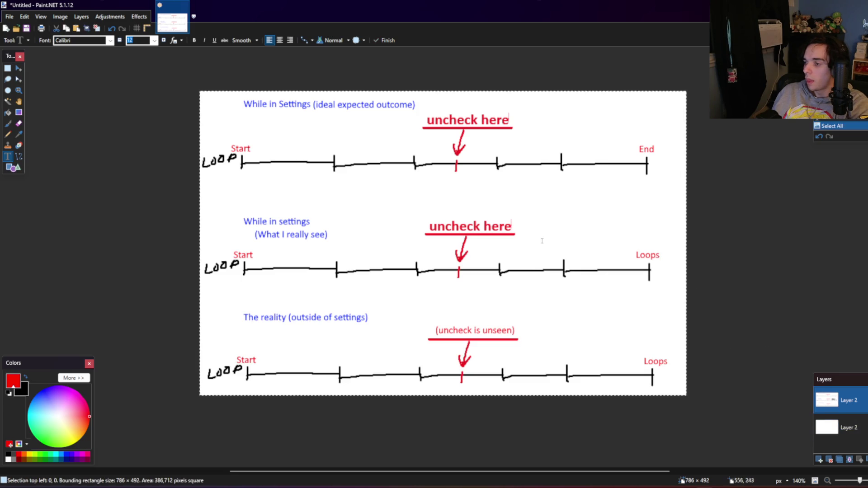
pyautogui.click(60, 17)
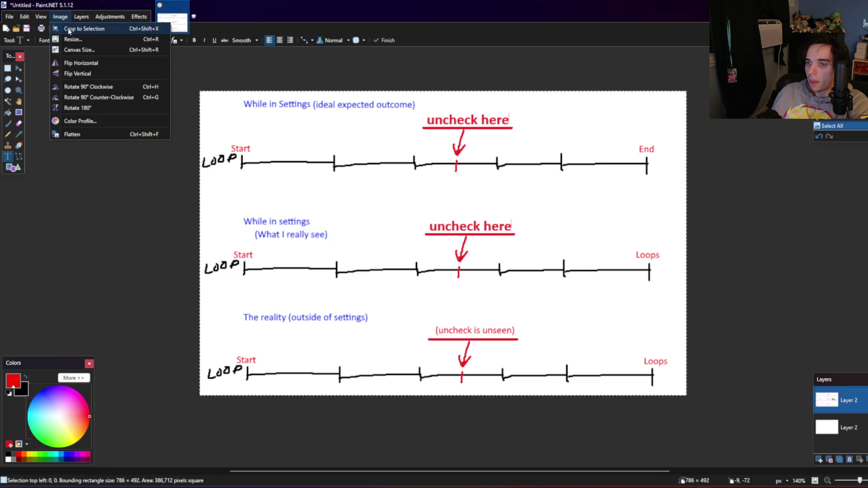
pyautogui.click(70, 38)
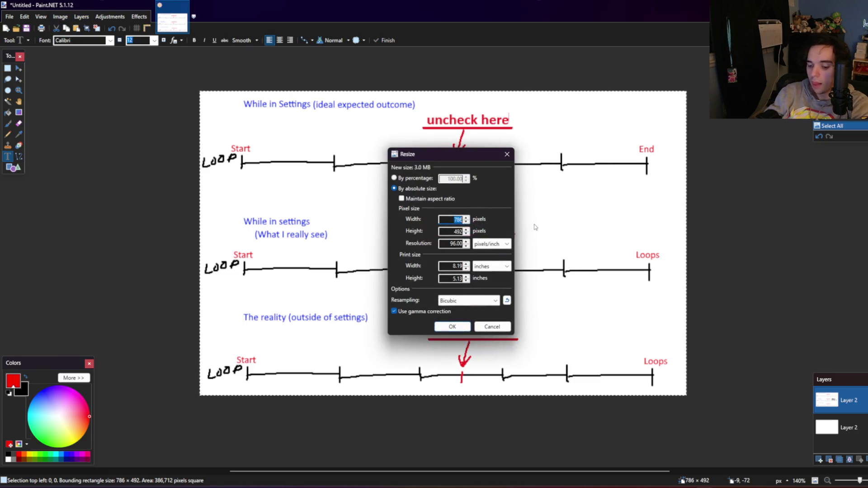
pyautogui.write('900')
pyautogui.press('Return')
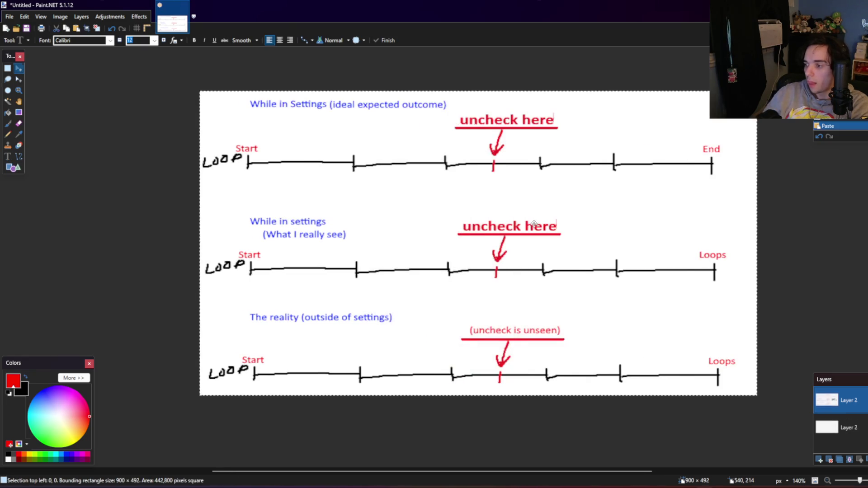
pyautogui.hotkey('ctrl', 'v')
# Step: Erase the stretched leftover strip on the canvas's right side
pyautogui.click(7, 68)
pyautogui.click(159, 94)
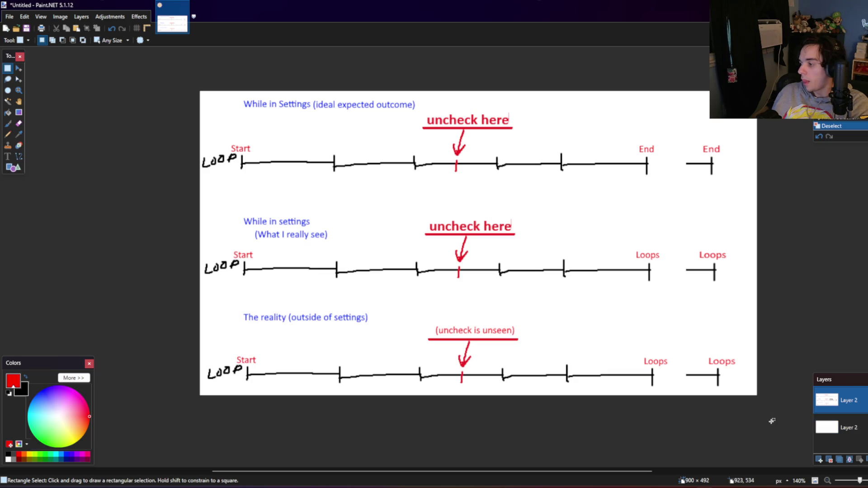
pyautogui.moveTo(771, 416); pyautogui.dragTo(673, 67)
pyautogui.press('Delete')
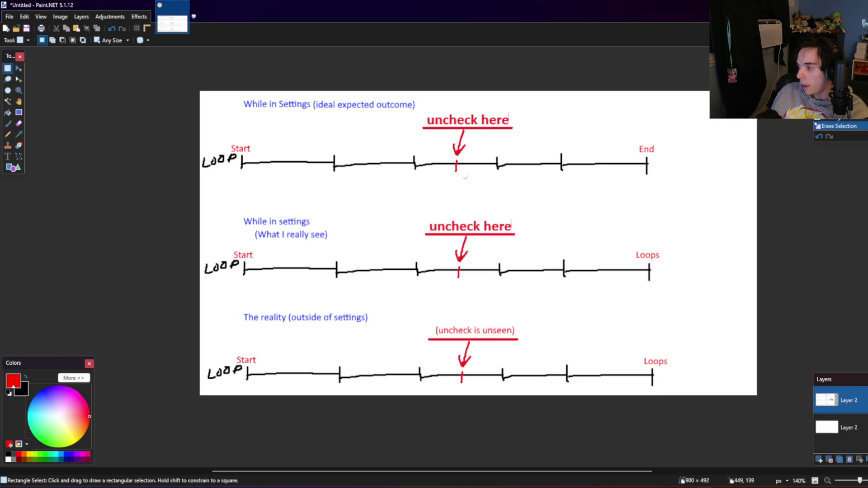
pyautogui.click(18, 156)
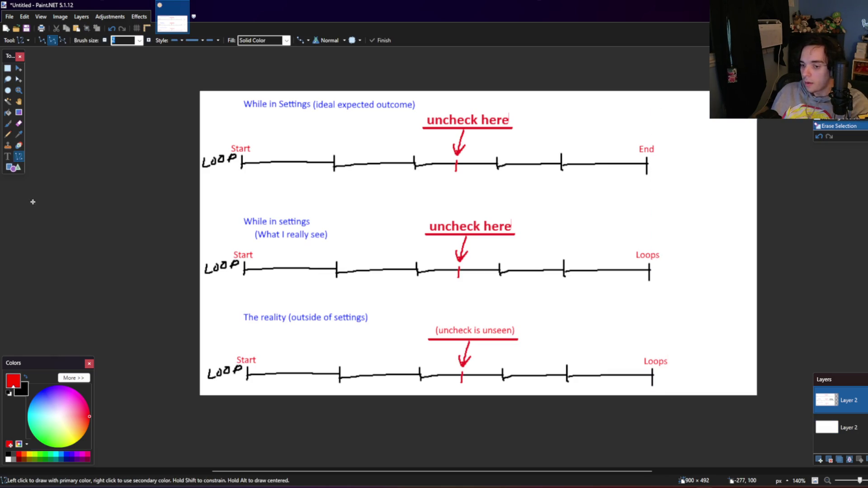
# Step: Extend the middle timeline in black past Loops and add a vertical tick on it
pyautogui.click(8, 455)
pyautogui.moveTo(649, 270); pyautogui.dragTo(766, 272)
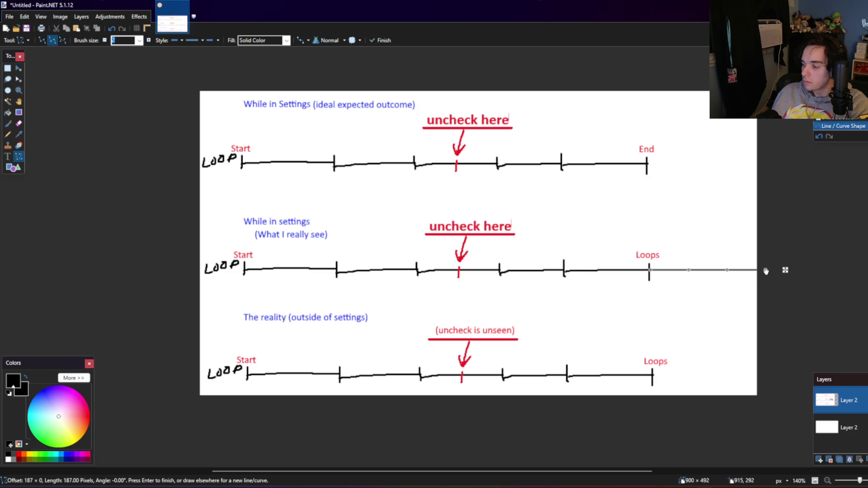
pyautogui.press('Return')
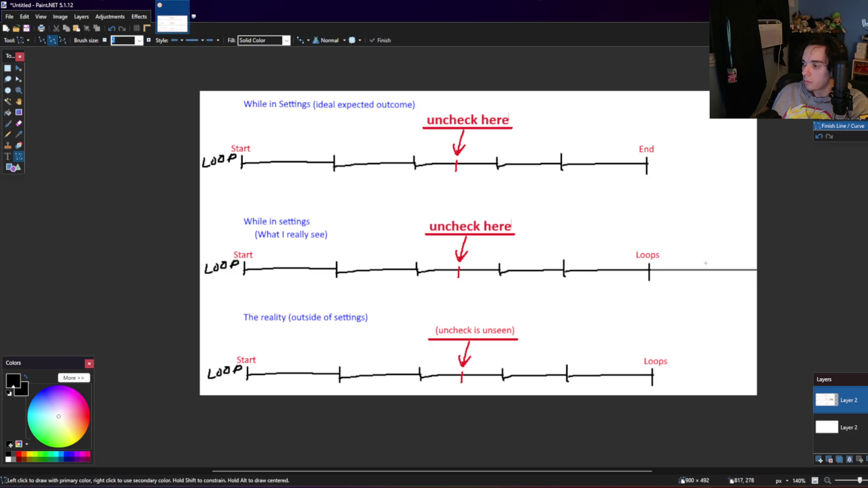
pyautogui.moveTo(709, 263); pyautogui.dragTo(709, 280)
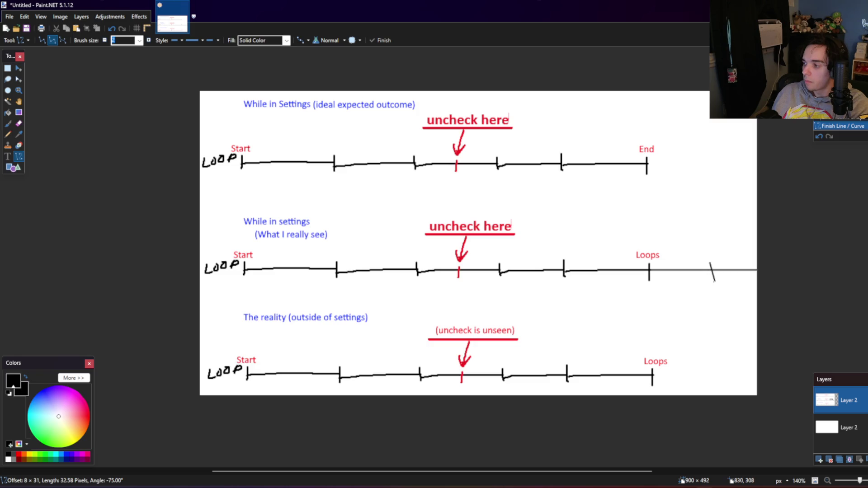
# Step: Draw a short red marker line above the new tick
pyautogui.click(7, 156)
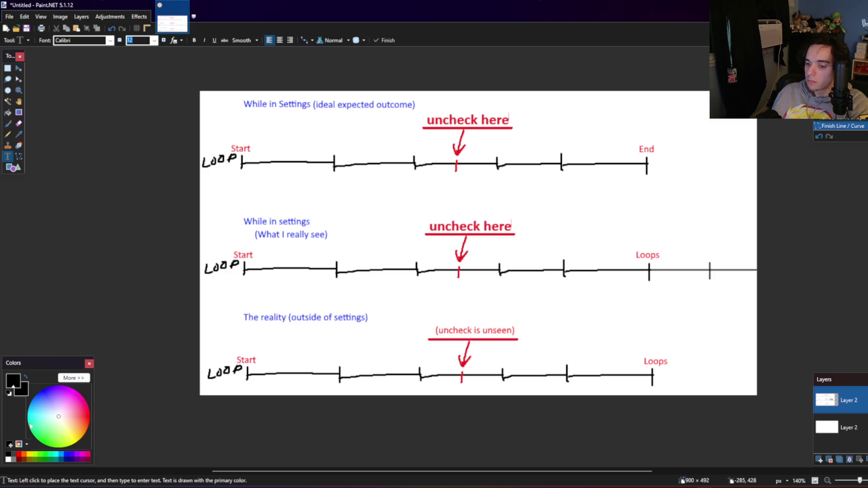
pyautogui.click(18, 454)
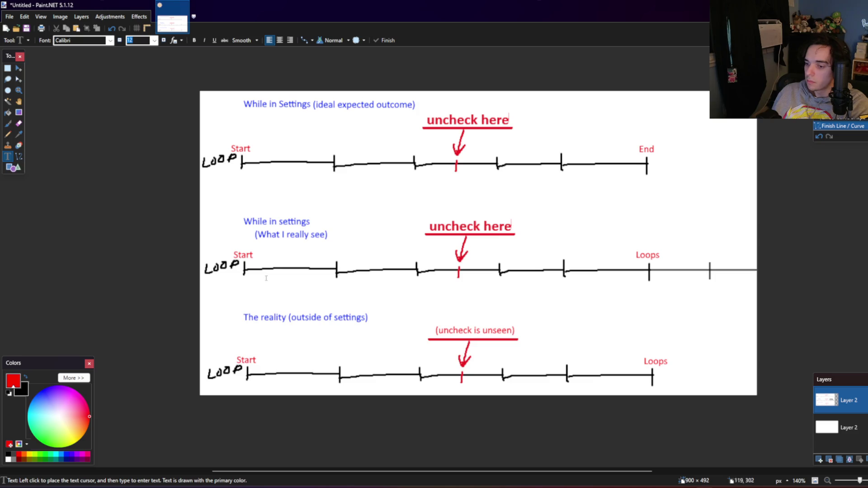
pyautogui.click(18, 157)
pyautogui.moveTo(710, 244)
pyautogui.mouseDown()
pyautogui.moveTo(711, 255)
pyautogui.moveTo(719, 247)
pyautogui.moveTo(710, 246)
pyautogui.moveTo(710, 231)
pyautogui.moveTo(734, 231)
pyautogui.mouseUp()
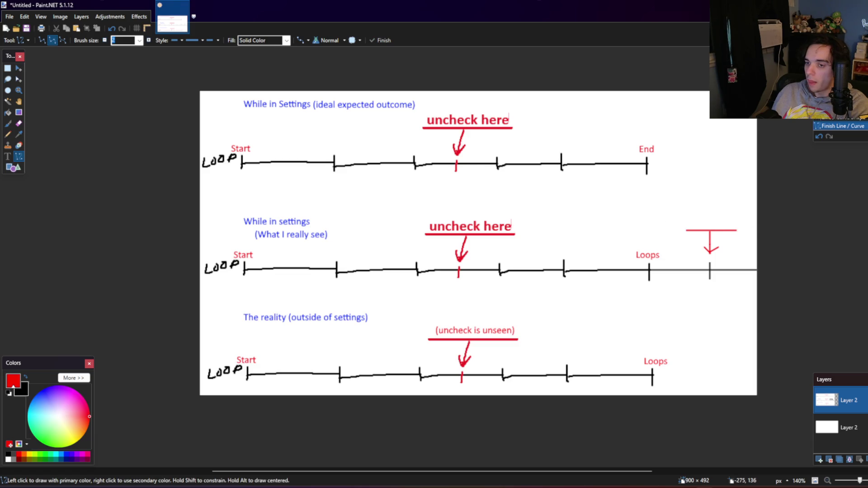
# Step: Add the caption 'i leave and hit okay on settings' above the arrow, centred over it
pyautogui.press('t')
pyautogui.click(690, 219)
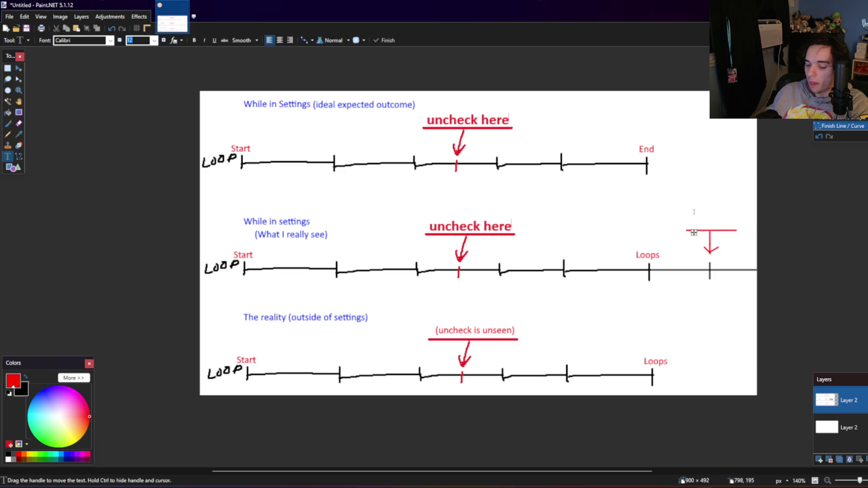
pyautogui.write('i le')
pyautogui.write('n')
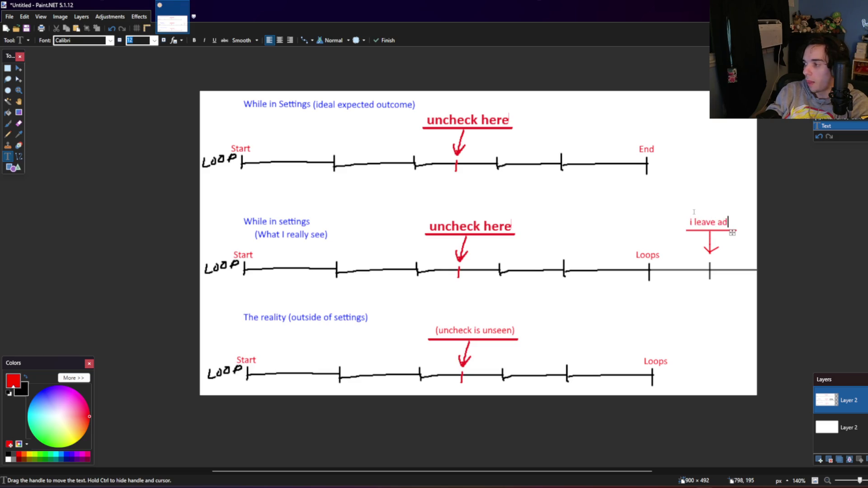
pyautogui.write('d hit ok')
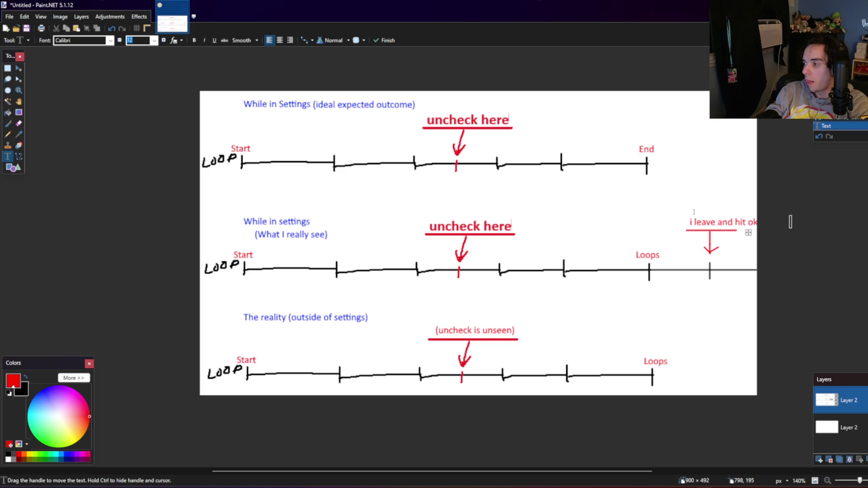
pyautogui.write('ay')
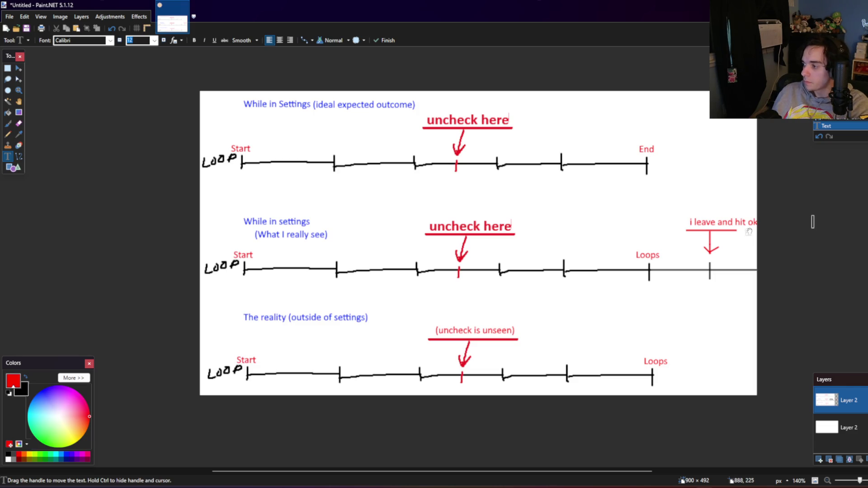
pyautogui.write(' on settings')
pyautogui.moveTo(750, 232); pyautogui.dragTo(687, 231)
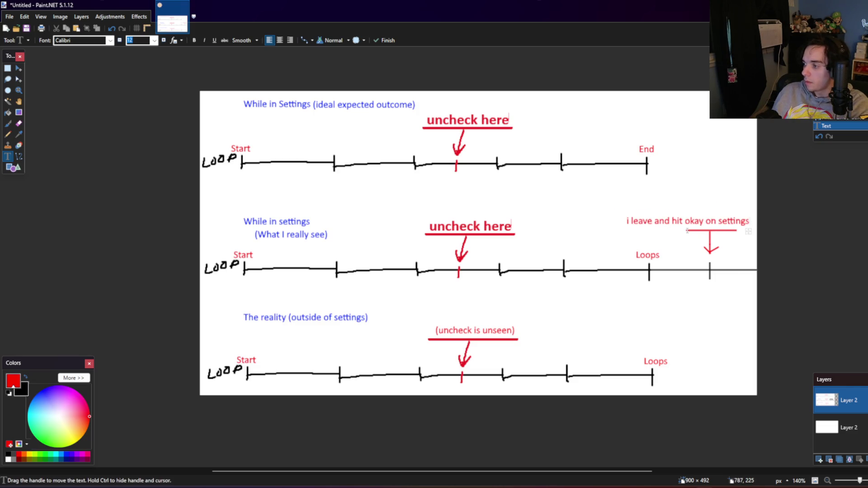
pyautogui.click(8, 68)
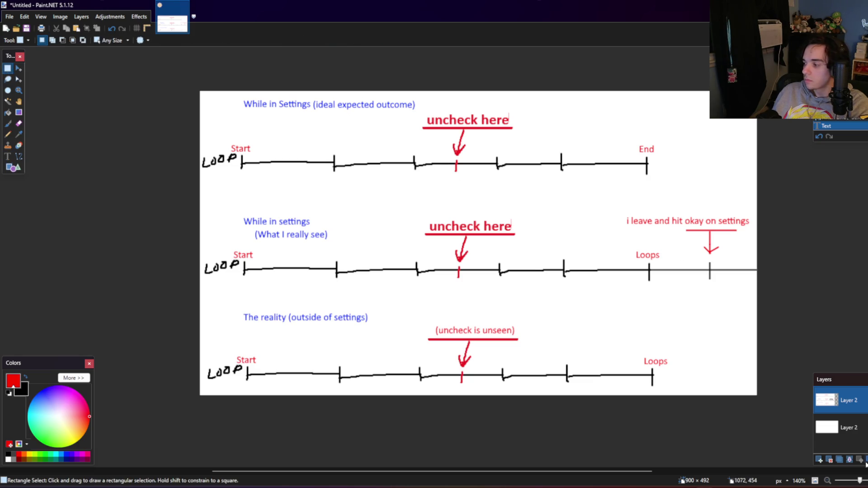
# Step: Flatten the image, resize it to 1300 px wide, and paste the original drawing back
pyautogui.hotkey('ctrl', 'm')
pyautogui.hotkey('ctrl', 'a')
pyautogui.click(78, 16)
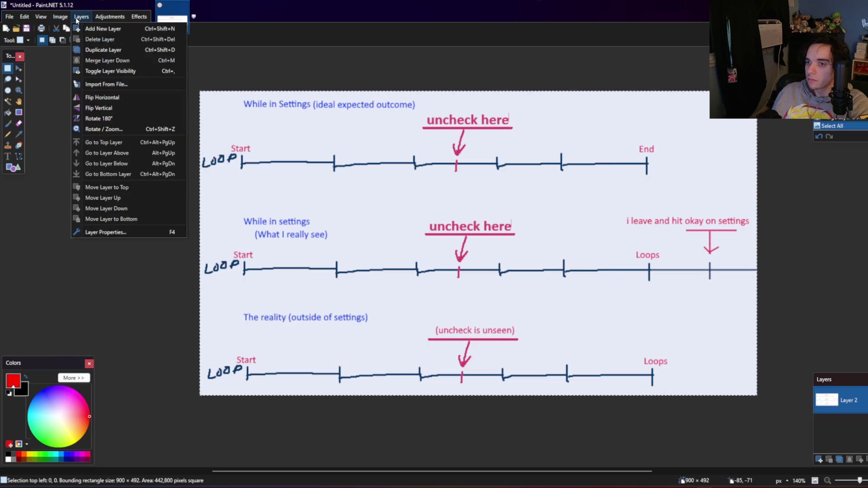
pyautogui.click(75, 39)
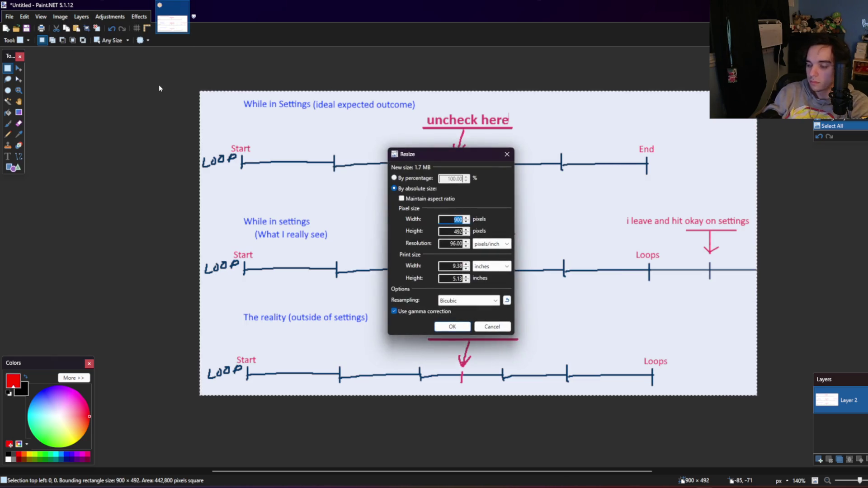
pyautogui.write('1300')
pyautogui.press('Return')
pyautogui.hotkey('ctrl', 'v')
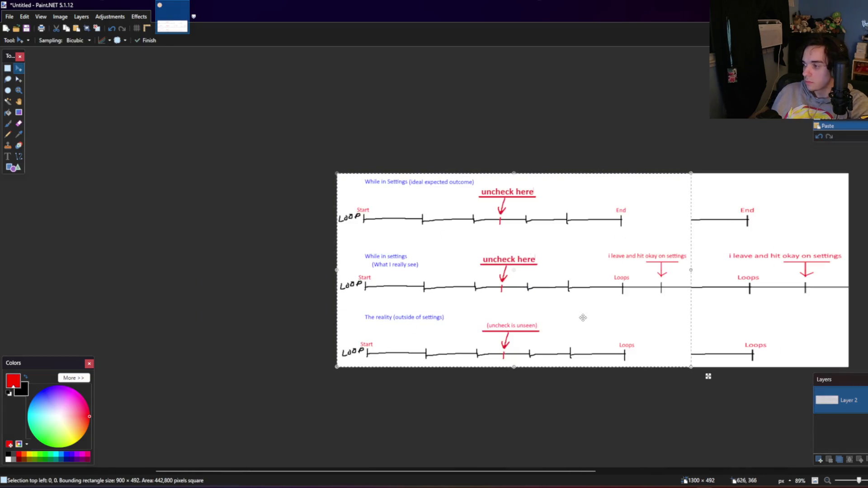
pyautogui.hotkey('ctrl', 'b')
# Step: Delete the stretched End segment, enlarged caption, red arrow and lower-right Loops segment
pyautogui.click(7, 68)
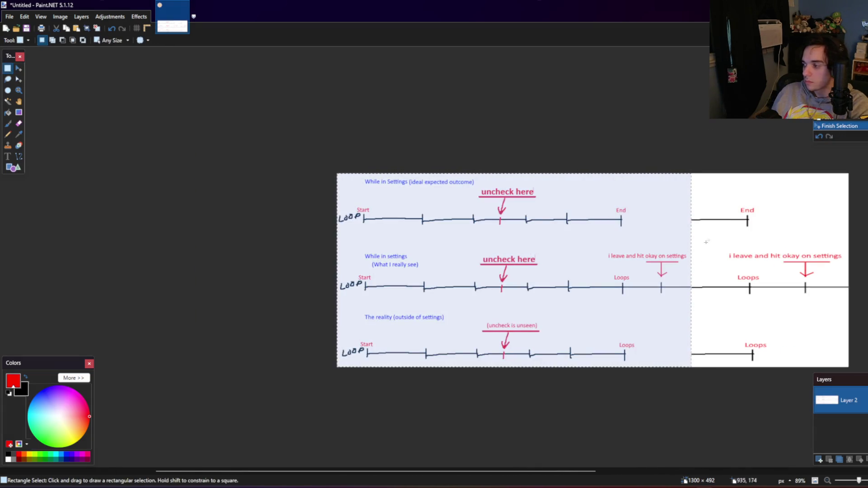
pyautogui.moveTo(668, 195); pyautogui.dragTo(769, 234)
pyautogui.press('Delete')
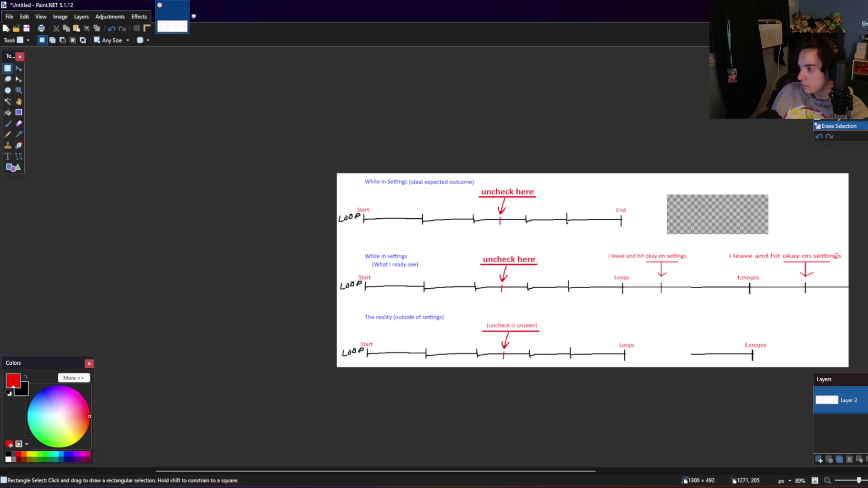
pyautogui.moveTo(855, 242); pyautogui.dragTo(719, 270)
pyautogui.press('Delete')
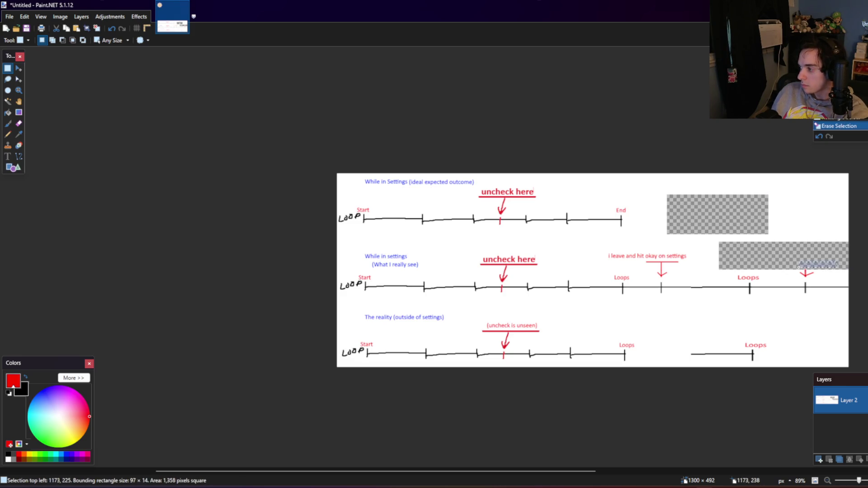
pyautogui.moveTo(838, 261); pyautogui.dragTo(791, 275)
pyautogui.press('Delete')
pyautogui.moveTo(794, 377); pyautogui.dragTo(676, 335)
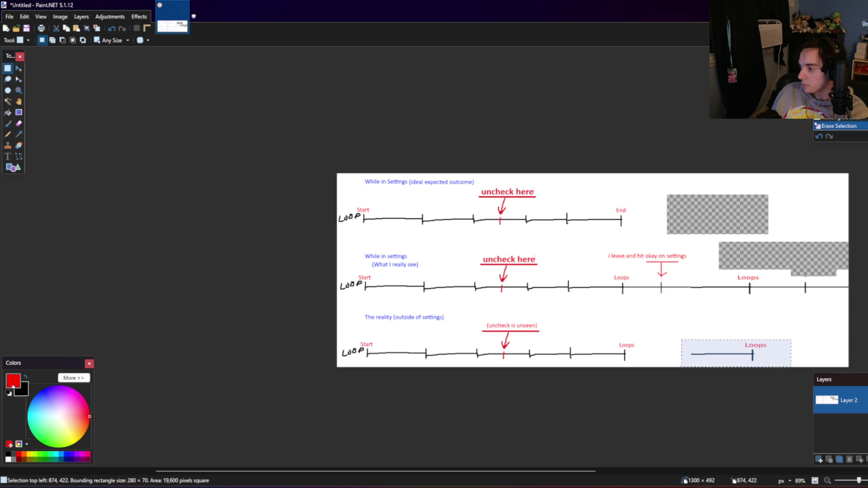
pyautogui.press('Delete')
# Step: Delete the stray tick and stretch a line piece across the gap, then deselect
pyautogui.moveTo(814, 264)
pyautogui.mouseDown()
pyautogui.moveTo(793, 281)
pyautogui.moveTo(798, 298)
pyautogui.moveTo(778, 279)
pyautogui.mouseUp()
pyautogui.press('Delete')
pyautogui.press('Delete')
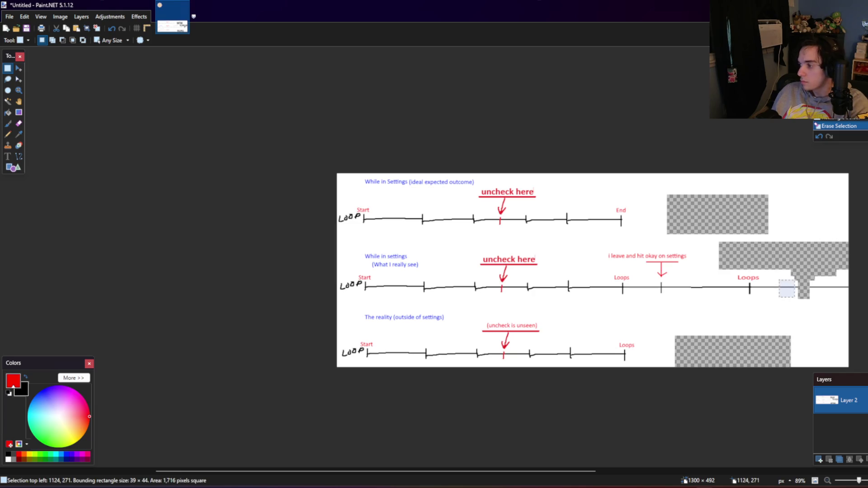
pyautogui.click(19, 69)
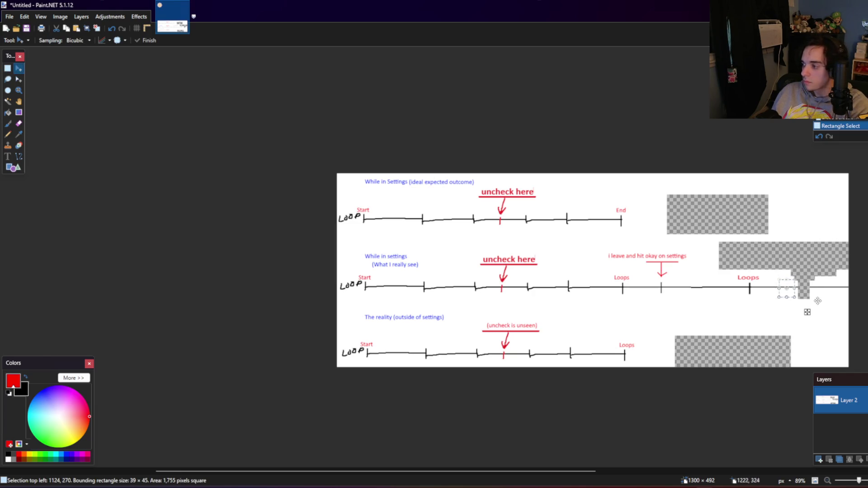
pyautogui.moveTo(797, 287); pyautogui.dragTo(819, 290)
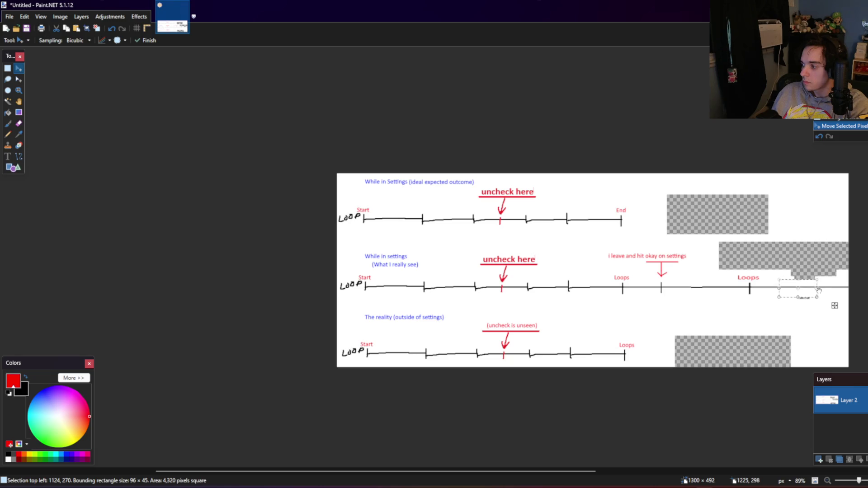
pyautogui.click(8, 68)
pyautogui.hotkey('ctrl', 'd')
# Step: Add a new layer beneath the drawing and fill it with white
pyautogui.click(82, 16)
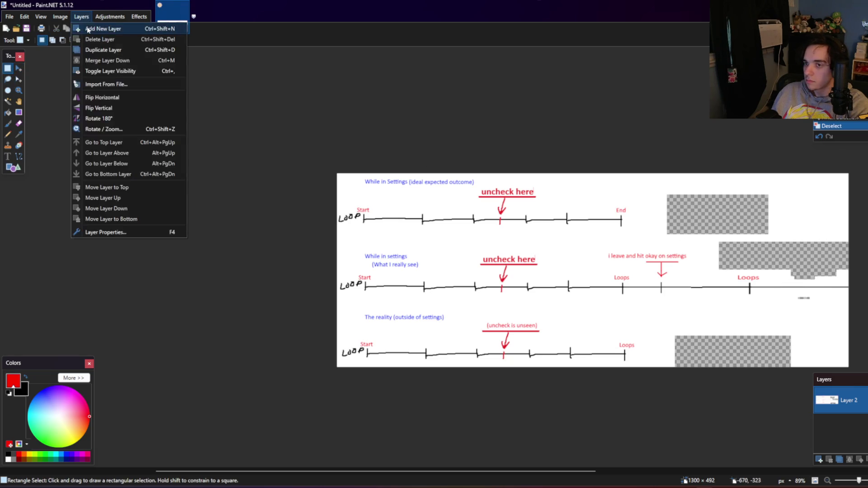
pyautogui.click(88, 29)
pyautogui.click(859, 460)
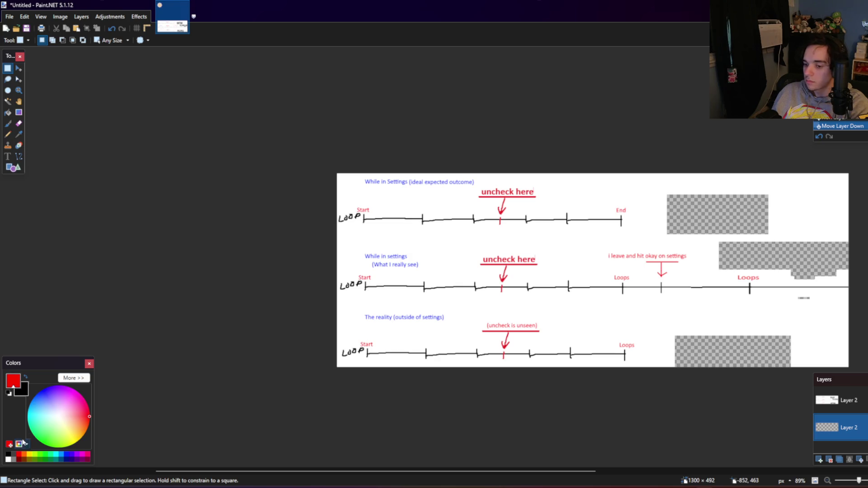
pyautogui.click(8, 460)
pyautogui.click(8, 113)
pyautogui.click(692, 263)
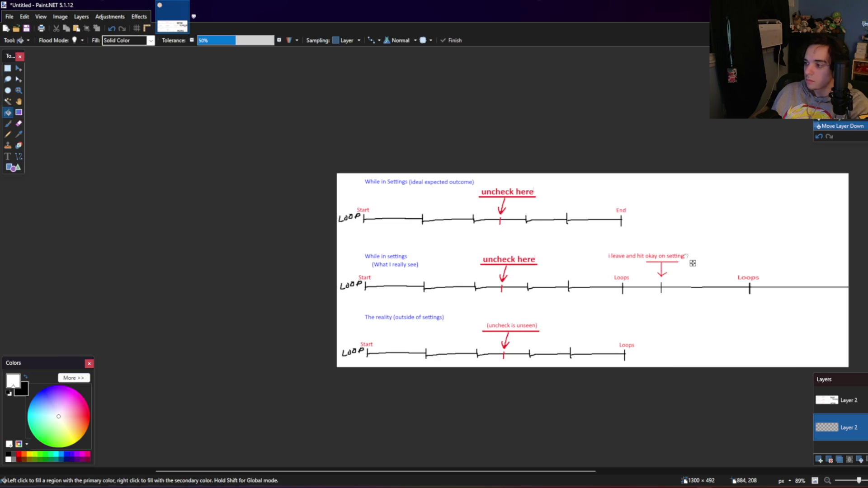
# Step: Look over the canvas and make the upper drawing layer active again
pyautogui.click(8, 68)
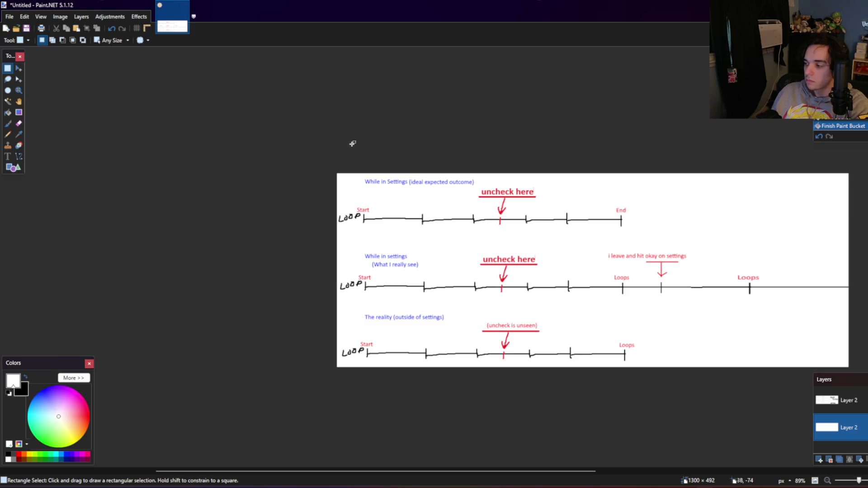
pyautogui.keyDown('ctrl'); pyautogui.scroll(1, 475, 208); pyautogui.keyUp('ctrl')
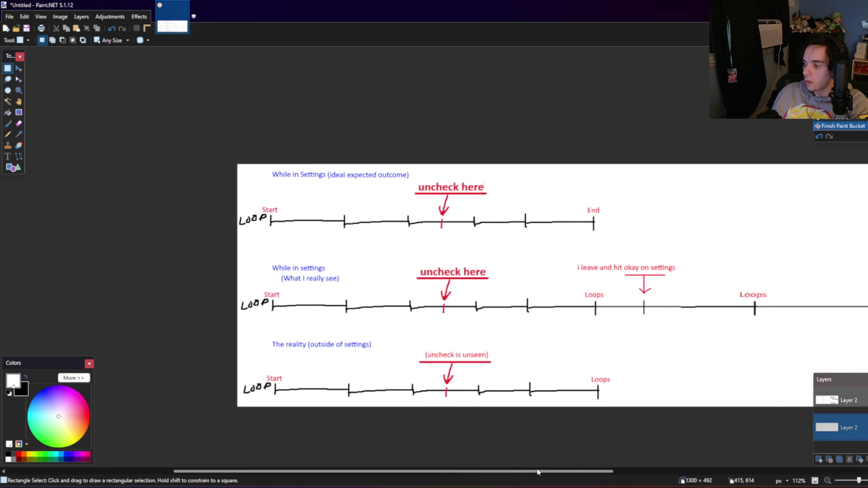
pyautogui.moveTo(507, 465); pyautogui.dragTo(571, 430)
pyautogui.scroll(1, 571, 430)
pyautogui.keyDown('ctrl'); pyautogui.scroll(1, 571, 423); pyautogui.keyUp('ctrl')
pyautogui.keyDown('ctrl'); pyautogui.scroll(1, 570, 416); pyautogui.keyUp('ctrl')
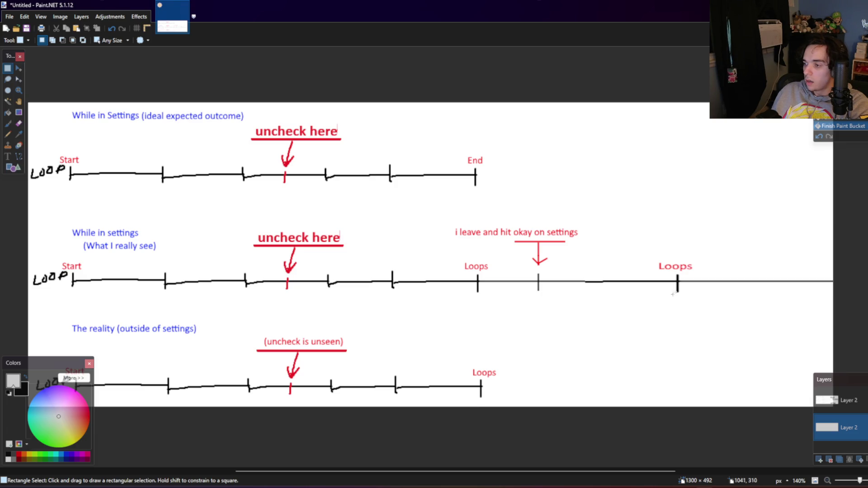
pyautogui.scroll(-1, 673, 294)
pyautogui.scroll(1, 660, 308)
pyautogui.scroll(-1, 598, 305)
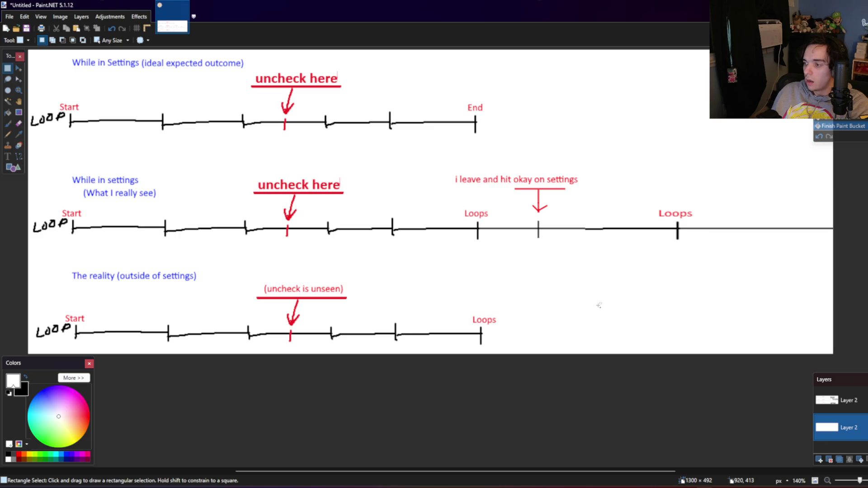
pyautogui.scroll(-1, 599, 305)
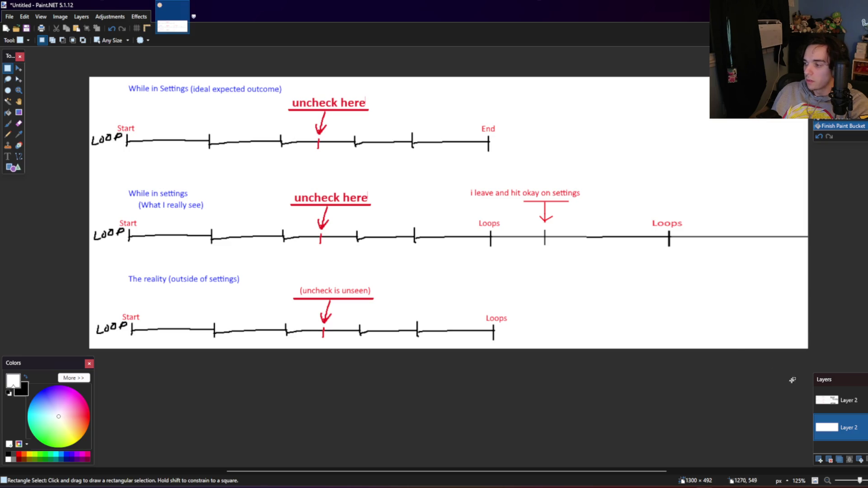
pyautogui.click(832, 401)
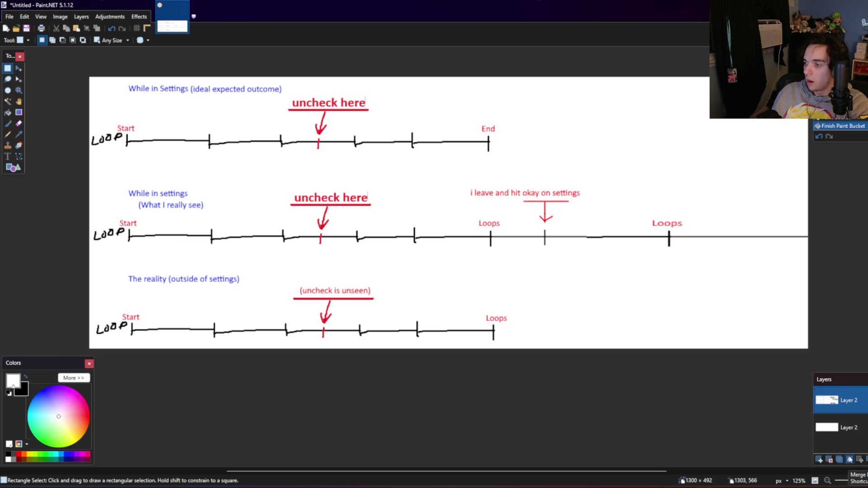
# Step: Merge the drawing onto the white layer and crop the image to the left 911 px
pyautogui.click(850, 459)
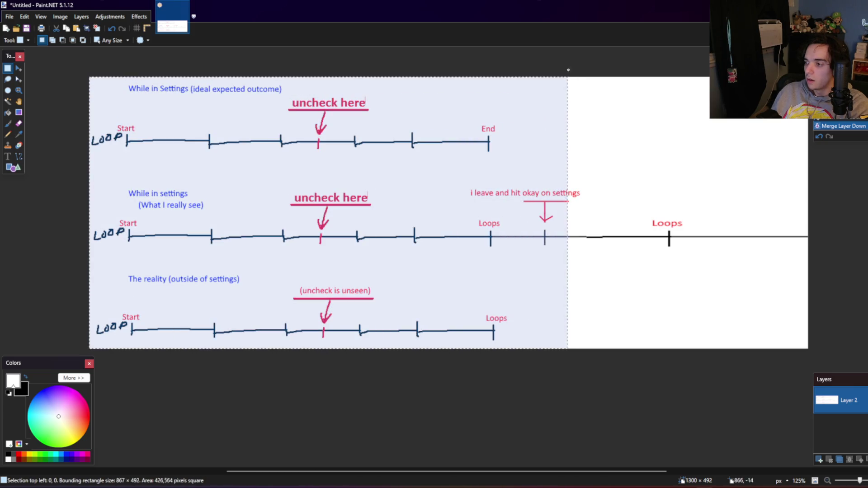
pyautogui.moveTo(89, 354); pyautogui.dragTo(593, 68)
pyautogui.click(60, 16)
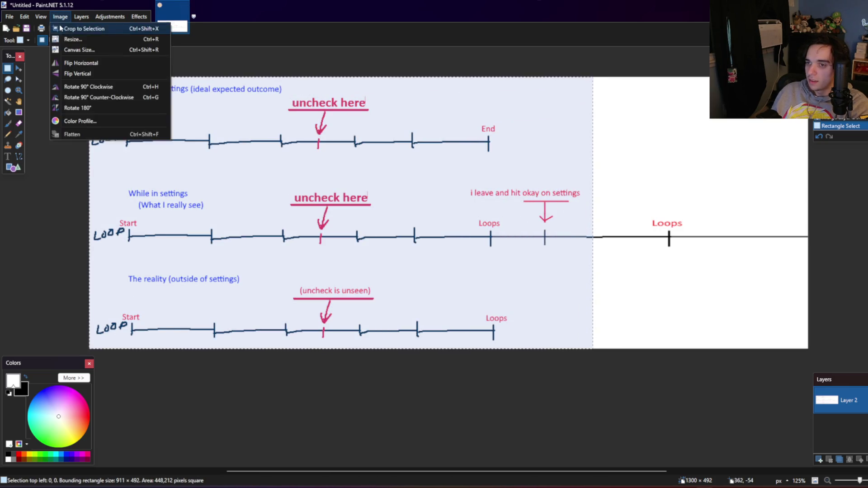
pyautogui.click(77, 28)
# Step: Resize the image to 700 px high and paste the original drawing back on top
pyautogui.hotkey('ctrl', 'a')
pyautogui.click(60, 16)
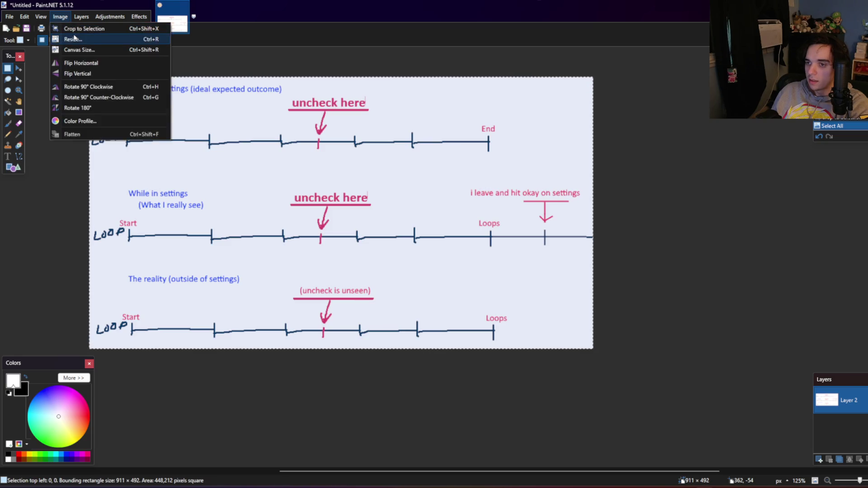
pyautogui.click(75, 39)
pyautogui.doubleClick(450, 230)
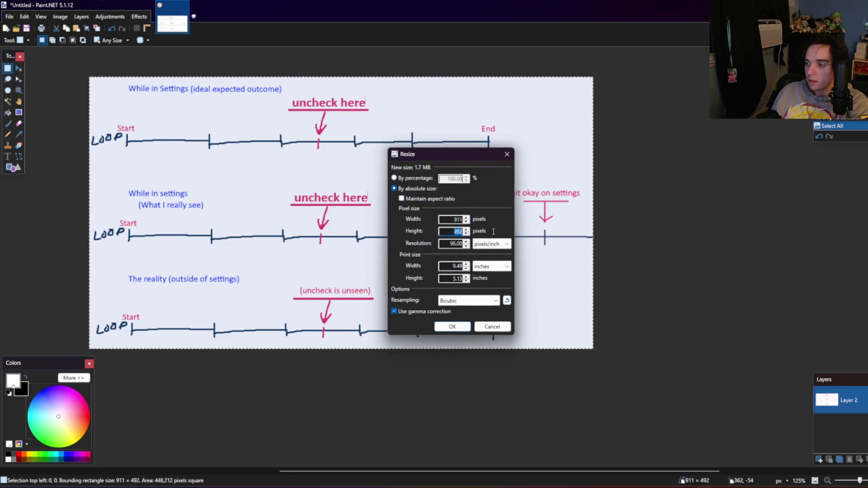
pyautogui.write('700')
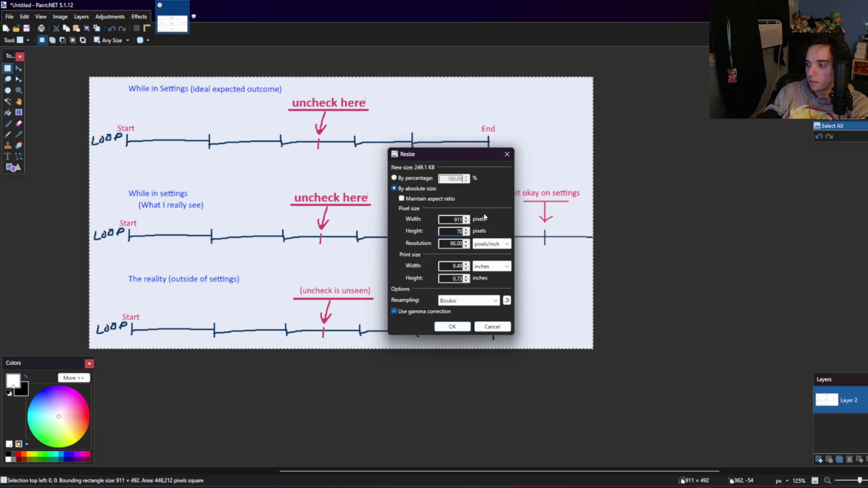
pyautogui.press('Return')
pyautogui.hotkey('ctrl', 'v')
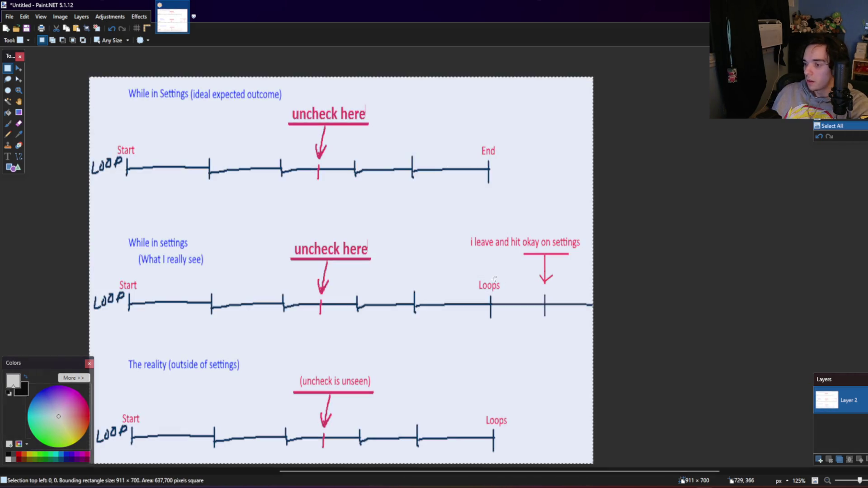
pyautogui.scroll(-2, 493, 279)
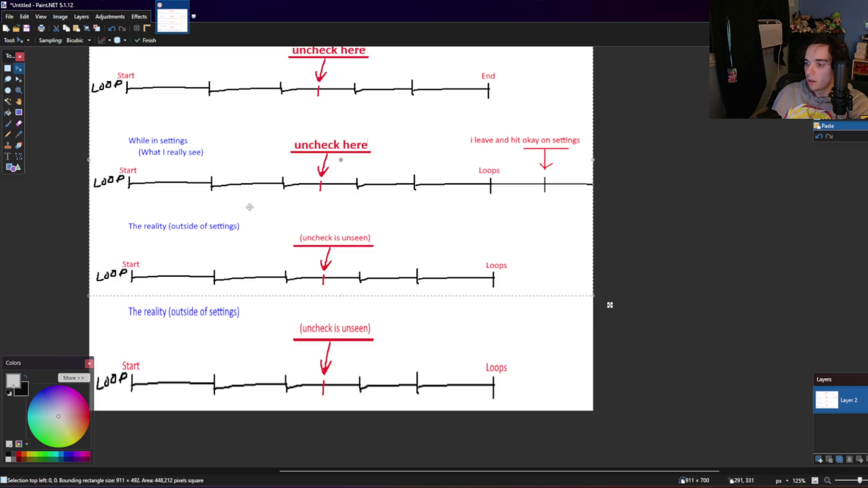
# Step: Copy the third timeline and place the copy below it
pyautogui.click(8, 70)
pyautogui.moveTo(87, 297); pyautogui.dragTo(538, 211)
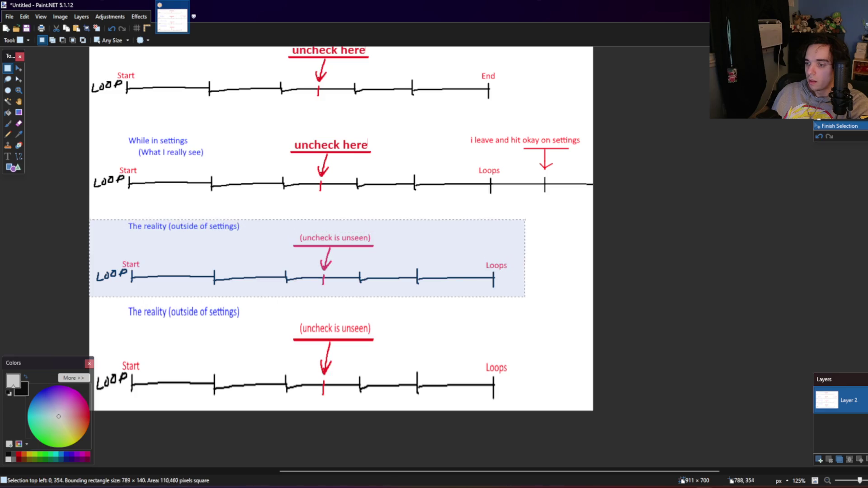
pyautogui.hotkey('ctrl', 'c')
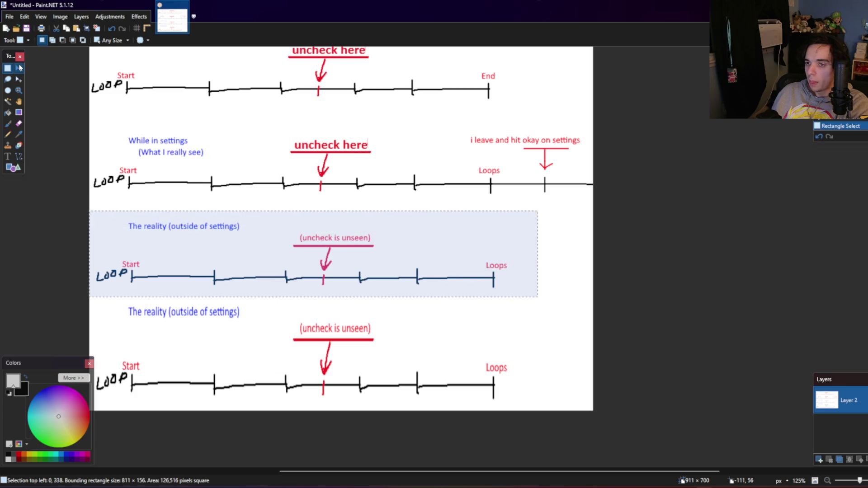
pyautogui.hotkey('ctrl', 'v')
pyautogui.moveTo(263, 251); pyautogui.dragTo(263, 352)
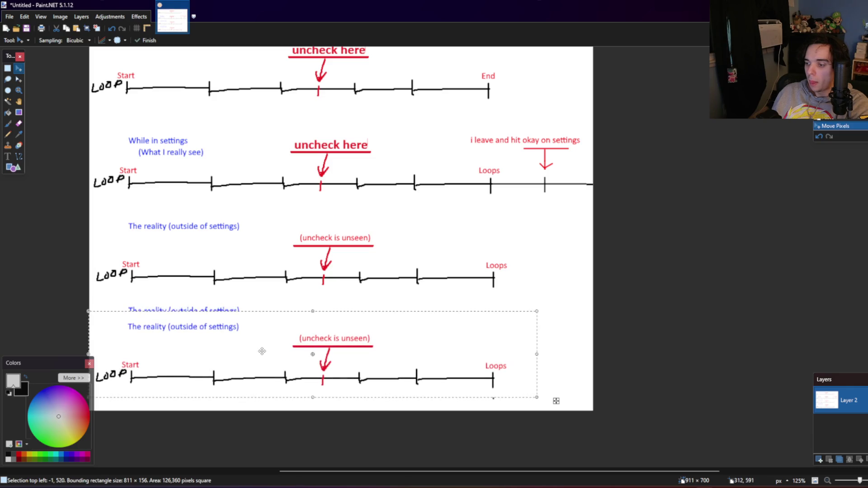
# Step: Erase the half-visible leftover heading text above the copy
pyautogui.click(10, 68)
pyautogui.hotkey('ctrl', 'd')
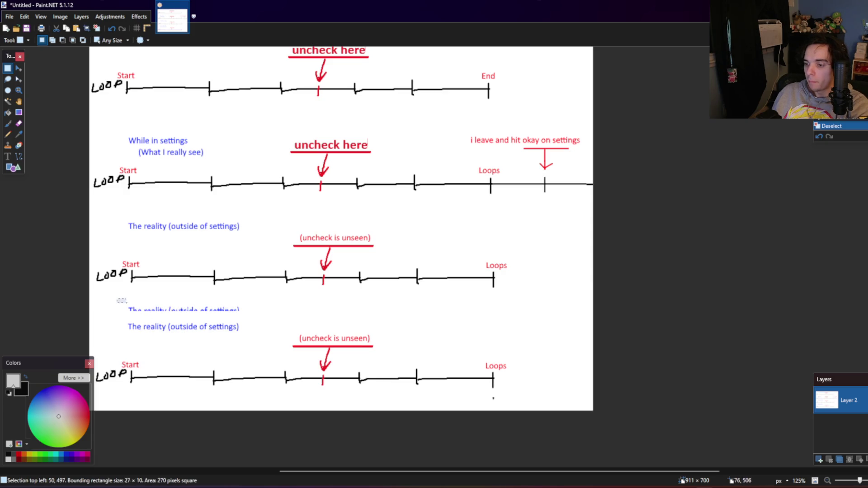
pyautogui.moveTo(117, 299); pyautogui.dragTo(250, 317)
pyautogui.press('Delete')
# Step: Erase the third timeline's heading, '(uncheck is unseen)' note and red arrow, patching the line gap
pyautogui.scroll(1, 250, 317)
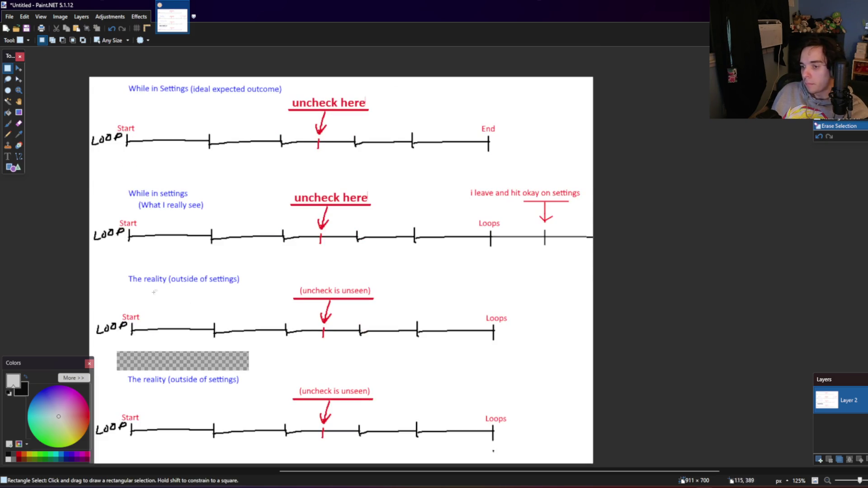
pyautogui.moveTo(122, 270); pyautogui.dragTo(382, 307)
pyautogui.press('Delete')
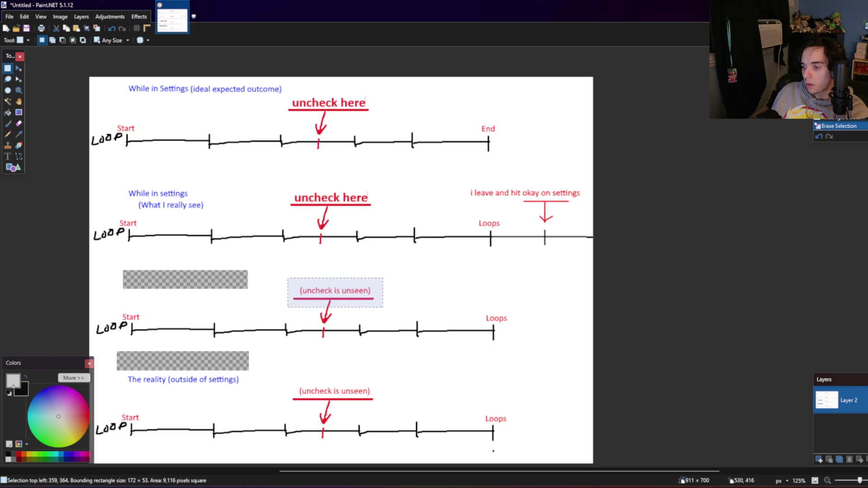
pyautogui.press('Delete')
pyautogui.moveTo(332, 325)
pyautogui.mouseDown()
pyautogui.moveTo(314, 308)
pyautogui.moveTo(326, 340)
pyautogui.moveTo(338, 339)
pyautogui.mouseUp()
pyautogui.press('Delete')
pyautogui.press('Delete')
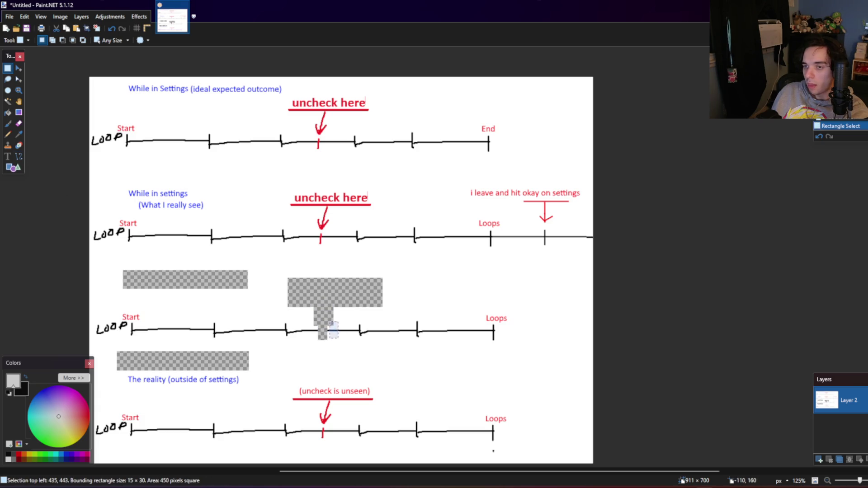
pyautogui.click(21, 70)
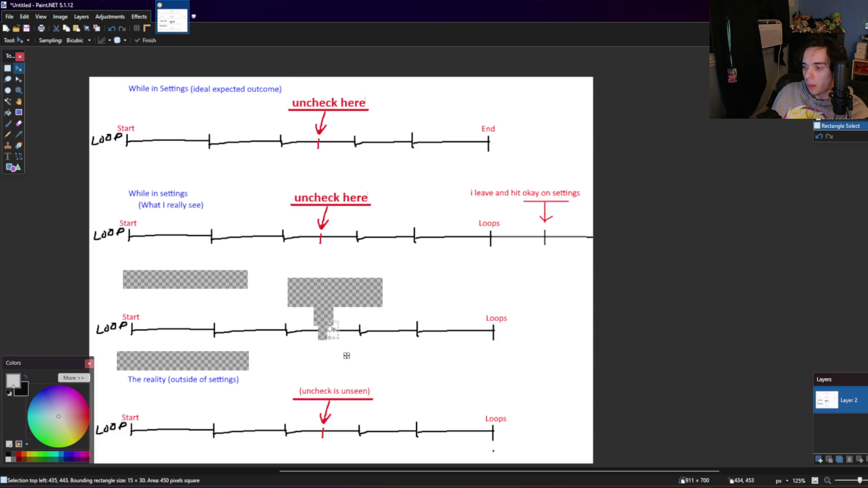
pyautogui.moveTo(329, 327); pyautogui.dragTo(314, 328)
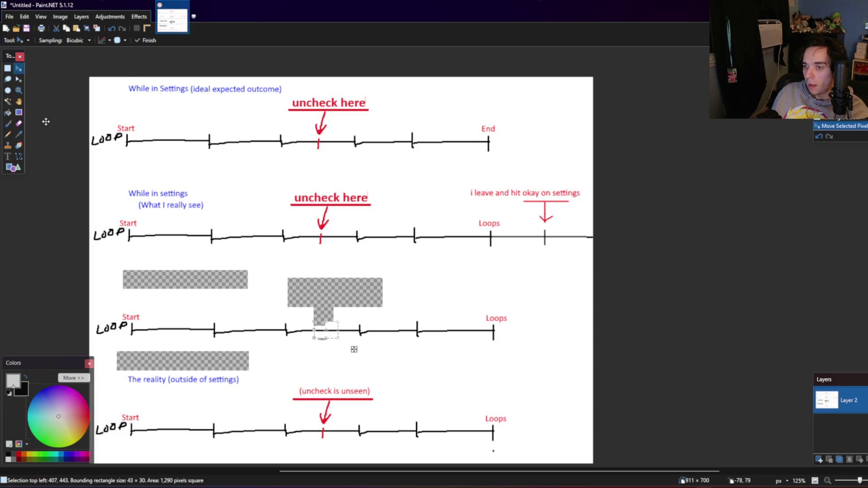
pyautogui.click(8, 68)
pyautogui.click(68, 96)
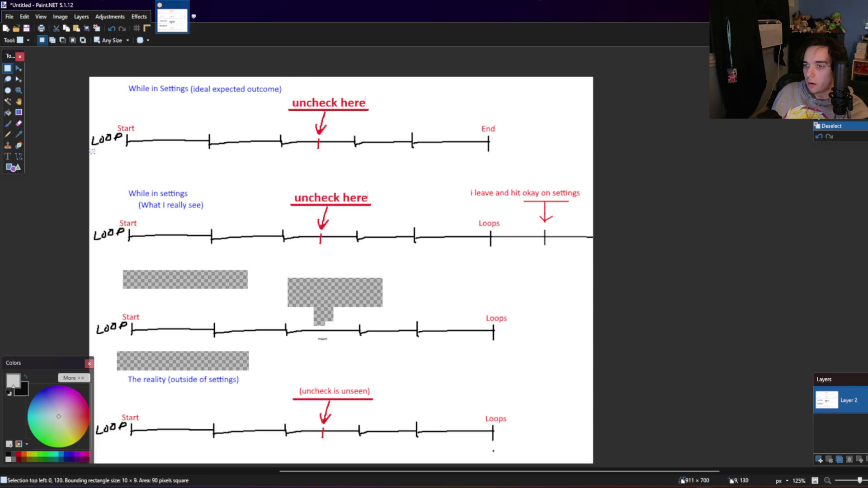
# Step: Erase the LOOP labels on the first and second timelines
pyautogui.moveTo(92, 155); pyautogui.dragTo(123, 132)
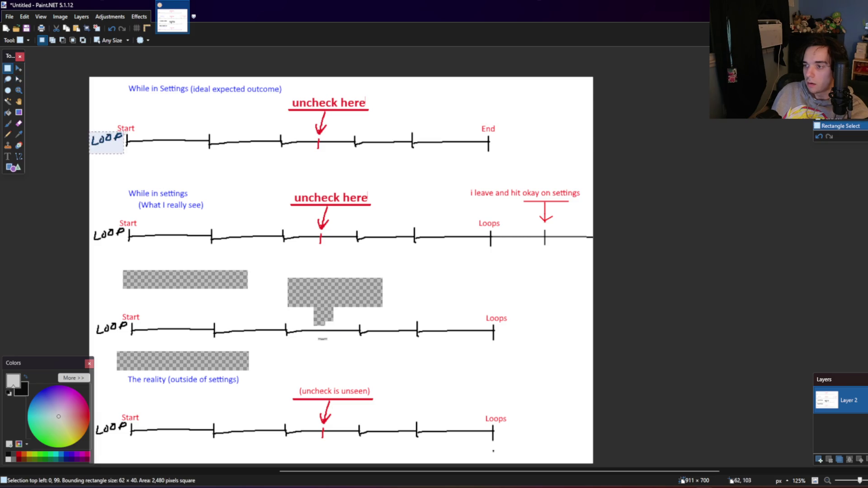
pyautogui.press('Delete')
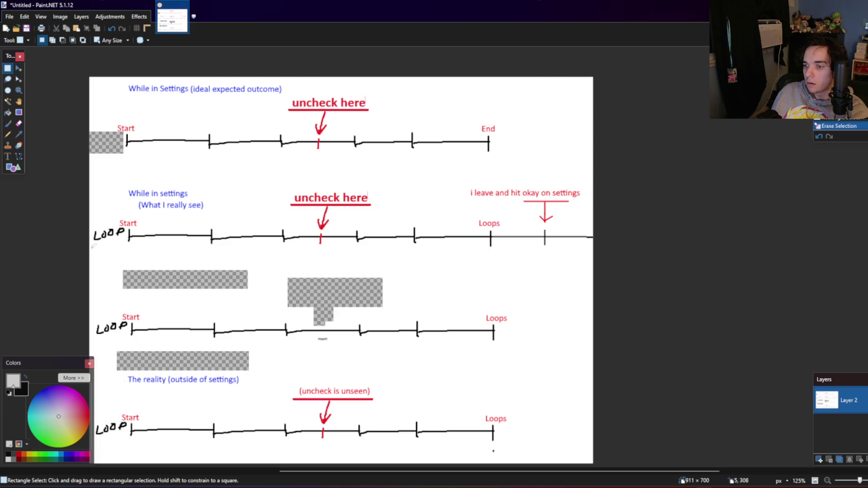
pyautogui.moveTo(92, 248); pyautogui.dragTo(127, 227)
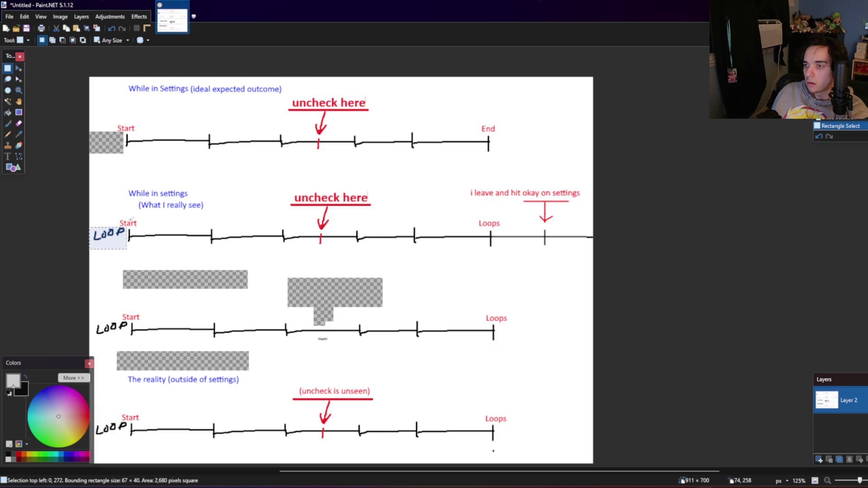
pyautogui.press('Delete')
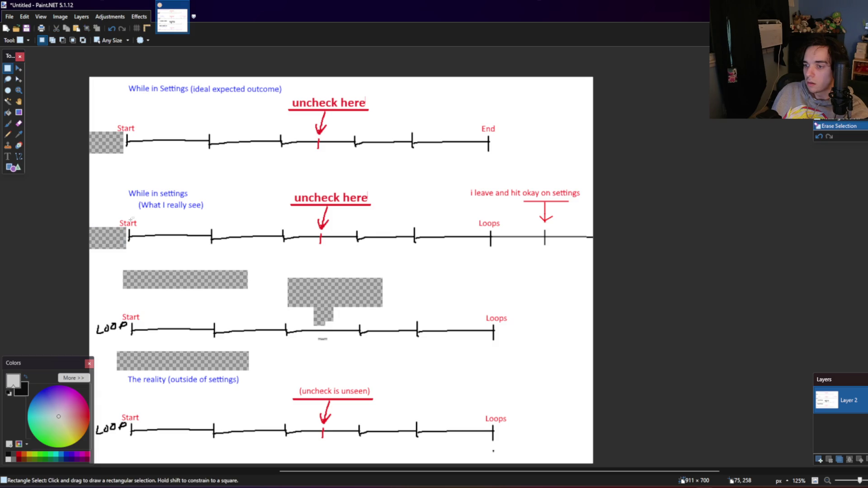
# Step: Add a white-filled layer below the drawing and make the drawing layer active again
pyautogui.click(81, 16)
pyautogui.click(113, 27)
pyautogui.click(860, 460)
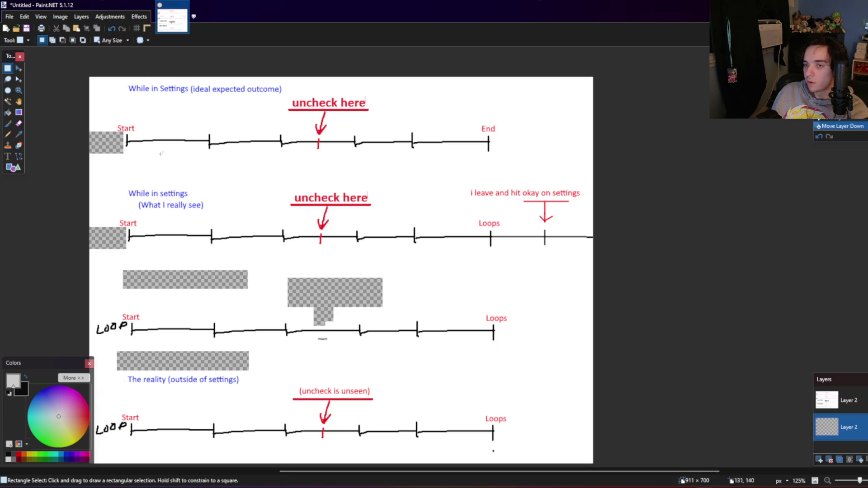
pyautogui.press('f')
pyautogui.click(201, 160)
pyautogui.press('s')
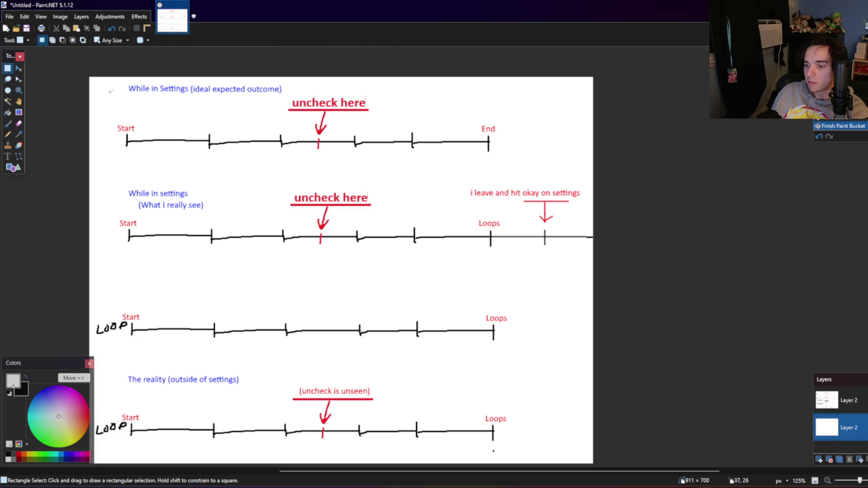
pyautogui.click(826, 399)
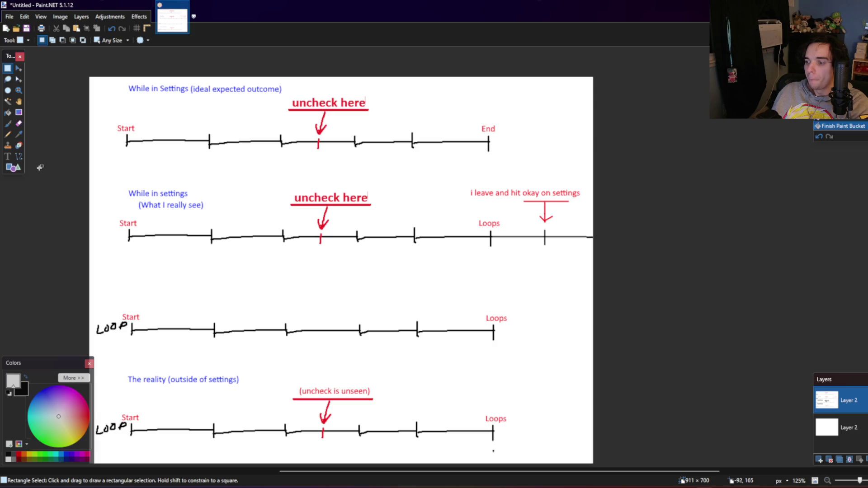
pyautogui.click(7, 156)
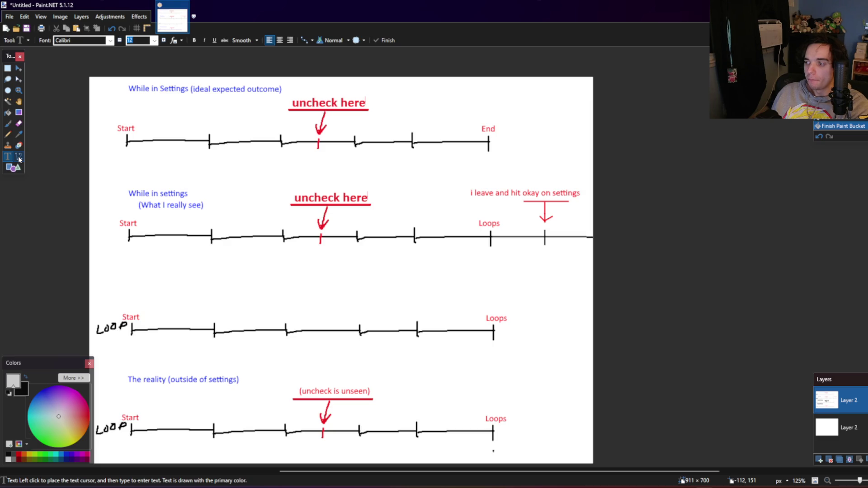
# Step: Lasso-select the 'i leave and hit okay on settings' note and its arrow at the second timeline's right end
pyautogui.click(6, 70)
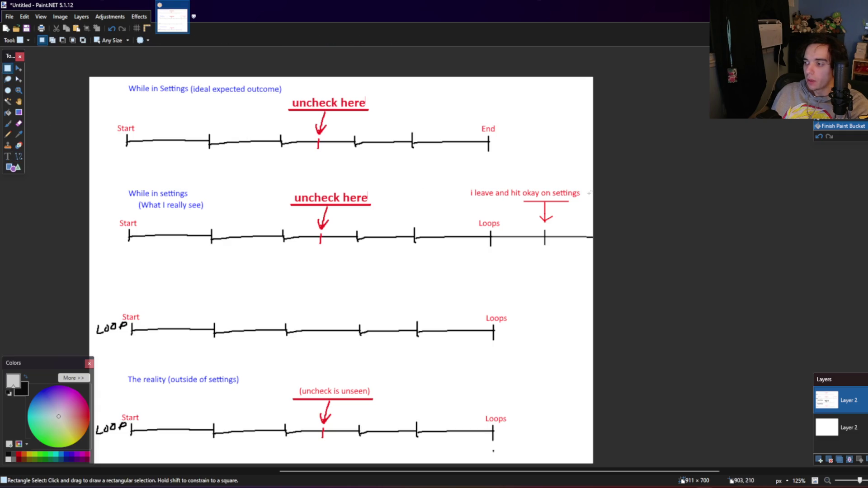
pyautogui.moveTo(560, 179)
pyautogui.mouseDown()
pyautogui.moveTo(581, 190)
pyautogui.moveTo(512, 223)
pyautogui.mouseUp()
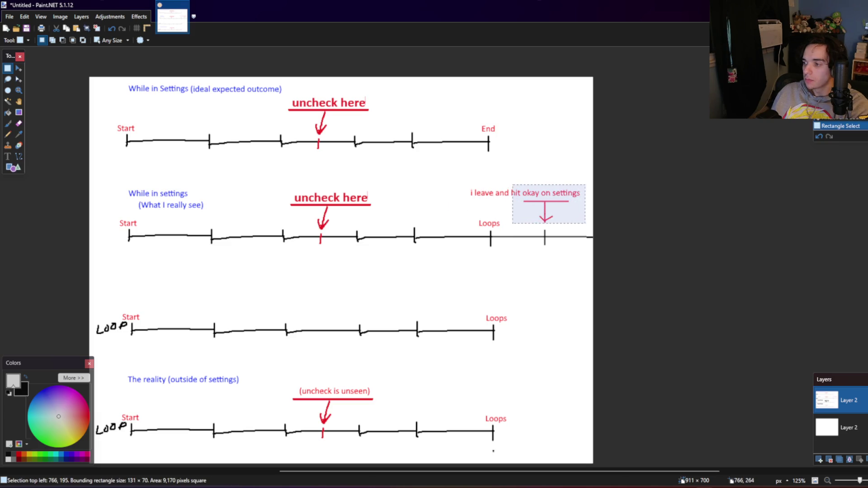
pyautogui.click(315, 178)
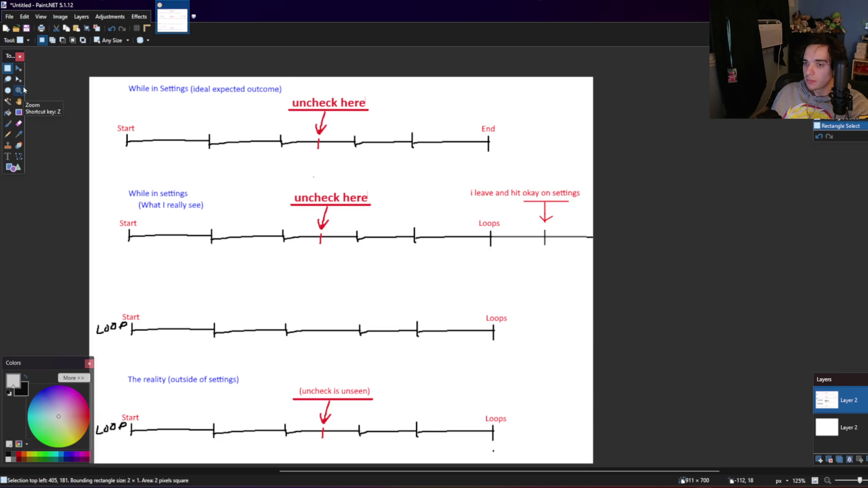
pyautogui.click(8, 78)
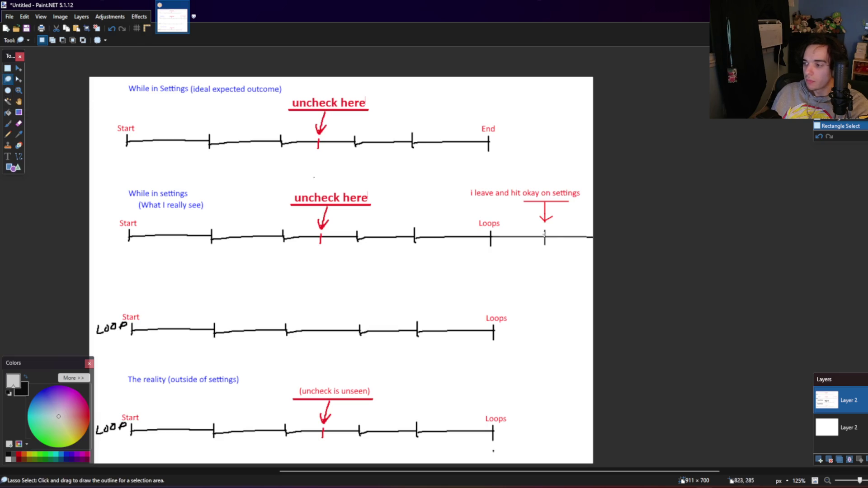
pyautogui.moveTo(562, 220); pyautogui.dragTo(458, 196)
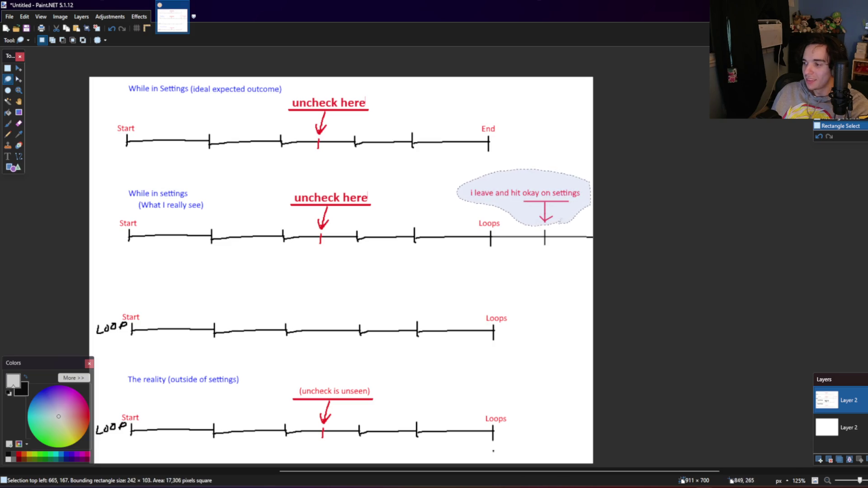
pyautogui.moveTo(458, 196); pyautogui.dragTo(559, 222)
pyautogui.click(18, 68)
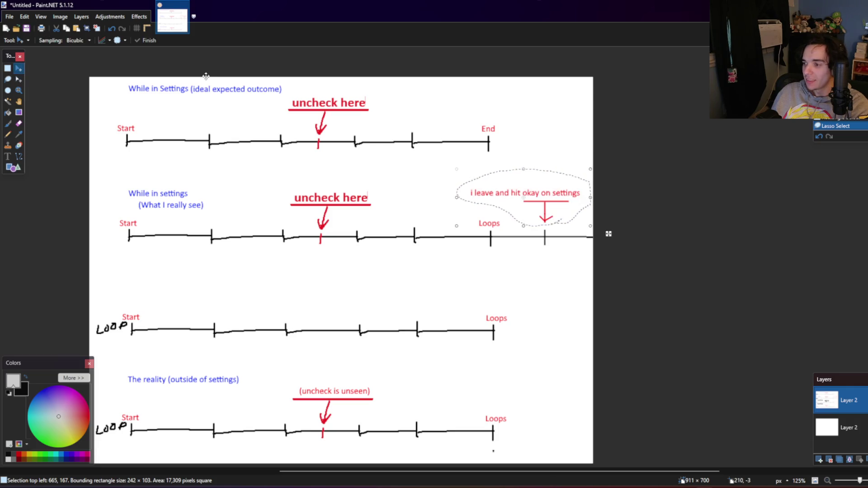
# Step: Cut and paste the note and arrow, drag them above the LOOP timeline, and deselect
pyautogui.hotkey('ctrl', 'x')
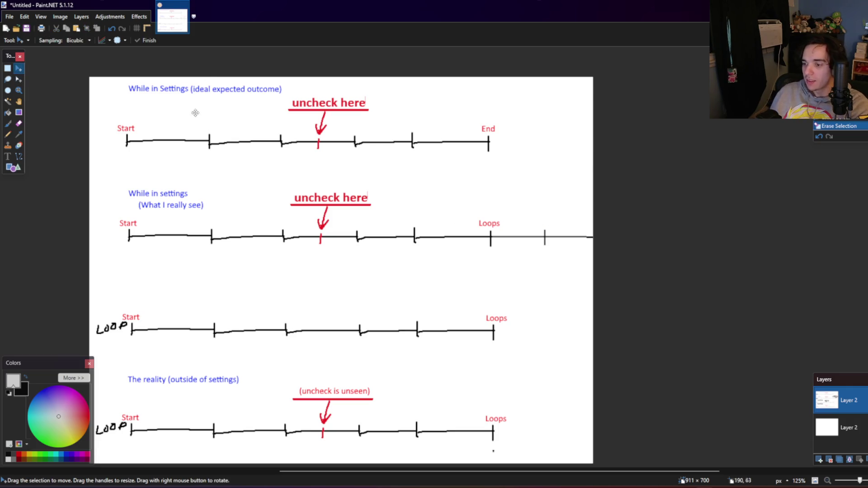
pyautogui.hotkey('ctrl', 'v')
pyautogui.moveTo(549, 202); pyautogui.dragTo(212, 297)
pyautogui.hotkey('ctrl', 'd')
pyautogui.press('s')
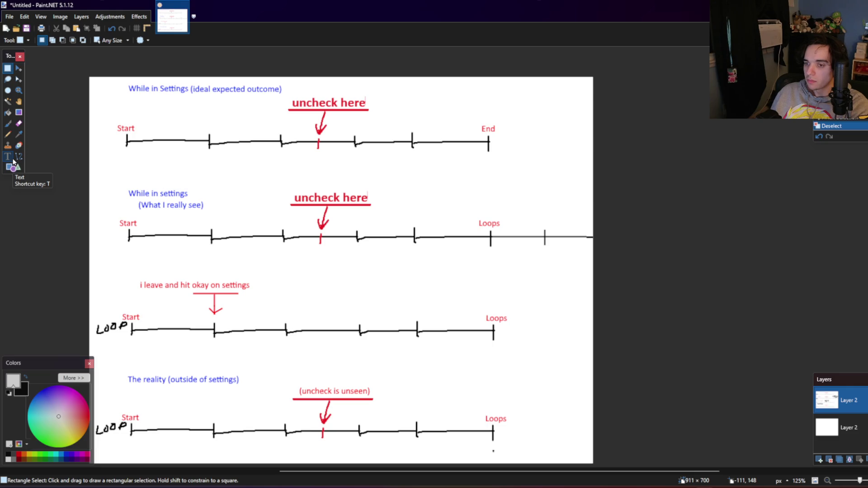
# Step: Draw a yellow straight line to the right of the arrow above the LOOP timeline
pyautogui.click(30, 455)
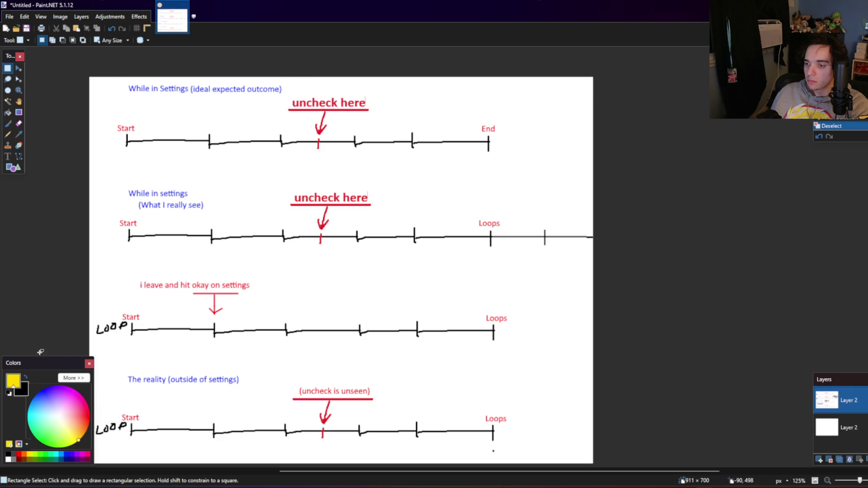
pyautogui.click(19, 157)
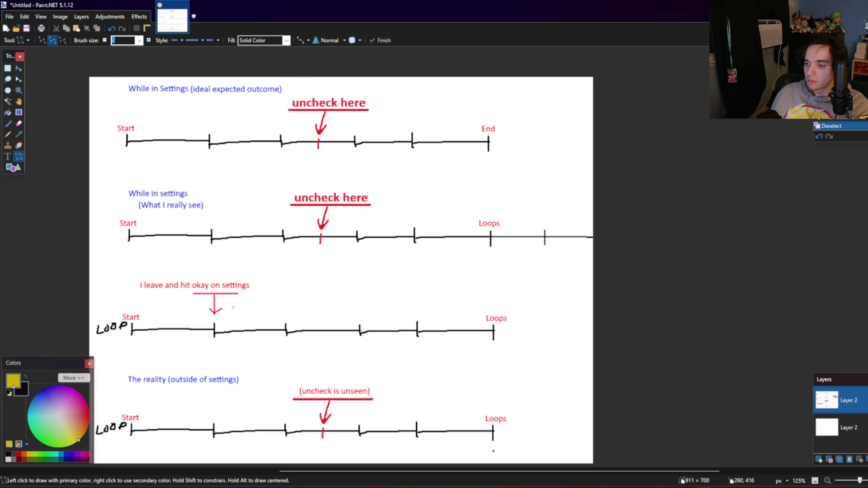
pyautogui.moveTo(232, 307); pyautogui.dragTo(375, 312)
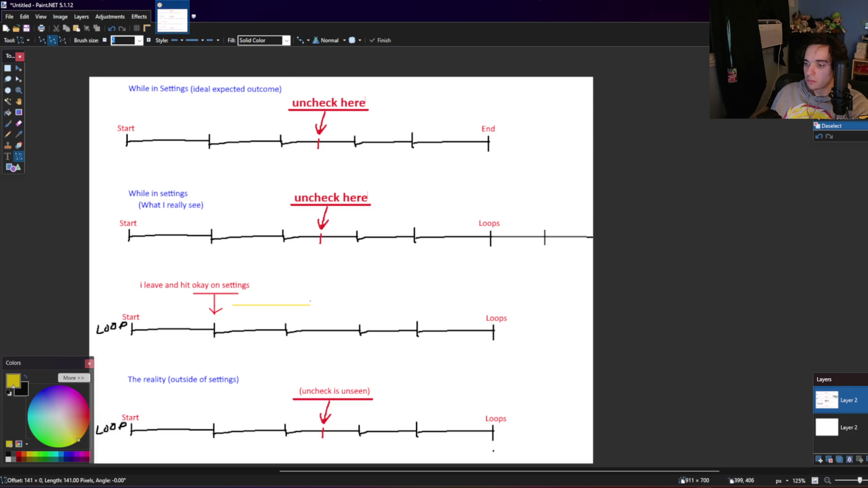
pyautogui.moveTo(310, 301); pyautogui.dragTo(310, 303)
pyautogui.press('Return')
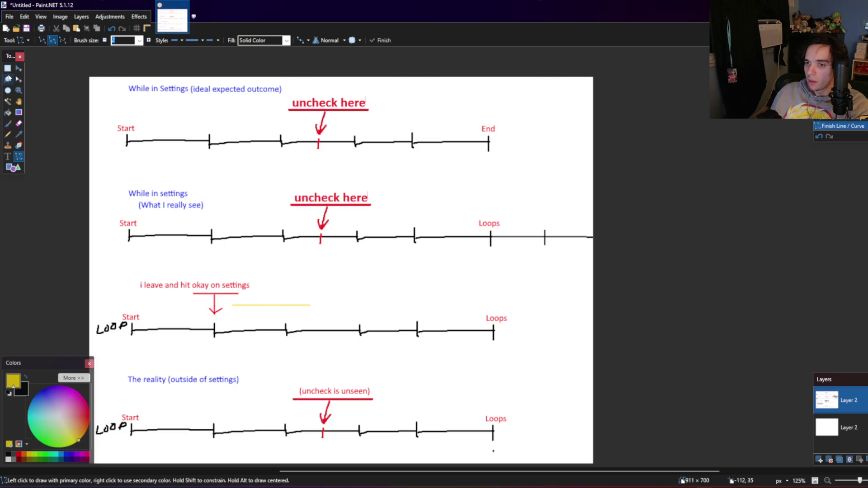
pyautogui.click(7, 68)
pyautogui.click(865, 437)
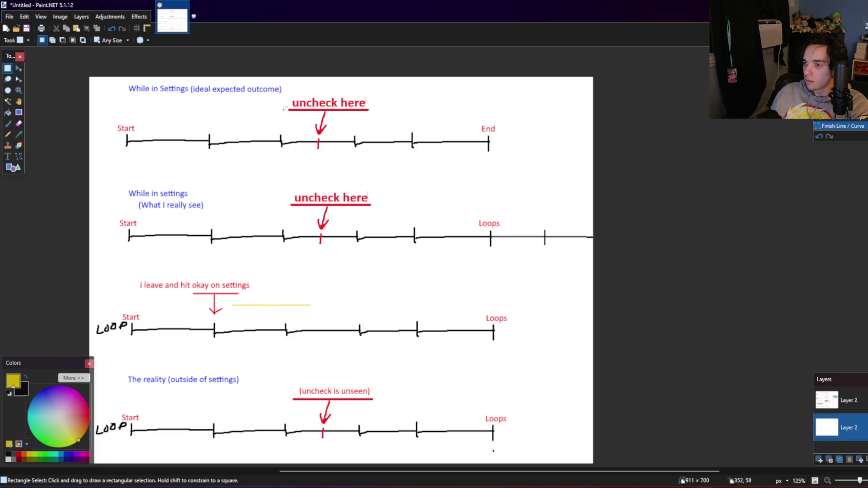
# Step: Merge the layers and move the top timeline's 'uncheck here' label and arrow right to a later tick
pyautogui.moveTo(378, 137); pyautogui.dragTo(370, 134)
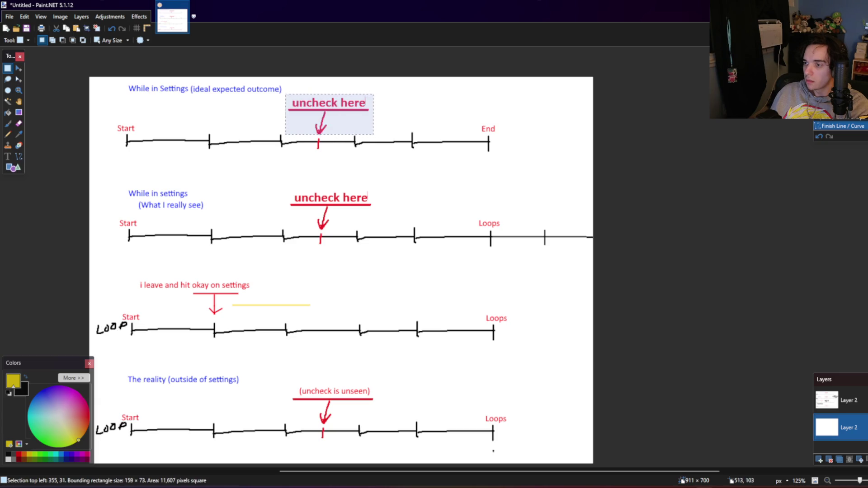
pyautogui.press('m')
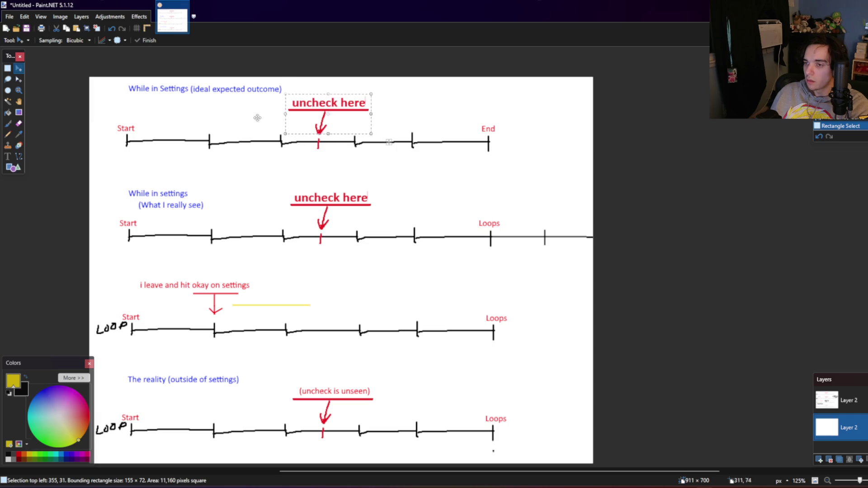
pyautogui.click(359, 120)
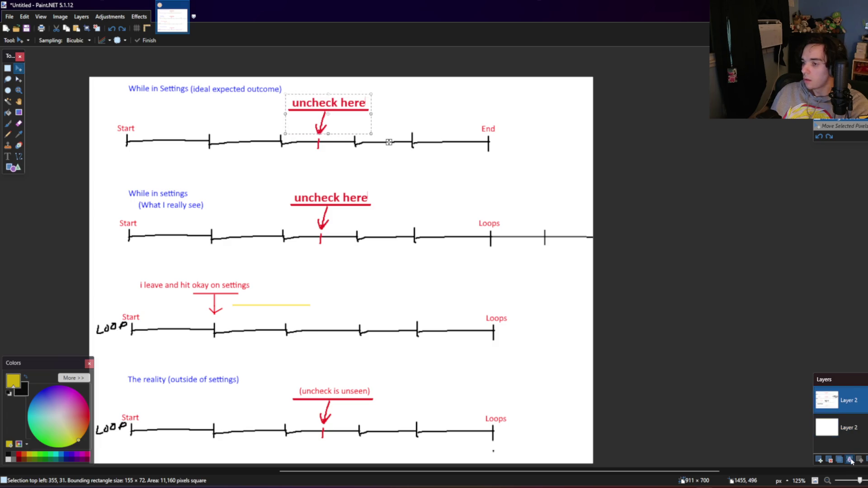
pyautogui.click(850, 459)
pyautogui.moveTo(340, 122); pyautogui.dragTo(432, 116)
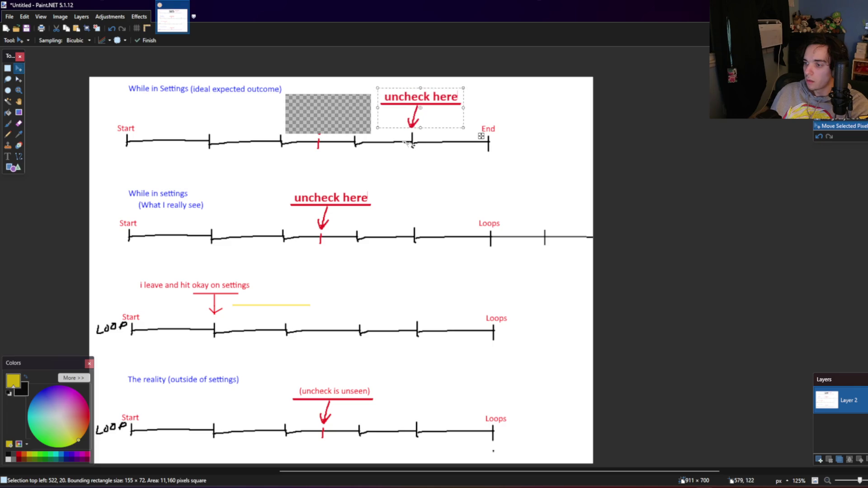
# Step: Move the second timeline's 'uncheck here' label and arrow right as well
pyautogui.click(9, 70)
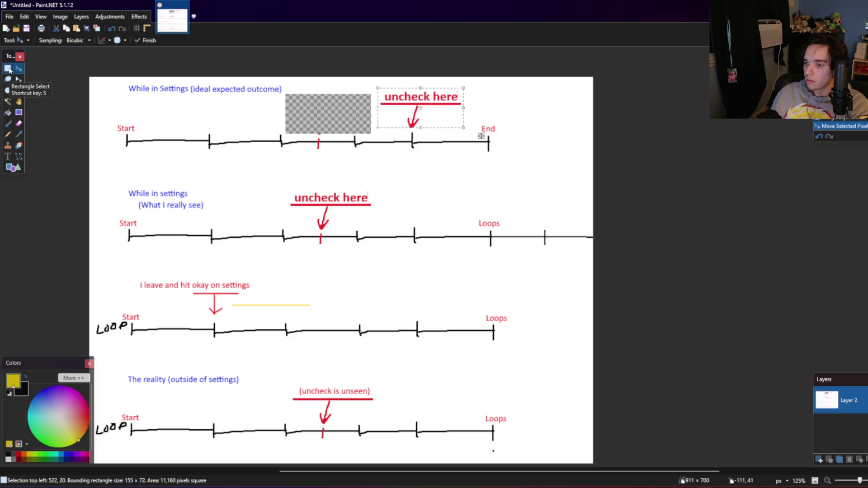
pyautogui.moveTo(285, 184); pyautogui.dragTo(375, 228)
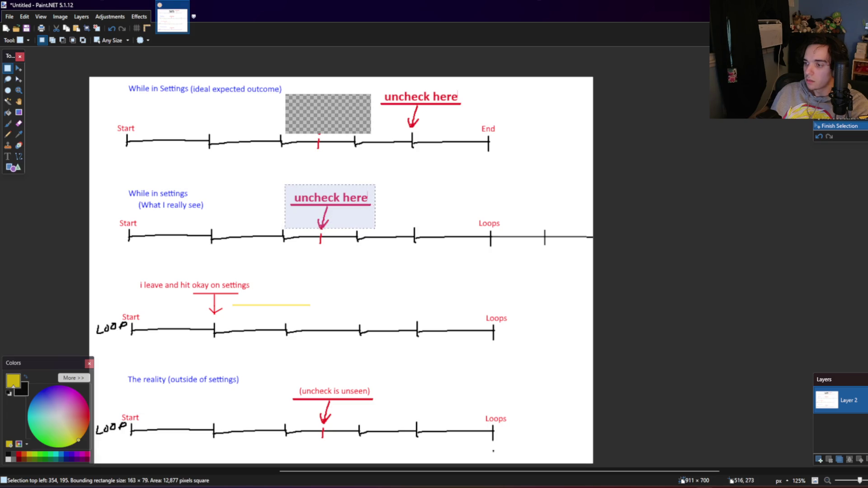
pyautogui.click(21, 71)
pyautogui.moveTo(343, 208); pyautogui.dragTo(446, 206)
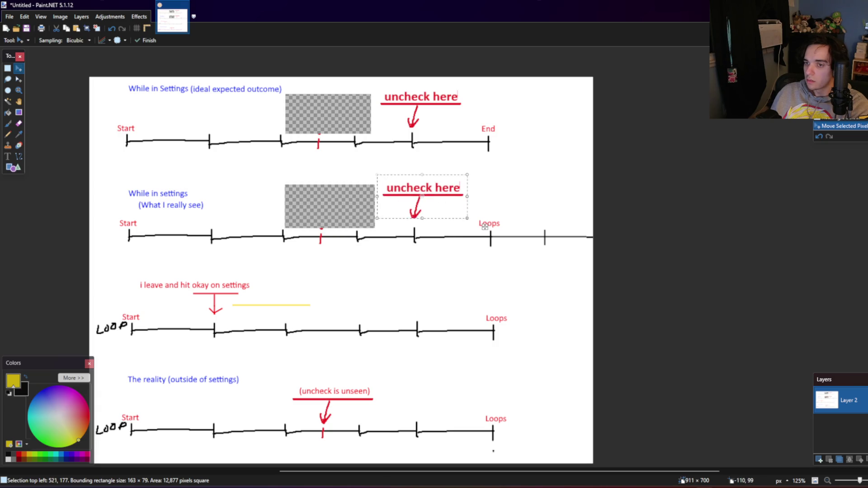
pyautogui.click(12, 71)
# Step: Erase the leftover red ticks on the top two timelines
pyautogui.moveTo(314, 155); pyautogui.dragTo(323, 128)
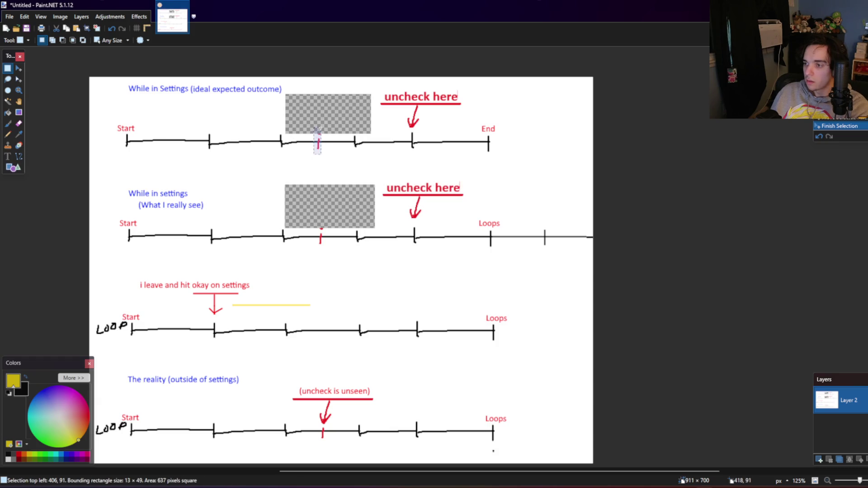
pyautogui.press('Delete')
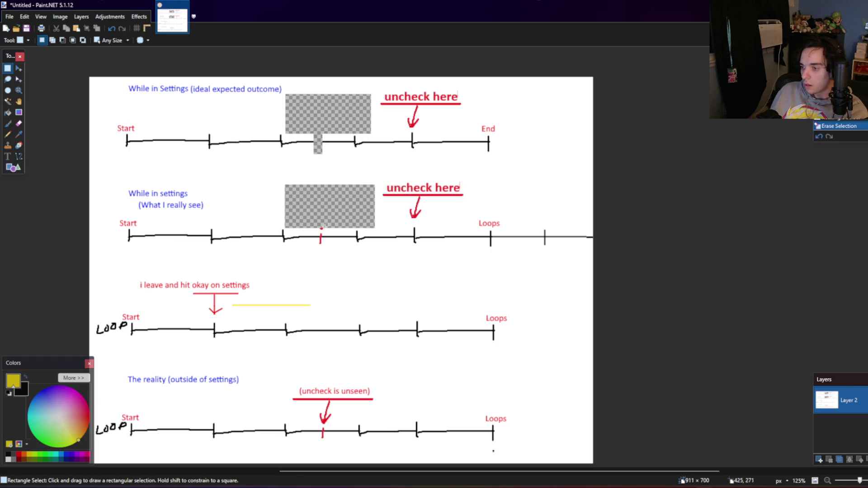
pyautogui.moveTo(324, 227)
pyautogui.mouseDown()
pyautogui.moveTo(317, 247)
pyautogui.moveTo(325, 228)
pyautogui.mouseUp()
pyautogui.press('Delete')
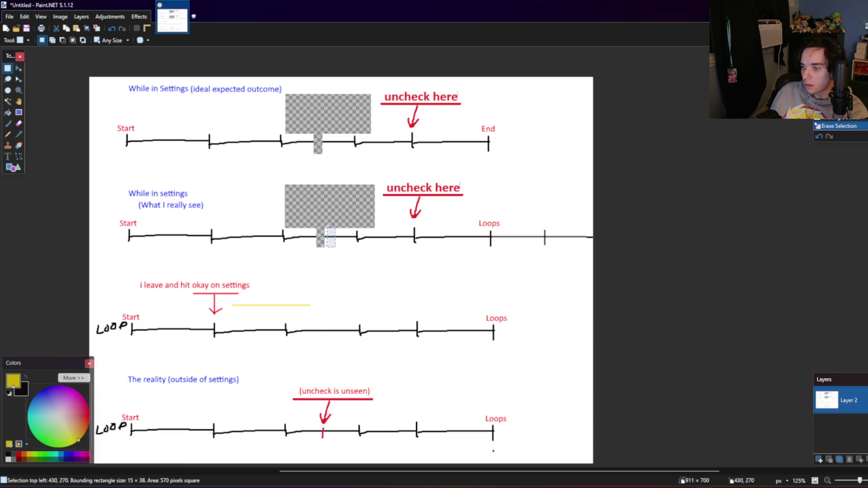
# Step: Try patching the gaps by stretching small selected areas beside them
pyautogui.click(20, 69)
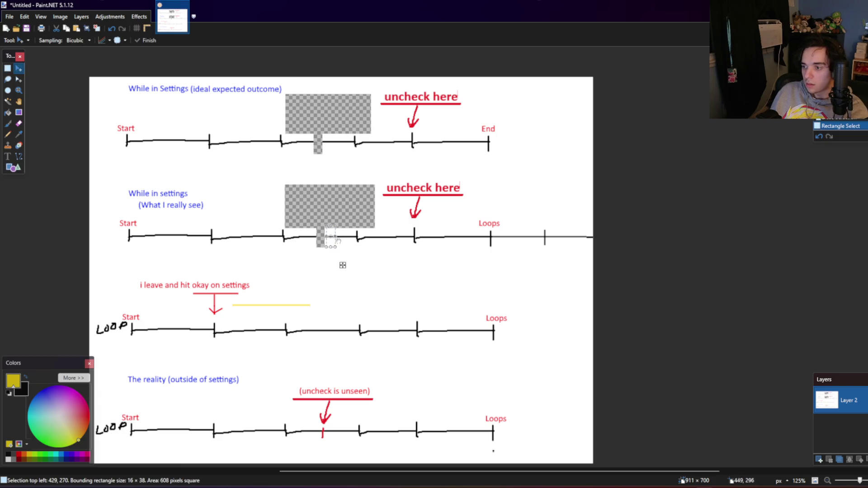
pyautogui.moveTo(327, 236); pyautogui.dragTo(312, 238)
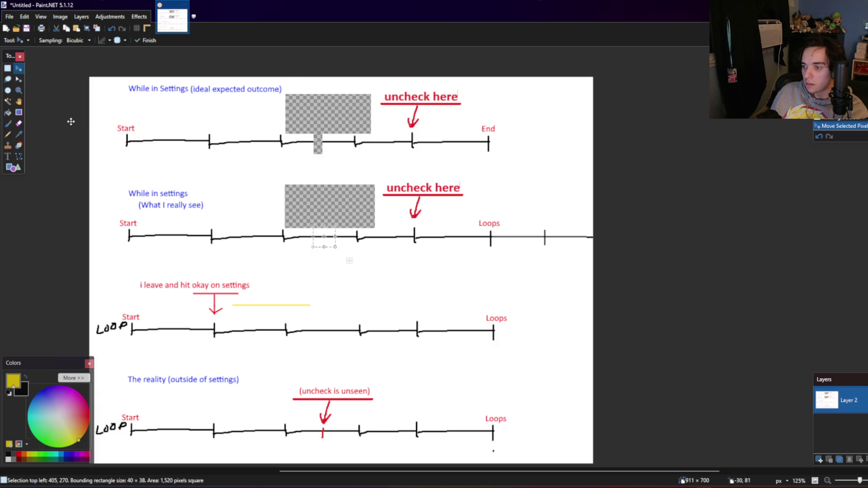
pyautogui.click(7, 68)
pyautogui.click(229, 109)
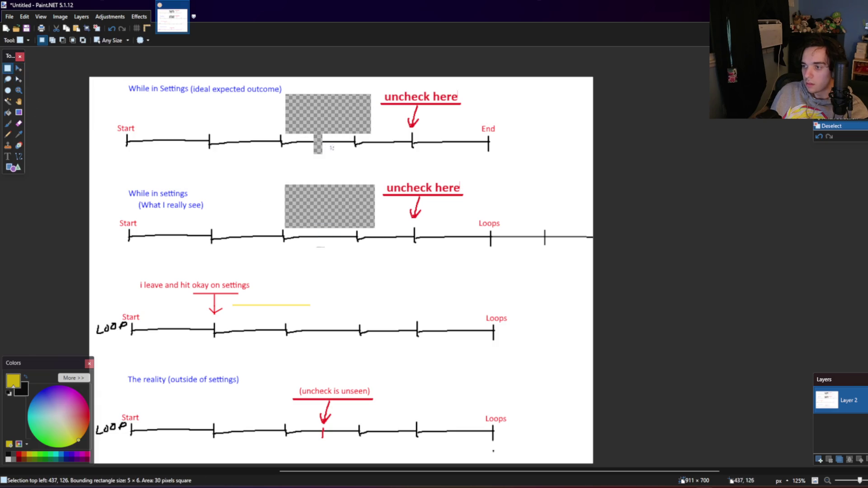
pyautogui.moveTo(333, 150); pyautogui.dragTo(325, 138)
pyautogui.click(18, 68)
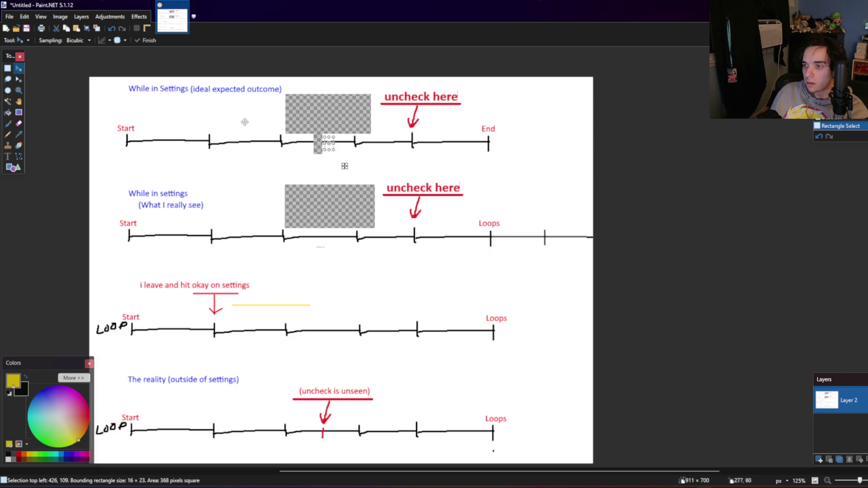
# Step: Add a new layer beneath the drawing and fill it white so the gaps appear white
pyautogui.hotkey('ctrl', 'a')
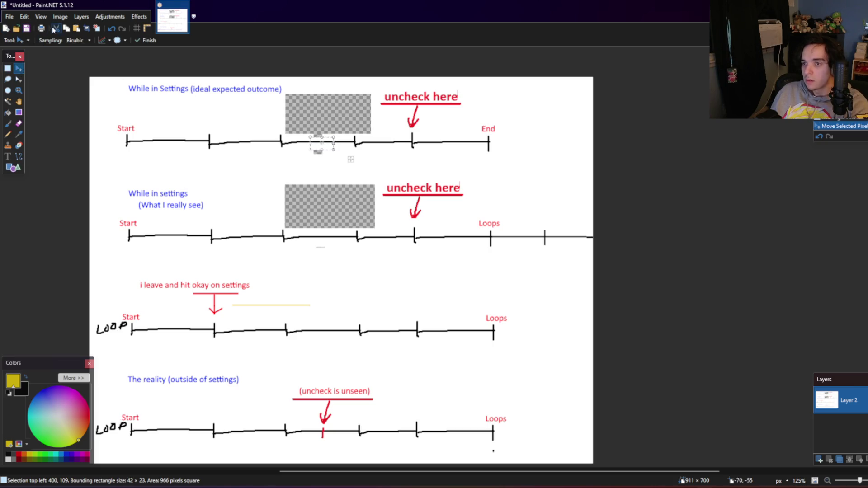
pyautogui.click(78, 24)
pyautogui.click(104, 32)
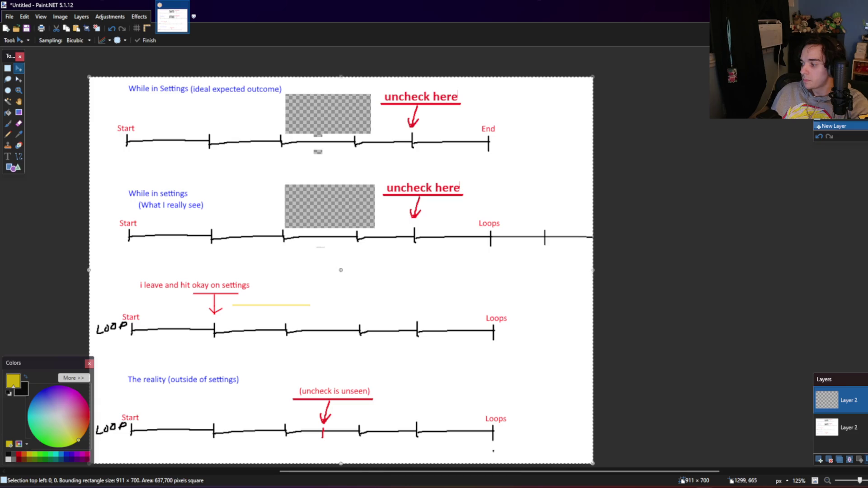
pyautogui.click(8, 112)
pyautogui.click(7, 459)
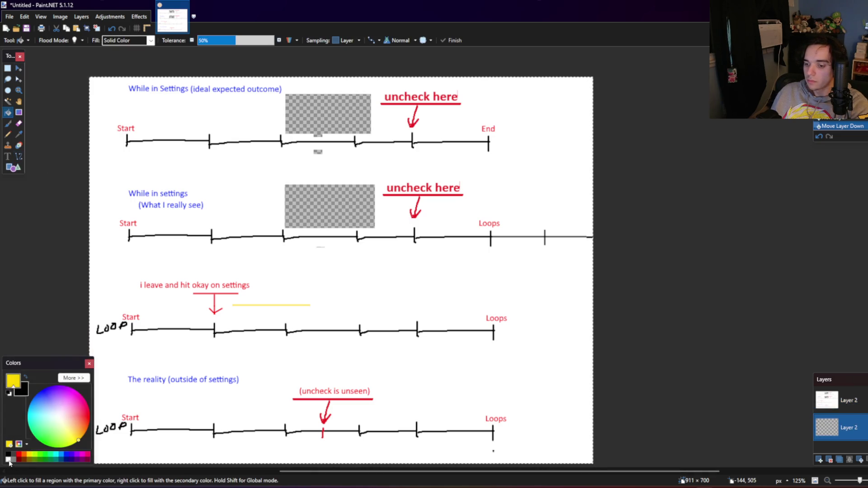
pyautogui.click(324, 335)
# Step: Make bright green the primary colour and merge the yellow line's layer down
pyautogui.press('s')
pyautogui.hotkey('ctrl', 'd')
pyautogui.scroll(-3, 201, 198)
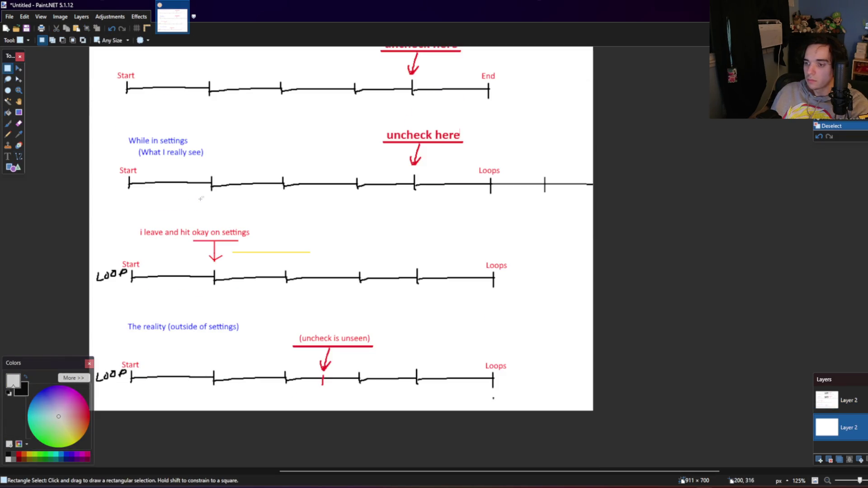
pyautogui.keyDown('ctrl'); pyautogui.scroll(-1, 201, 198); pyautogui.keyUp('ctrl')
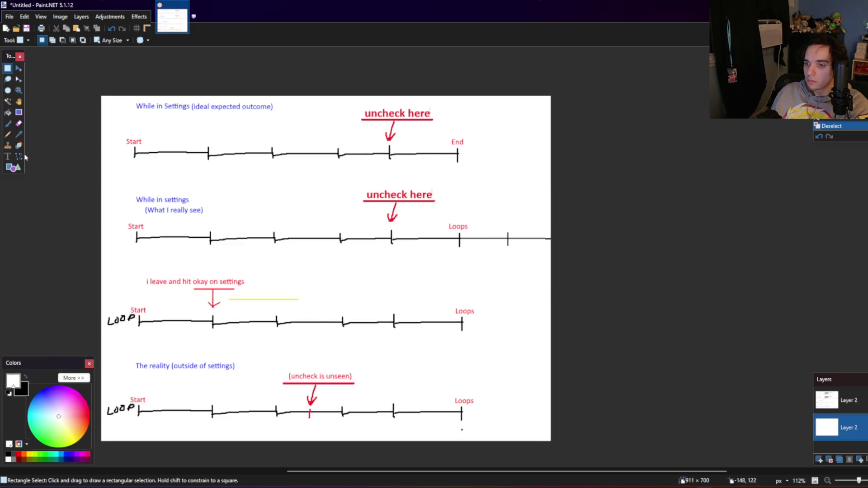
pyautogui.click(19, 157)
pyautogui.keyDown('ctrl'); pyautogui.scroll(1, 252, 281); pyautogui.keyUp('ctrl')
pyautogui.keyDown('ctrl'); pyautogui.scroll(1, 252, 281); pyautogui.keyUp('ctrl')
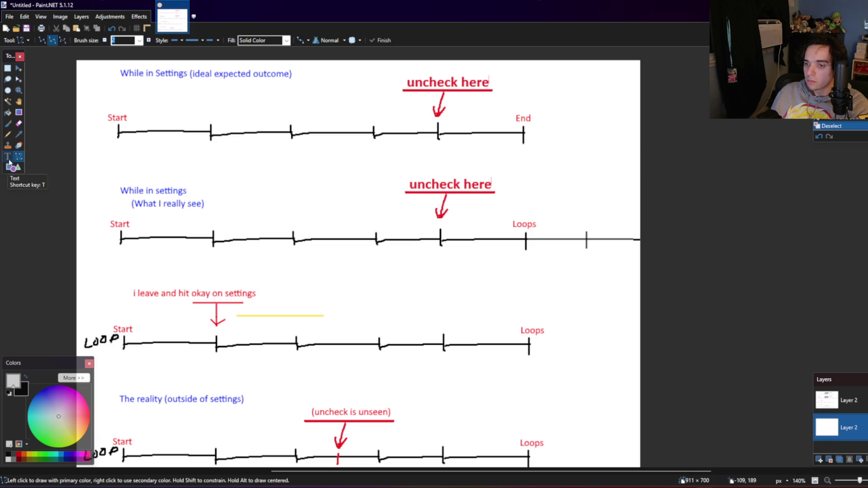
pyautogui.click(9, 159)
pyautogui.click(44, 454)
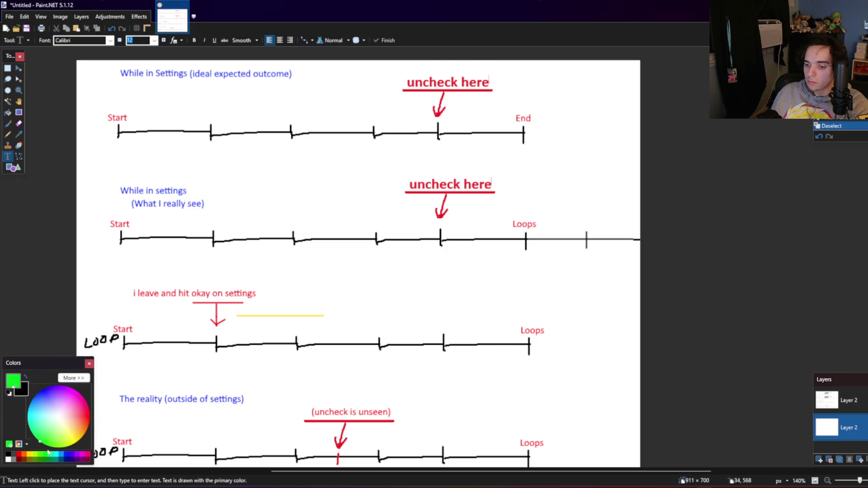
pyautogui.keyDown('ctrl'); pyautogui.scroll(1, 259, 319); pyautogui.keyUp('ctrl')
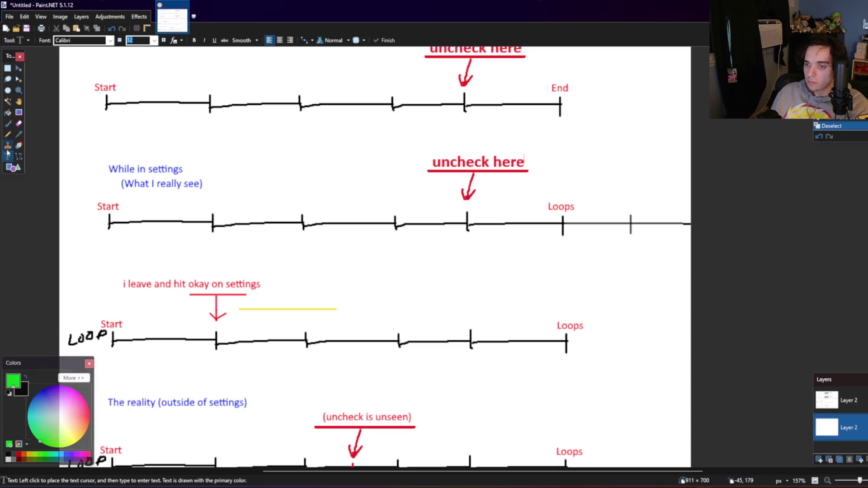
pyautogui.click(19, 156)
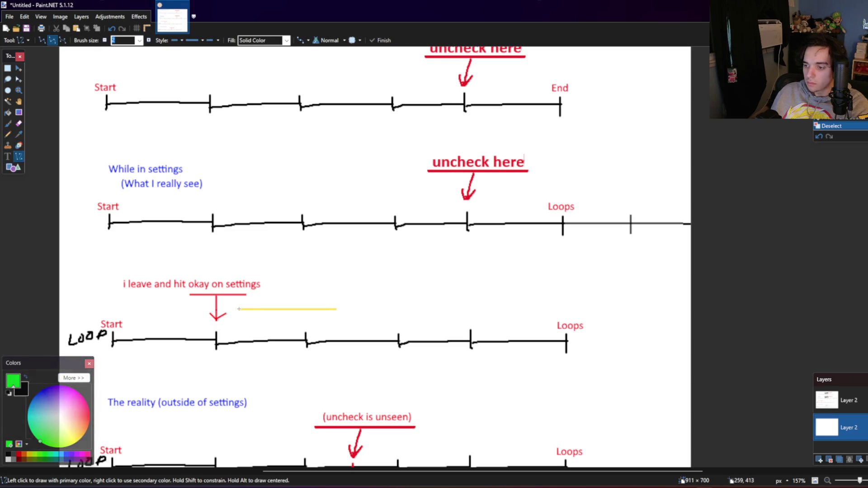
pyautogui.hotkey('ctrl', 'm')
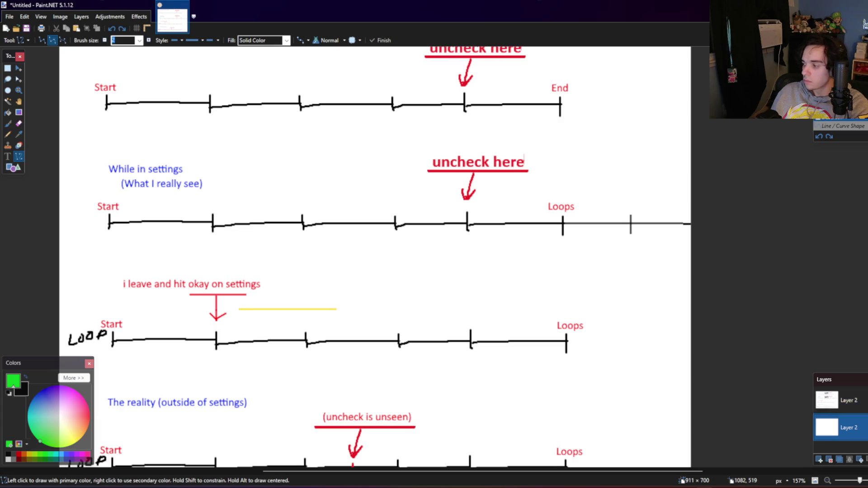
# Step: Undo the merge and erase the yellow line beside the third timeline's arrow
pyautogui.click(8, 68)
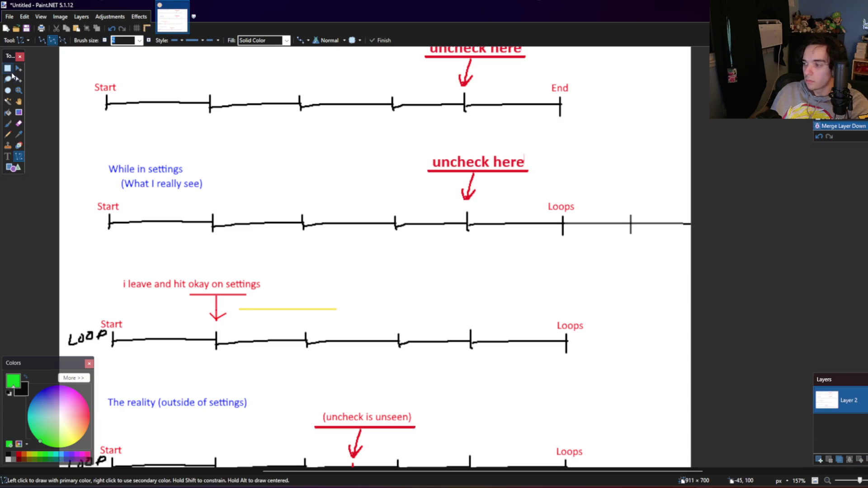
pyautogui.hotkey('ctrl', 'z')
pyautogui.moveTo(340, 317); pyautogui.dragTo(235, 303)
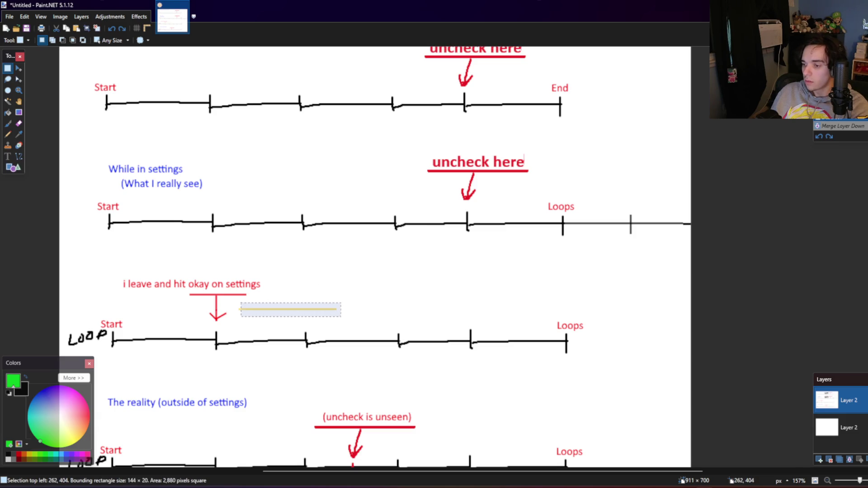
pyautogui.press('Delete')
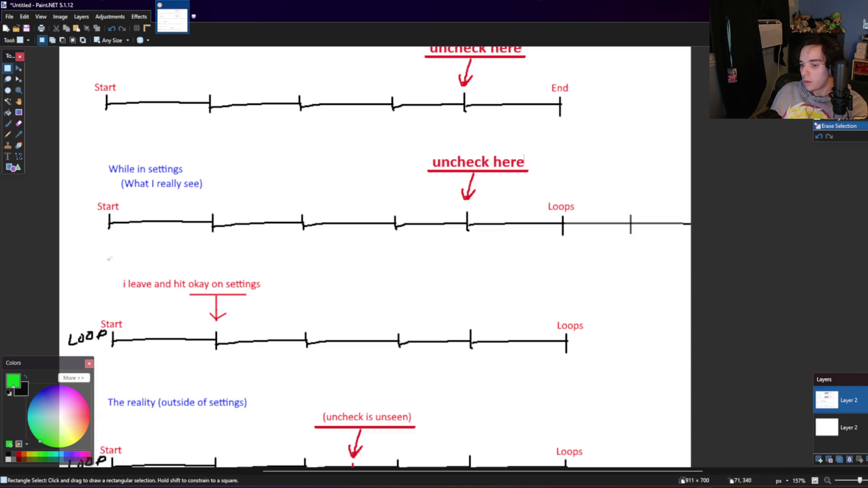
# Step: Set the Line/Curve brush width to 4 and add a new empty layer
pyautogui.click(19, 156)
pyautogui.press('s')
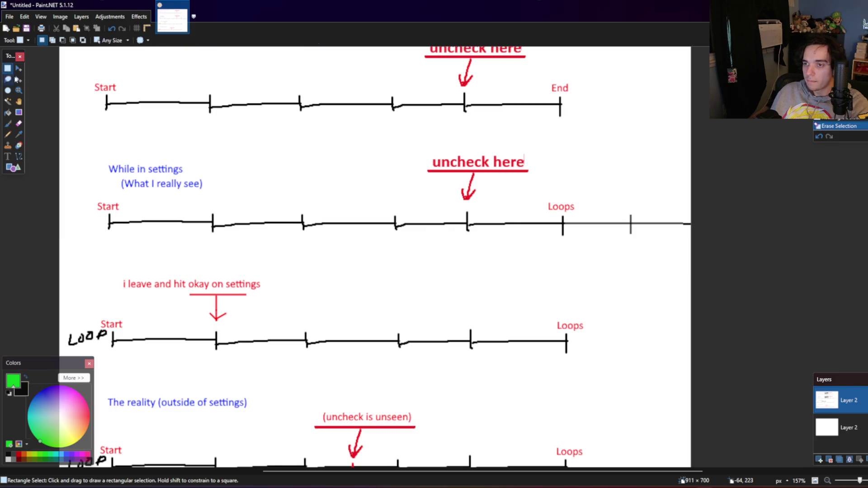
pyautogui.press('o')
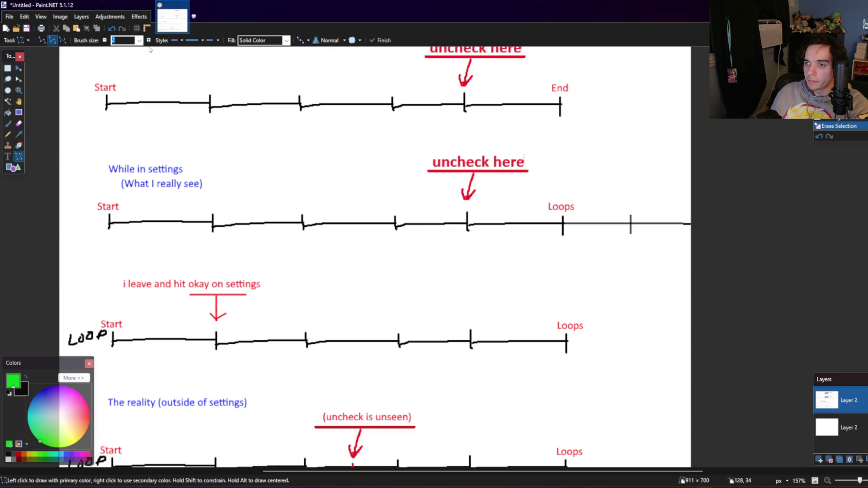
pyautogui.click(149, 40)
pyautogui.click(149, 40)
pyautogui.click(82, 17)
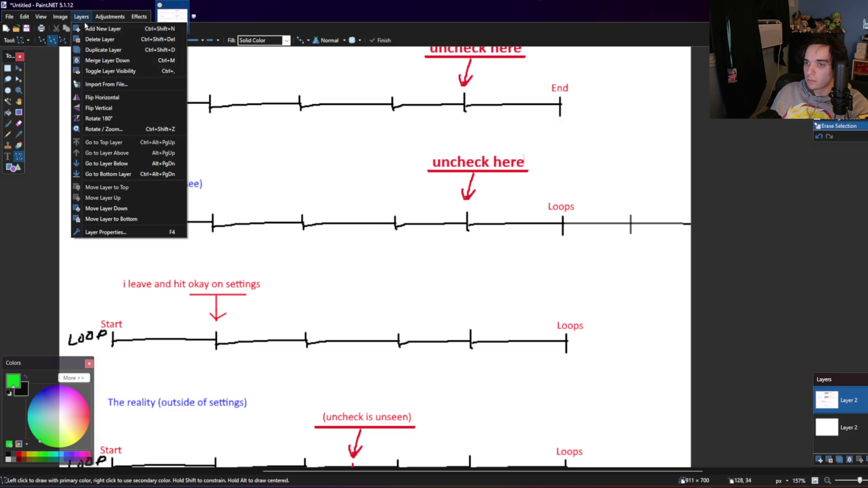
pyautogui.click(91, 27)
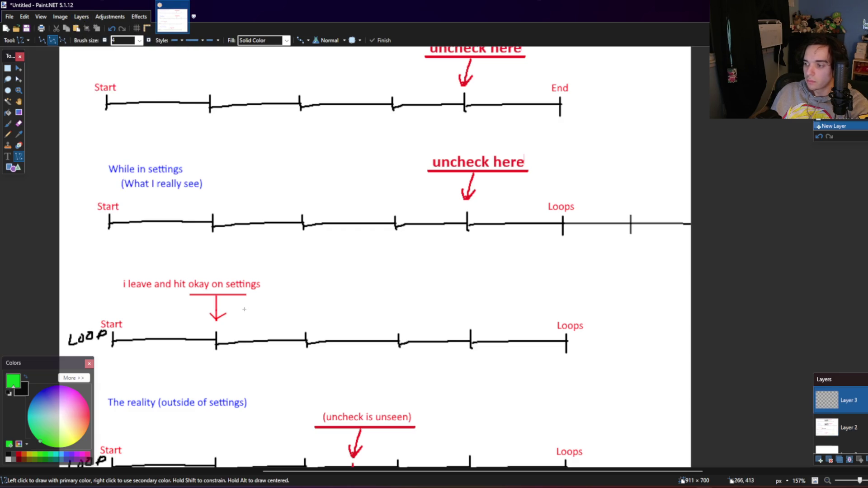
# Step: Draw a green line beside the third timeline's arrow, then delete a misplaced pasted label
pyautogui.moveTo(244, 309); pyautogui.dragTo(450, 309)
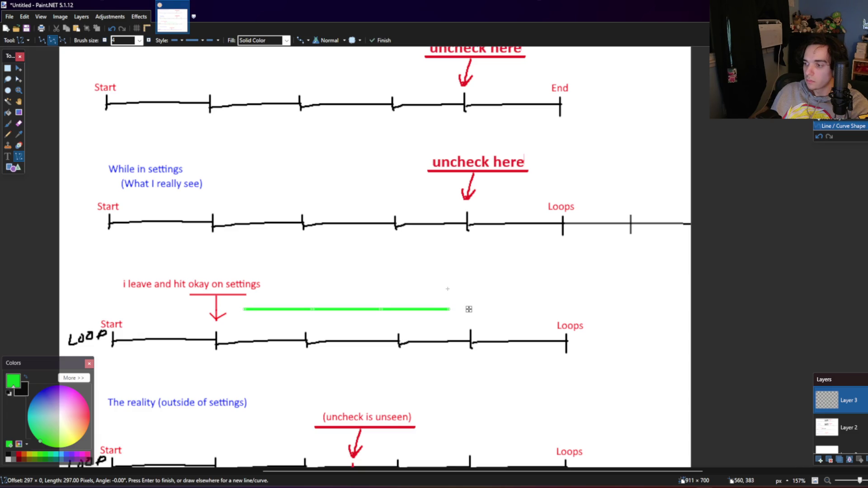
pyautogui.press('Return')
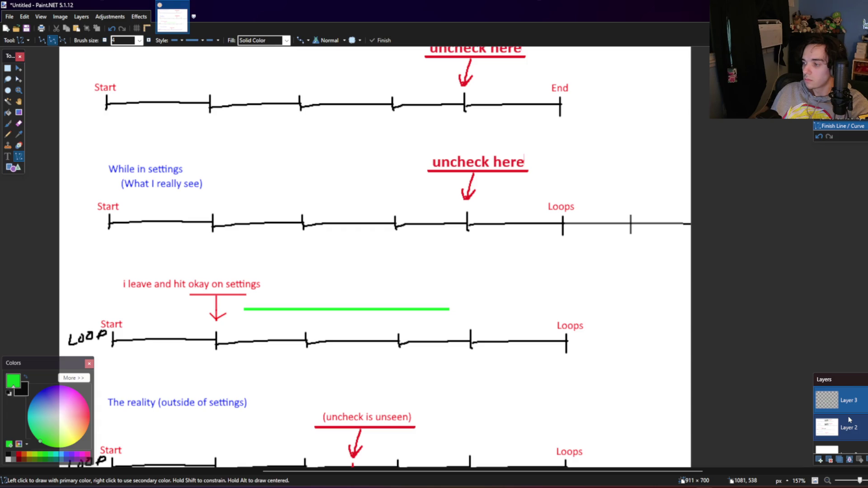
pyautogui.click(815, 409)
pyautogui.hotkey('ctrl', 'v')
pyautogui.moveTo(384, 190); pyautogui.dragTo(499, 293)
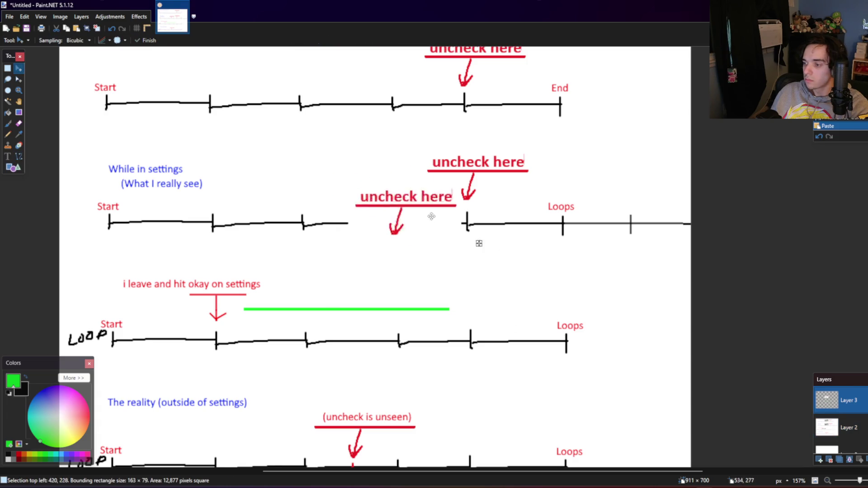
pyautogui.moveTo(549, 322); pyautogui.dragTo(435, 221)
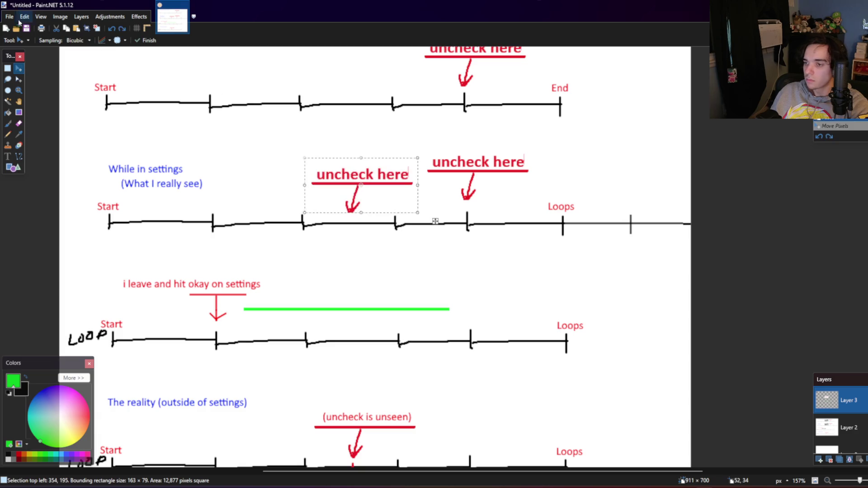
pyautogui.press('Delete')
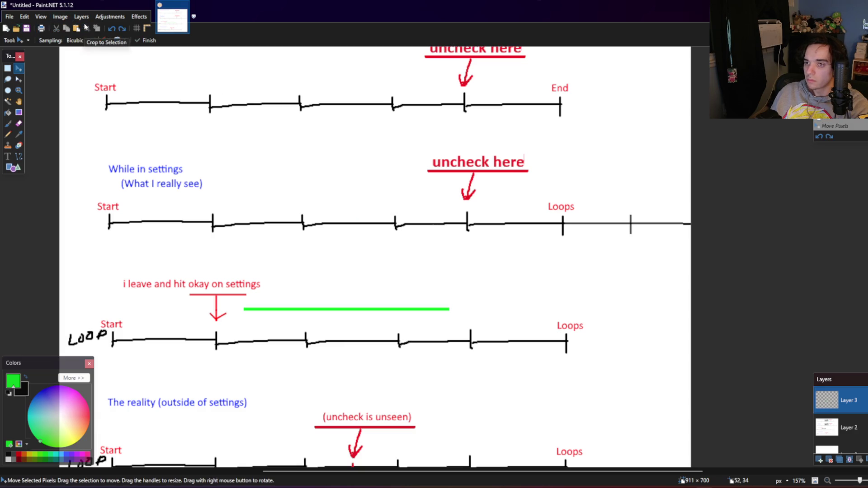
# Step: On a new layer, paste the 'uncheck here' label above the fourth tick and erase its white background
pyautogui.click(81, 16)
pyautogui.click(96, 26)
pyautogui.hotkey('ctrl', 'v')
pyautogui.moveTo(382, 192); pyautogui.dragTo(500, 298)
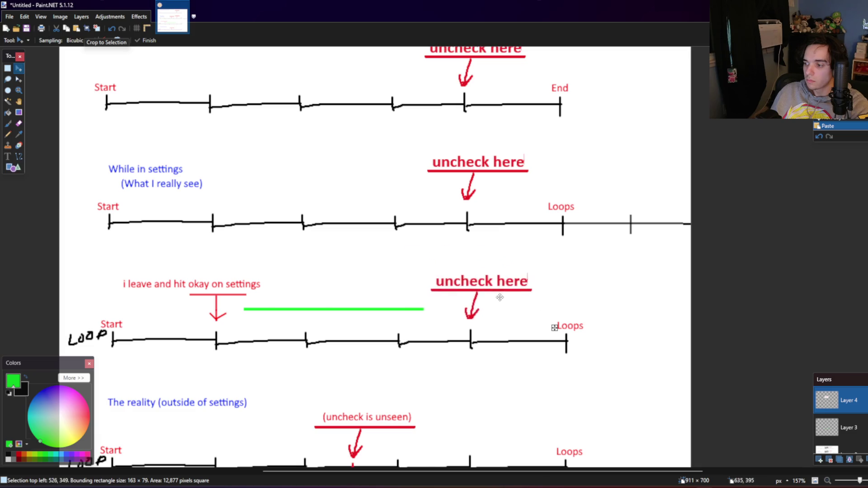
pyautogui.click(8, 102)
pyautogui.click(443, 303)
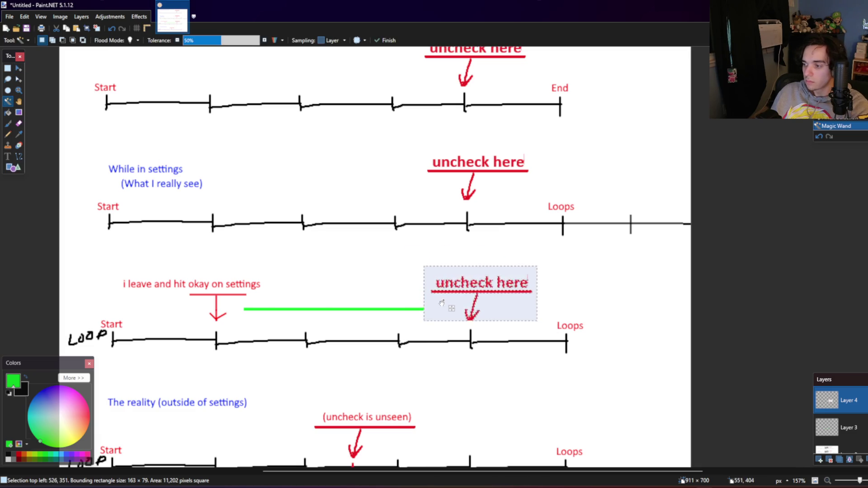
pyautogui.press('Delete')
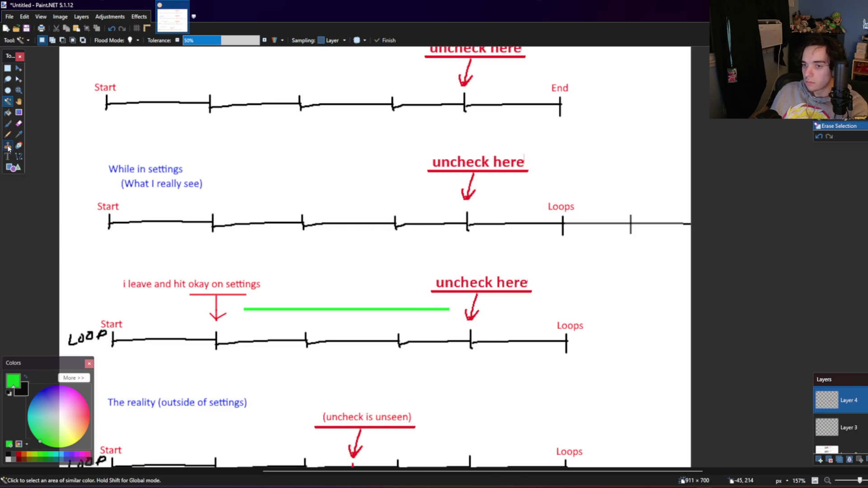
# Step: Type 'should remain' in bold green at size 15 beside the copied label and shift it right
pyautogui.press('t')
pyautogui.click(394, 284)
pyautogui.write('sh')
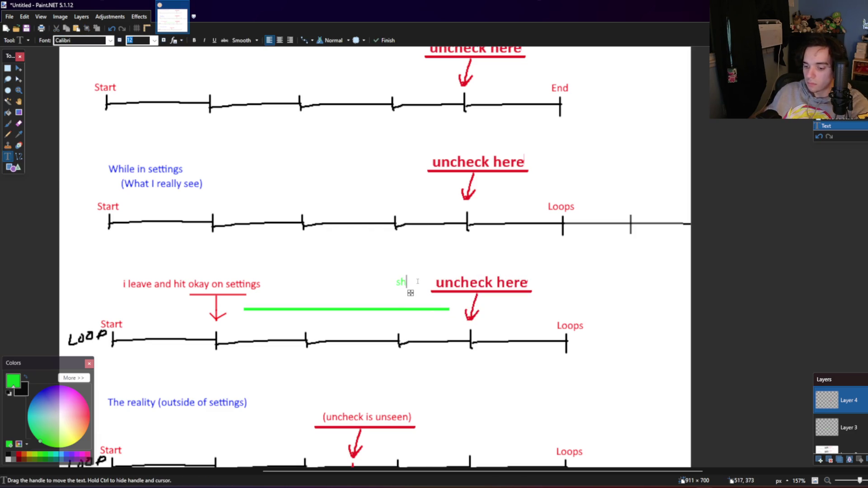
pyautogui.write('pu')
pyautogui.write('ou')
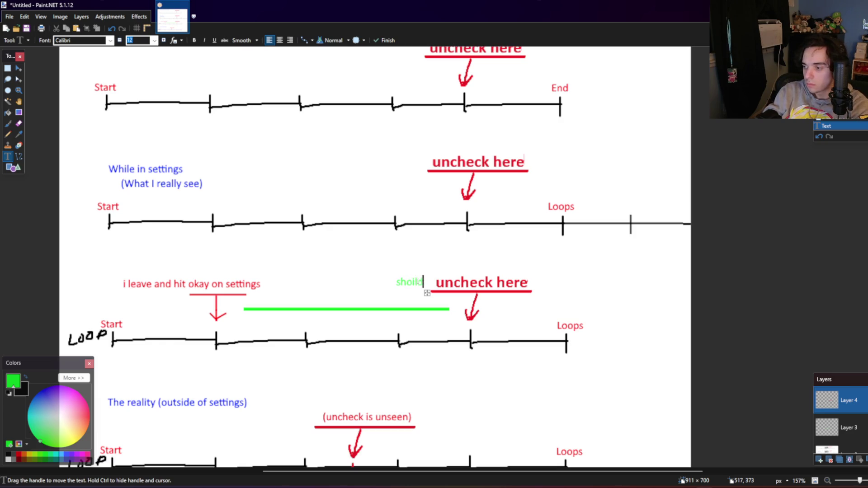
pyautogui.press('BackSpace')
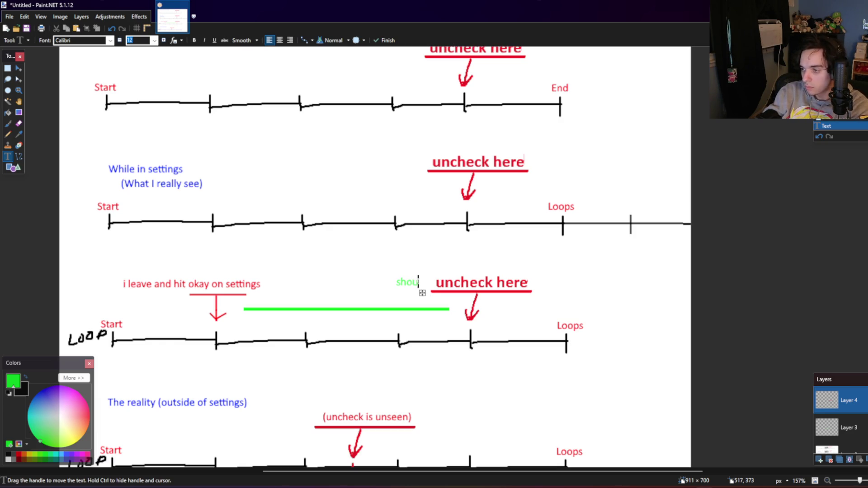
pyautogui.write('ld')
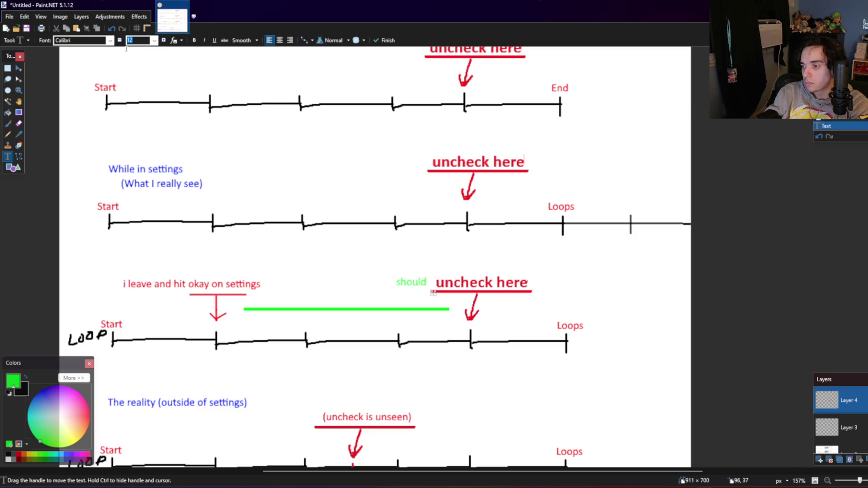
pyautogui.write('remain')
pyautogui.press('Up')
pyautogui.press('Up')
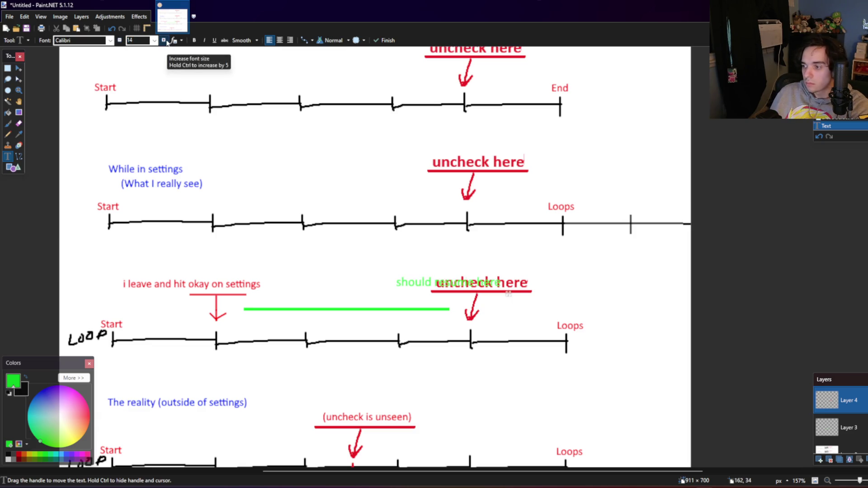
pyautogui.press('Up')
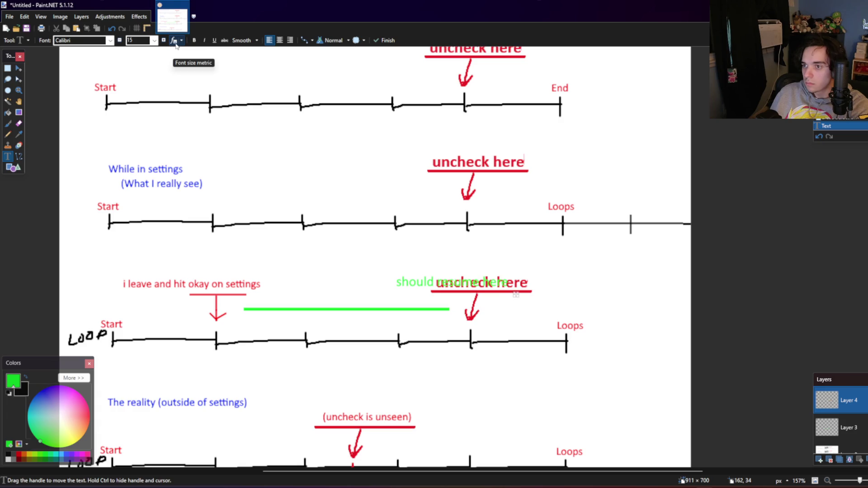
pyautogui.click(194, 40)
pyautogui.moveTo(519, 294); pyautogui.dragTo(543, 295)
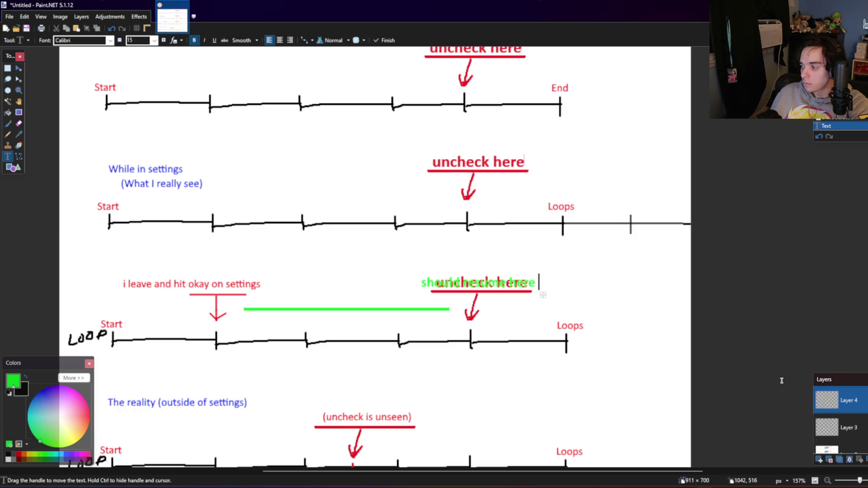
pyautogui.click(829, 430)
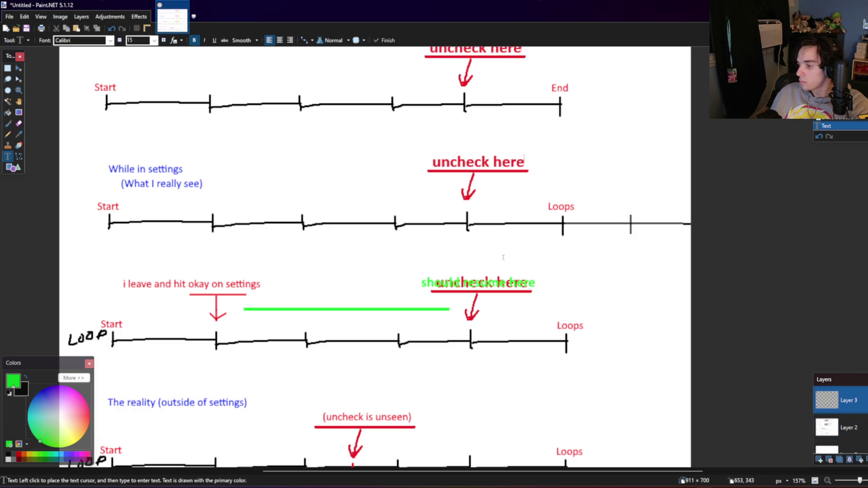
# Step: Select and erase the overlapping green and red text above the third timeline, checking each layer
pyautogui.click(7, 69)
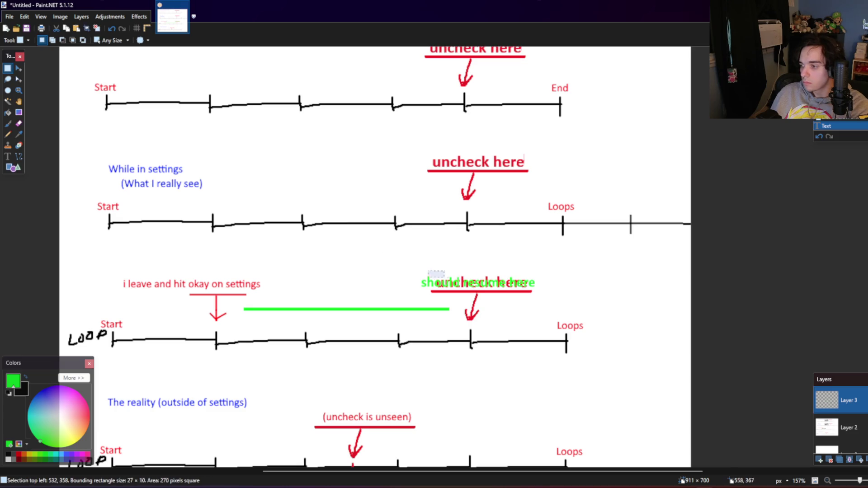
pyautogui.moveTo(429, 271); pyautogui.dragTo(531, 289)
pyautogui.scroll(1, 531, 288)
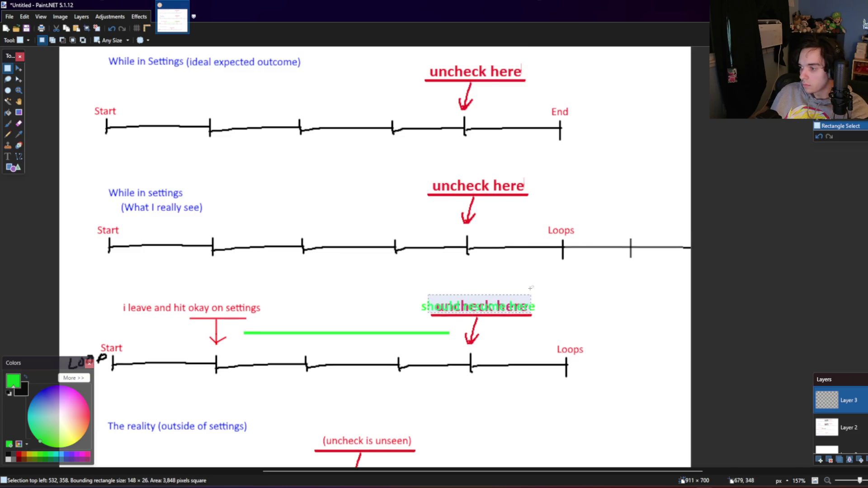
pyautogui.press('Delete')
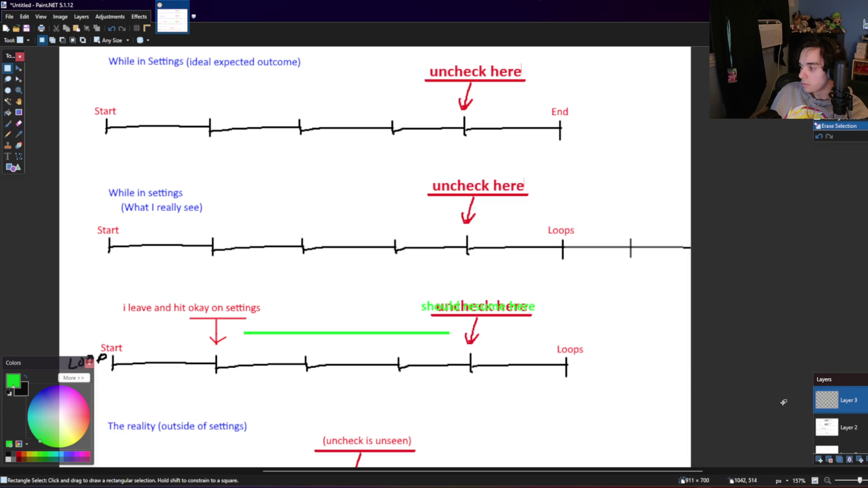
pyautogui.moveTo(533, 288); pyautogui.dragTo(421, 313)
pyautogui.click(421, 314)
pyautogui.click(827, 427)
pyautogui.moveTo(534, 293); pyautogui.dragTo(416, 313)
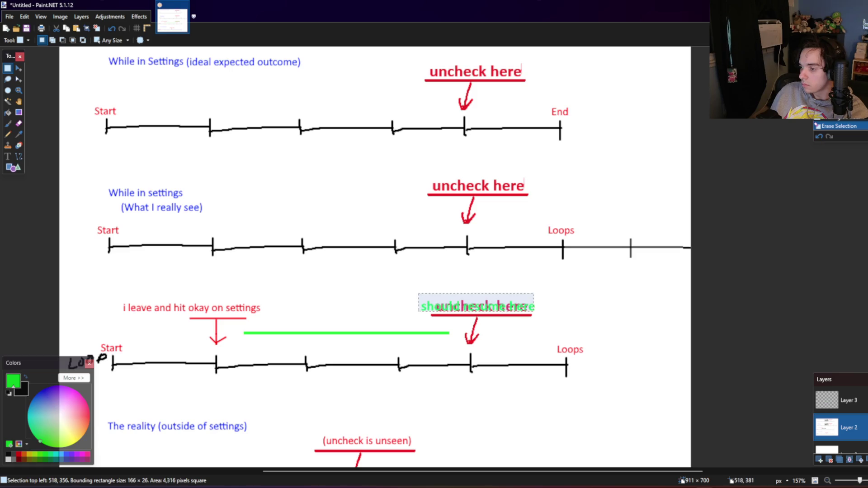
pyautogui.click(414, 314)
pyautogui.scroll(-1, 823, 420)
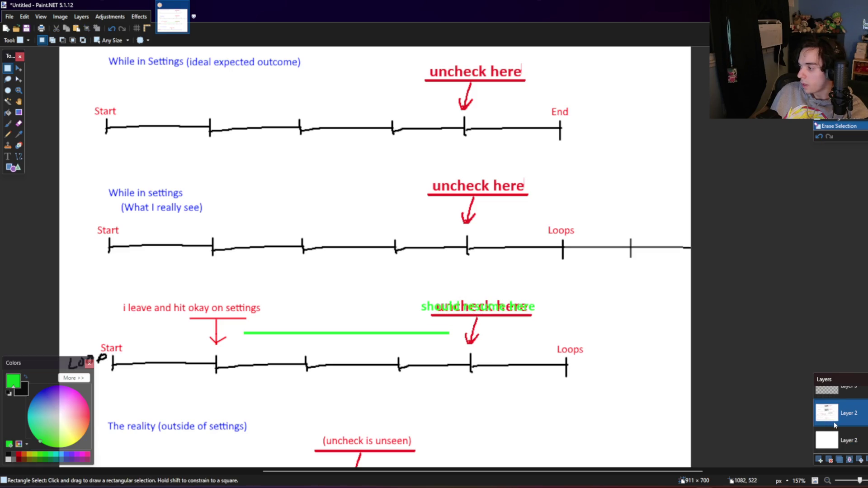
pyautogui.click(837, 429)
pyautogui.moveTo(533, 293); pyautogui.dragTo(425, 312)
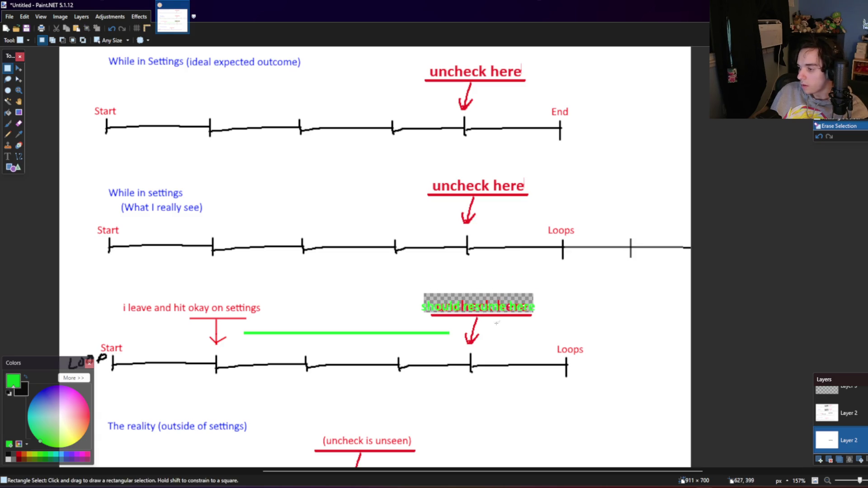
# Step: Undo back to Layer 3's selection, add a new layer, and erase the leftover overlapping text
pyautogui.hotkey('ctrl', 'z')
pyautogui.click(840, 413)
pyautogui.hotkey('ctrl', 'z')
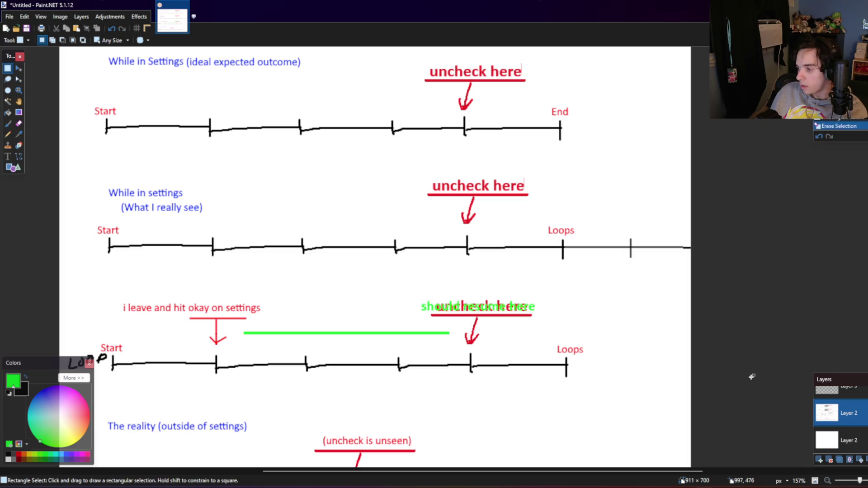
pyautogui.hotkey('ctrl', 'z')
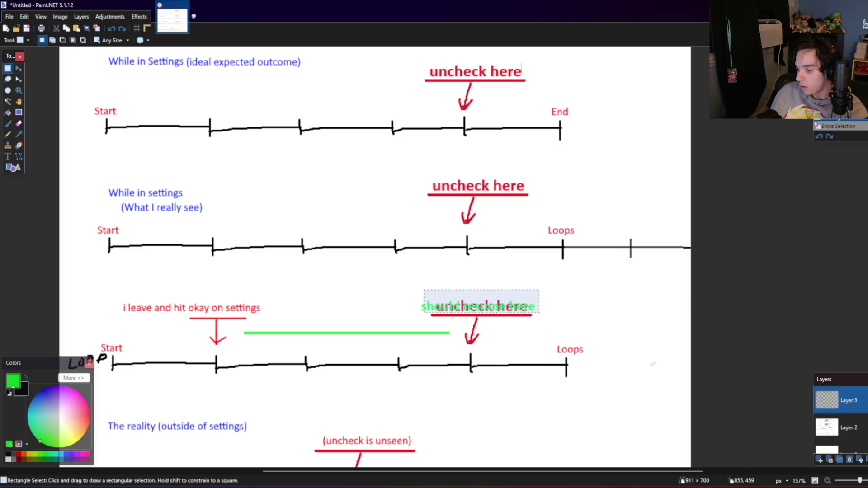
pyautogui.press('Delete')
pyautogui.hotkey('ctrl', 'shift', 'n')
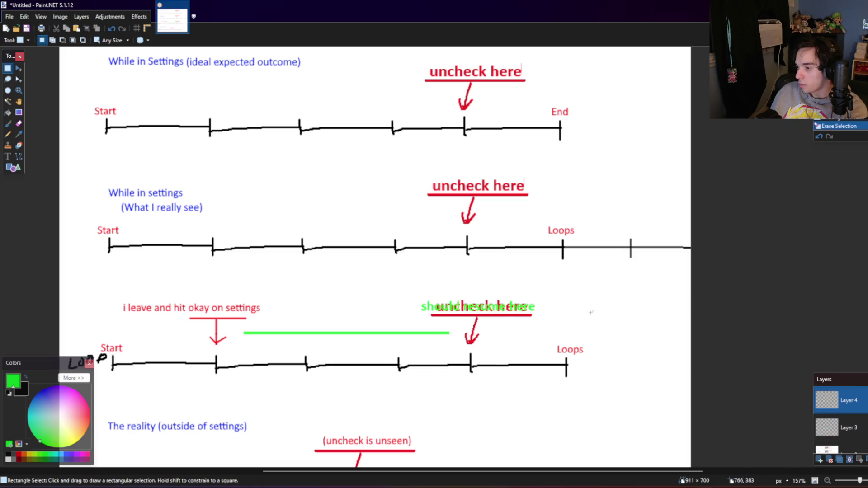
pyautogui.moveTo(546, 285); pyautogui.dragTo(422, 315)
pyautogui.press('Delete')
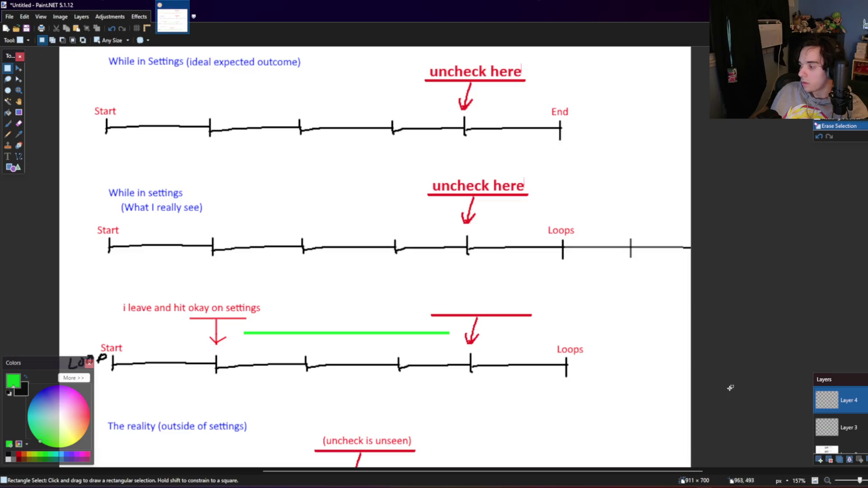
# Step: Recolour the red underline and arrow green with Hue / Saturation at Hue 126
pyautogui.moveTo(544, 297); pyautogui.dragTo(418, 349)
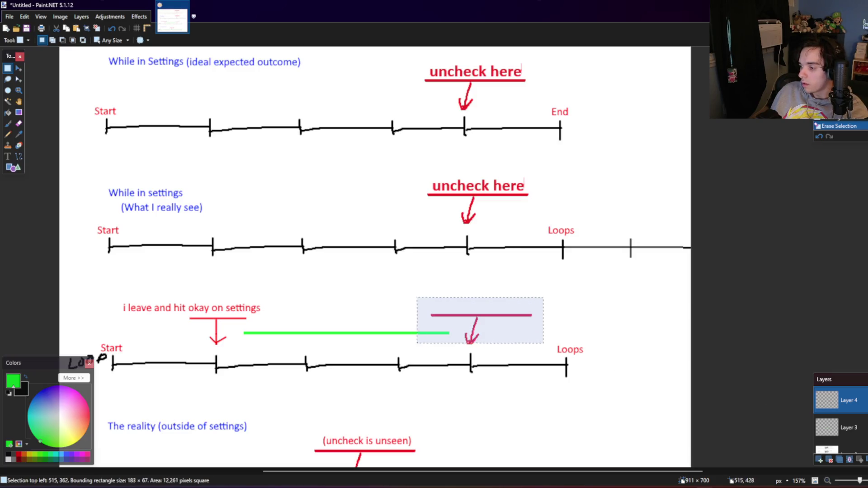
pyautogui.press('Delete')
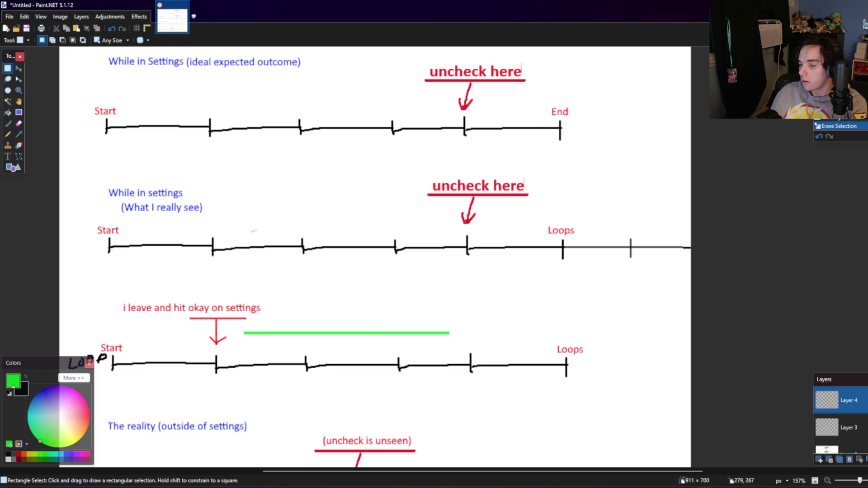
pyautogui.hotkey('ctrl', 'z')
pyautogui.click(110, 16)
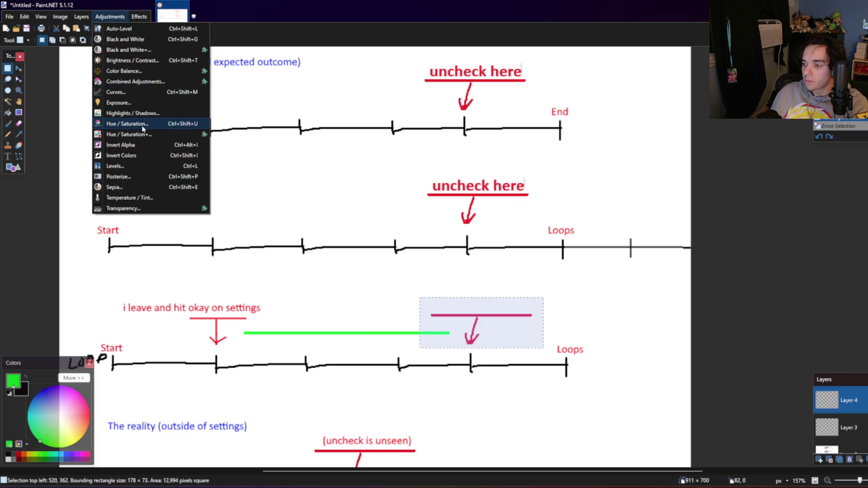
pyautogui.click(142, 126)
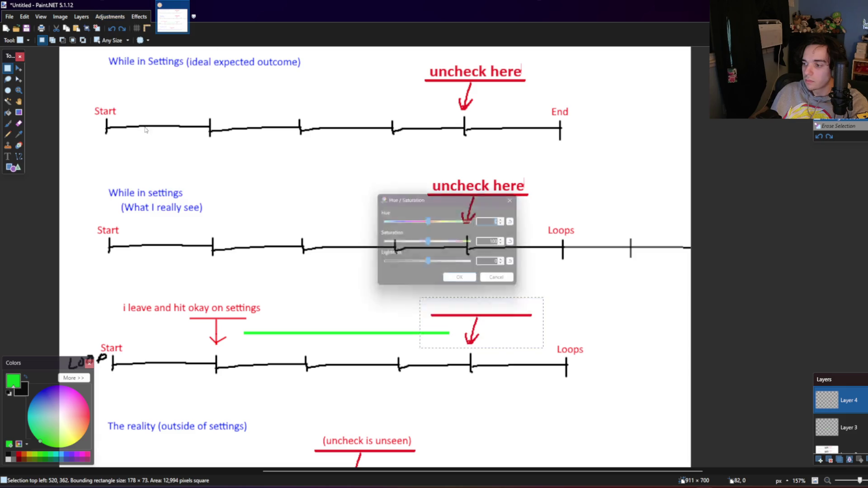
pyautogui.moveTo(429, 222); pyautogui.dragTo(462, 221)
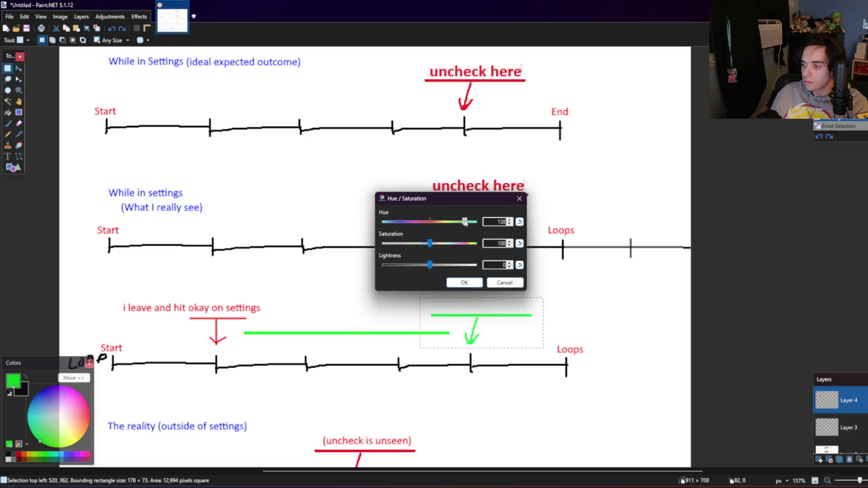
pyautogui.click(465, 282)
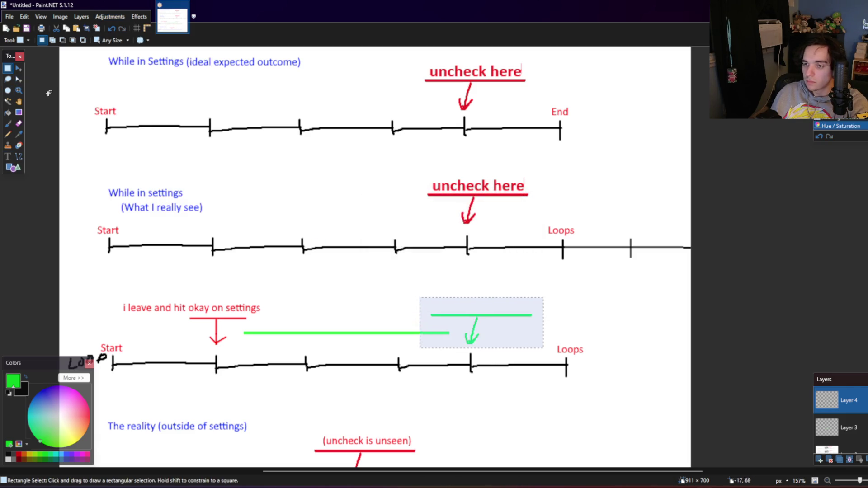
pyautogui.hotkey('ctrl', 'd')
pyautogui.click(8, 156)
# Step: Type green 'should resume here or' text above the green underline
pyautogui.click(432, 301)
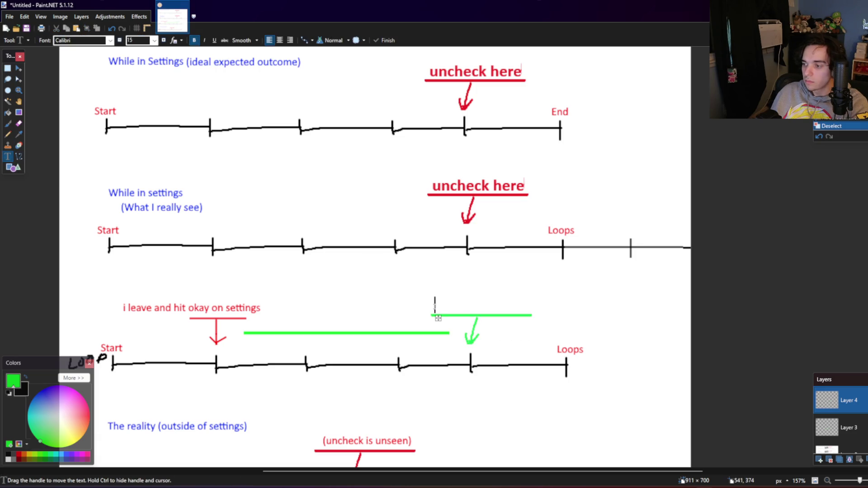
pyautogui.write('shou')
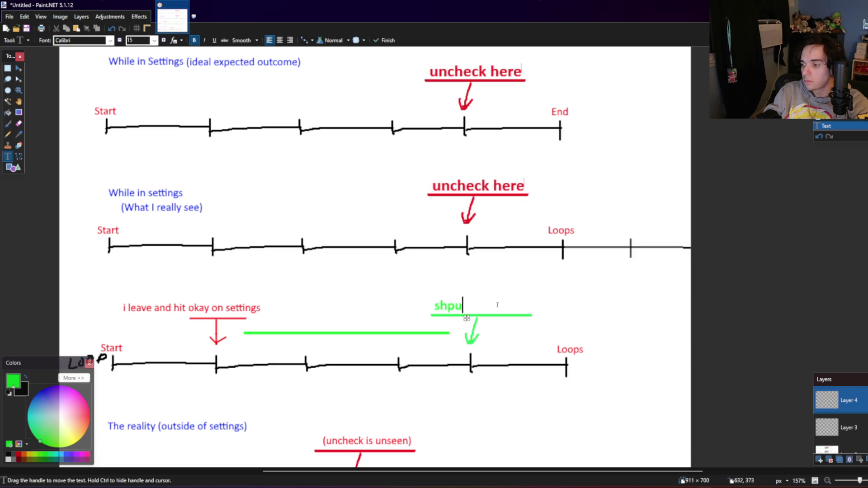
pyautogui.press('BackSpace')
pyautogui.press('BackSpace')
pyautogui.write('ould resume')
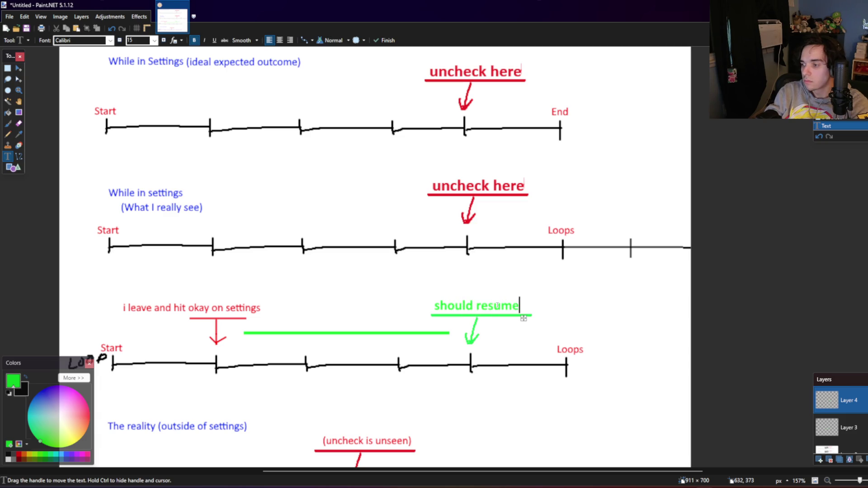
pyautogui.write(' here')
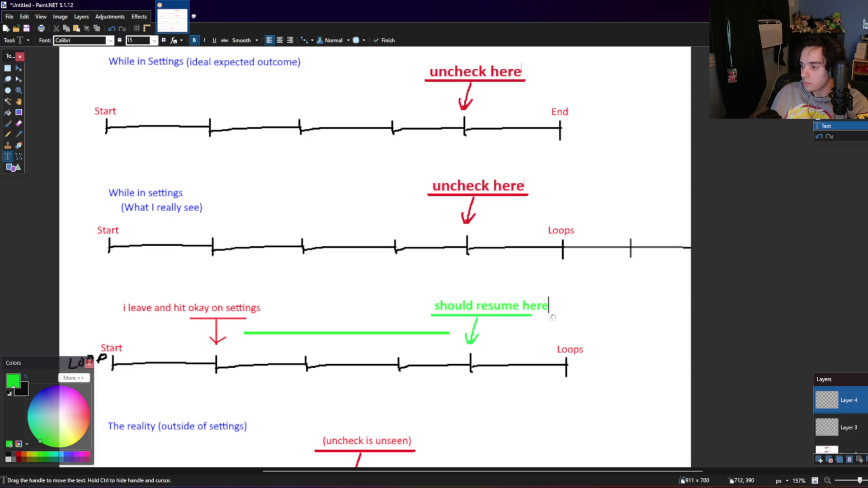
pyautogui.moveTo(553, 317); pyautogui.dragTo(539, 316)
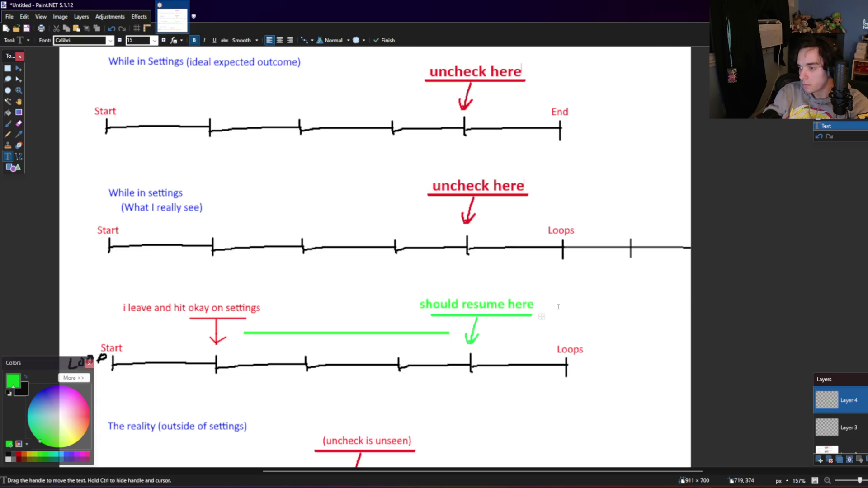
pyautogui.write(' or')
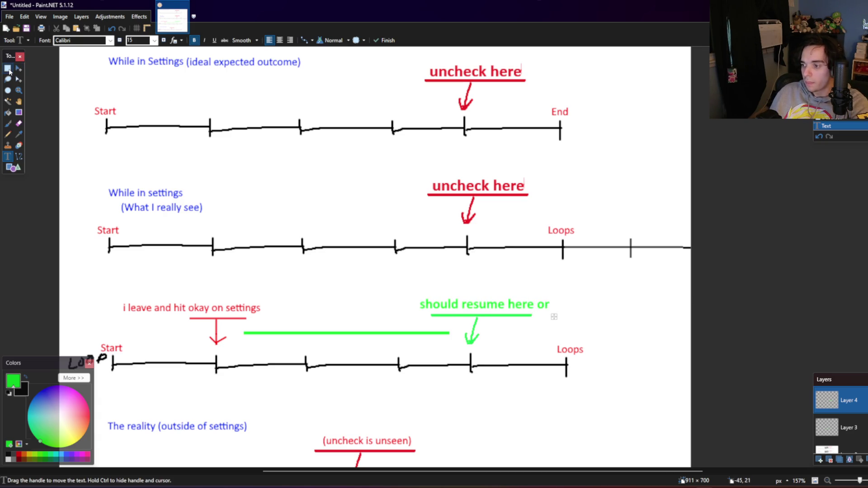
pyautogui.click(8, 68)
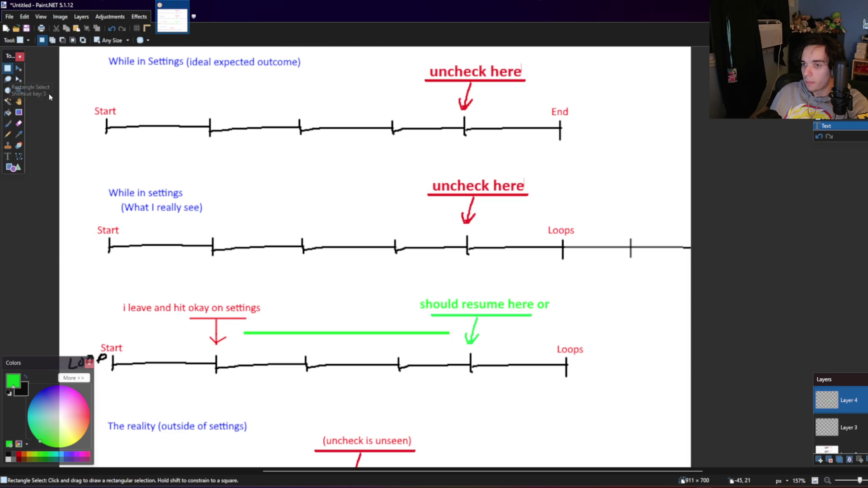
# Step: Draw a short green slash after 'or' and add a size-11 'Freeze here' label beside Loops
pyautogui.click(19, 156)
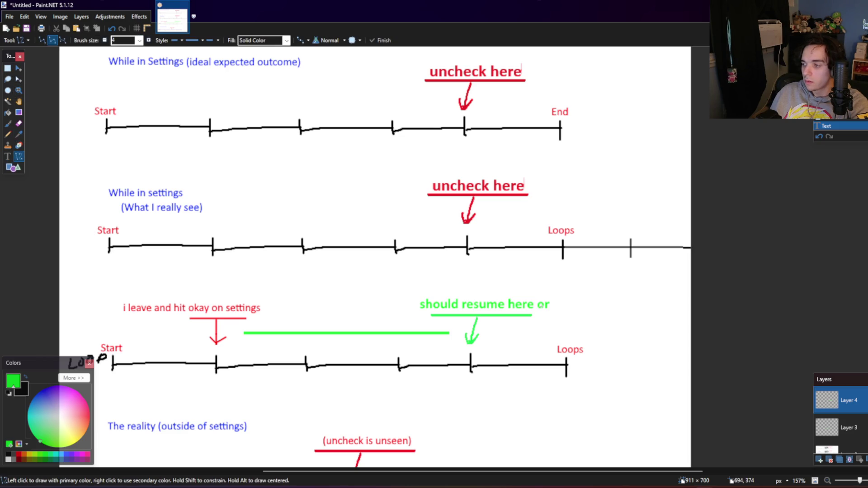
pyautogui.moveTo(545, 311); pyautogui.dragTo(555, 327)
pyautogui.press('Return')
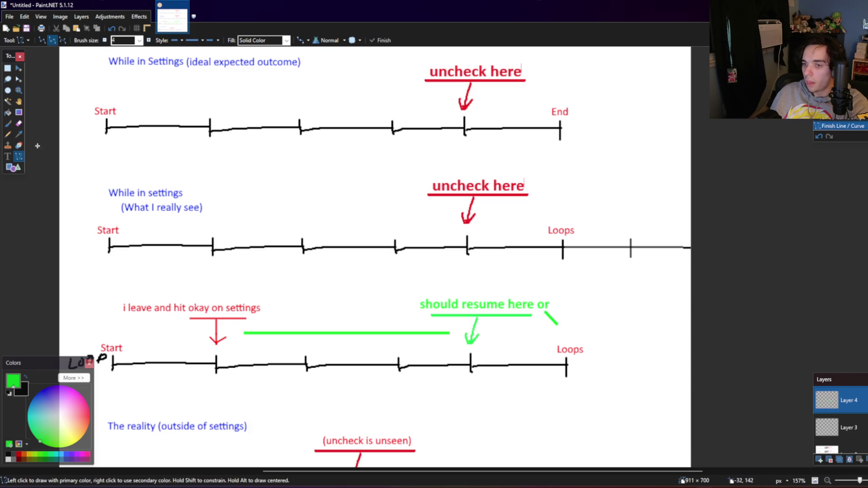
pyautogui.click(8, 157)
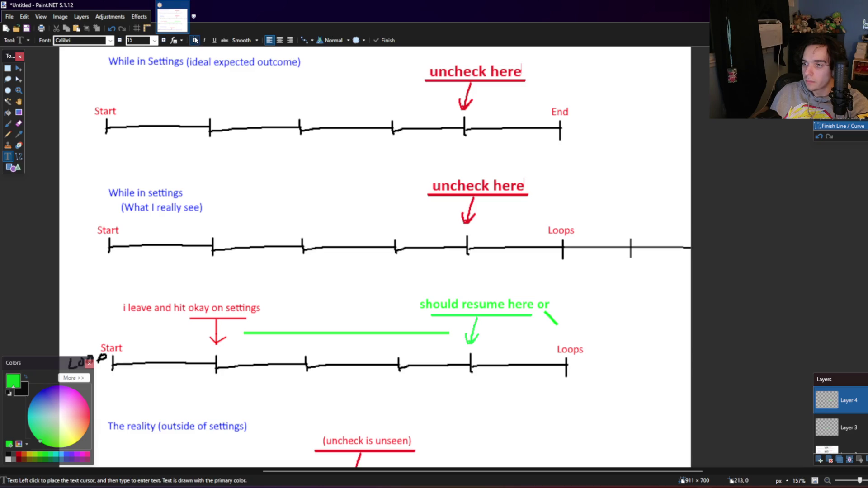
pyautogui.click(559, 329)
pyautogui.write('Fre')
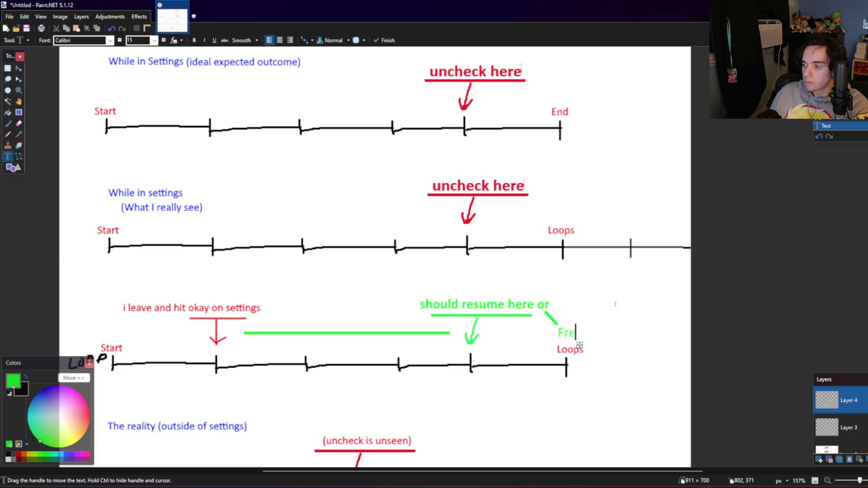
pyautogui.write('eze here')
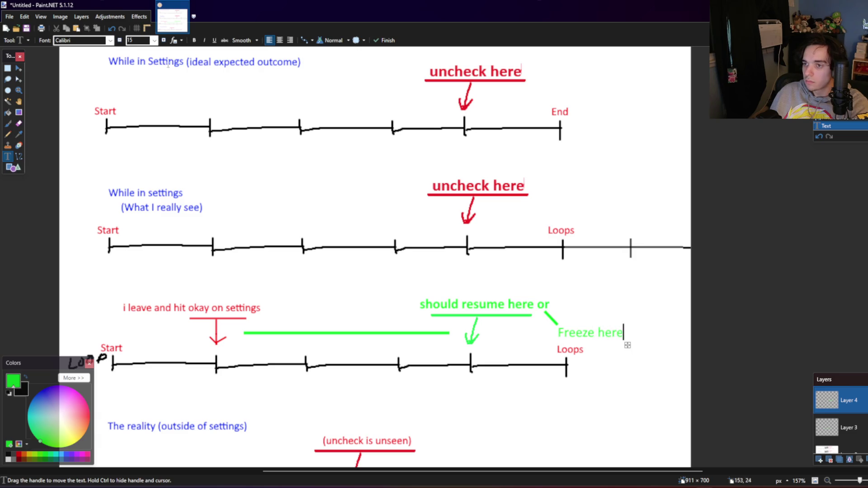
pyautogui.click(120, 41)
pyautogui.click(120, 41)
pyautogui.click(120, 41)
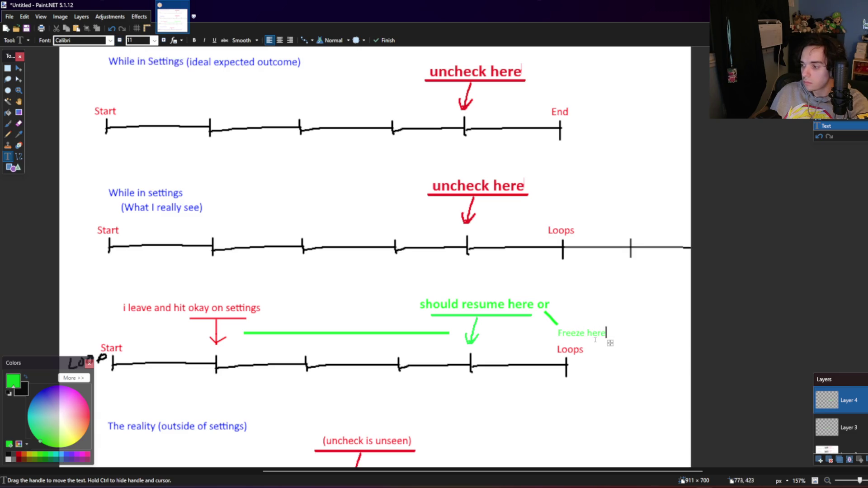
pyautogui.scroll(-2, 611, 339)
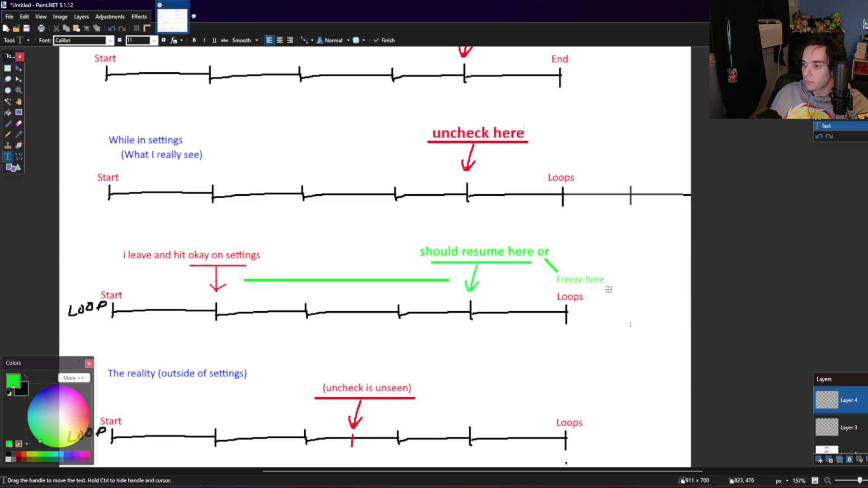
pyautogui.scroll(-2, 626, 323)
# Step: Finish the 'Freeze here' text and draw short arrowheads at both ends of the green line
pyautogui.click(8, 68)
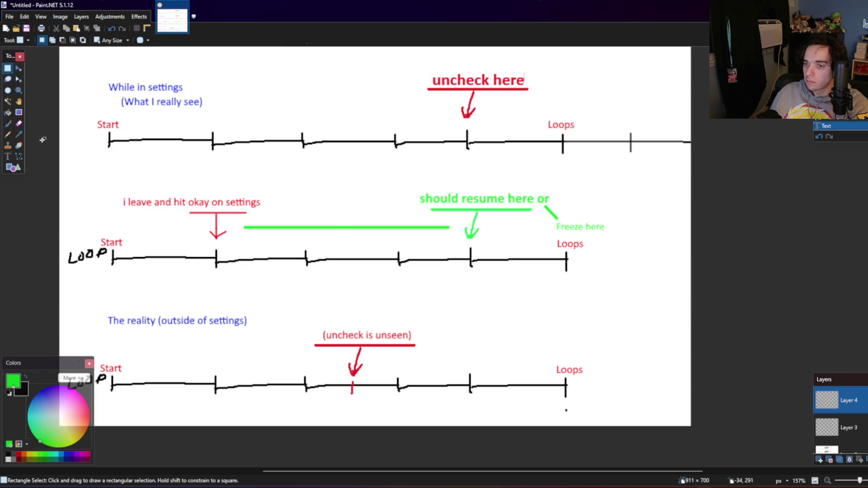
pyautogui.click(22, 160)
pyautogui.moveTo(253, 220)
pyautogui.mouseDown()
pyautogui.moveTo(245, 226)
pyautogui.moveTo(252, 234)
pyautogui.mouseUp()
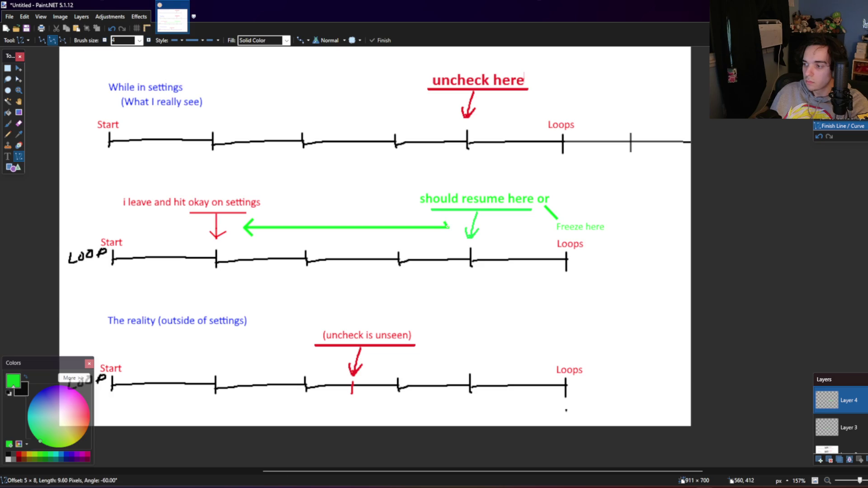
pyautogui.moveTo(442, 223); pyautogui.dragTo(444, 234)
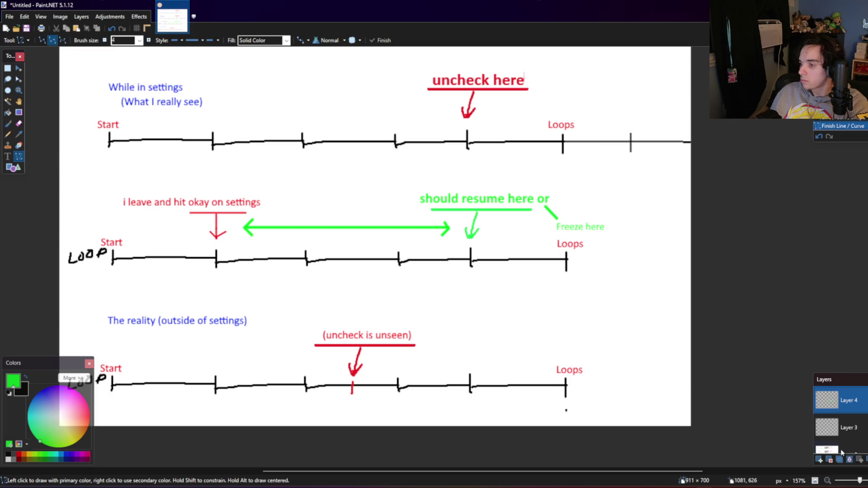
pyautogui.click(139, 17)
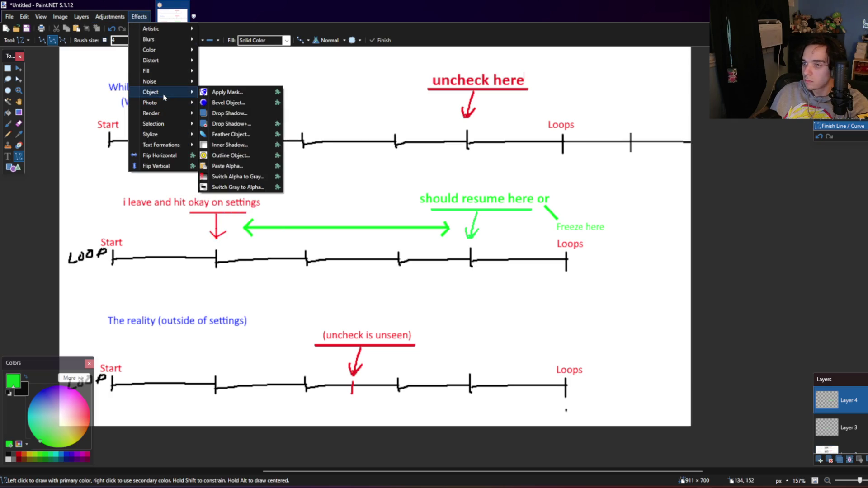
# Step: Cancel a first Outline Object attempt and merge the green arrow layer down
pyautogui.click(228, 144)
pyautogui.moveTo(429, 176)
pyautogui.mouseDown()
pyautogui.moveTo(500, 253)
pyautogui.moveTo(598, 288)
pyautogui.mouseUp()
pyautogui.click(674, 417)
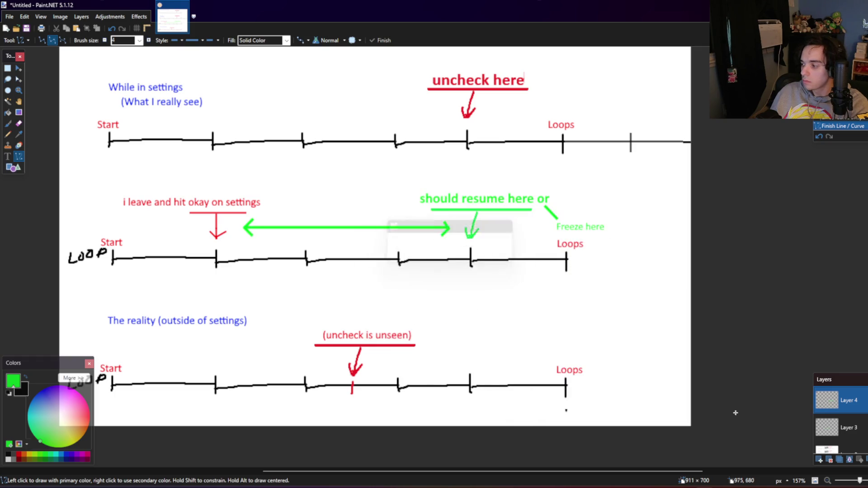
pyautogui.click(851, 459)
# Step: Reopen Outline Object and experiment with different outline widths and blur amounts
pyautogui.click(139, 17)
pyautogui.moveTo(151, 91)
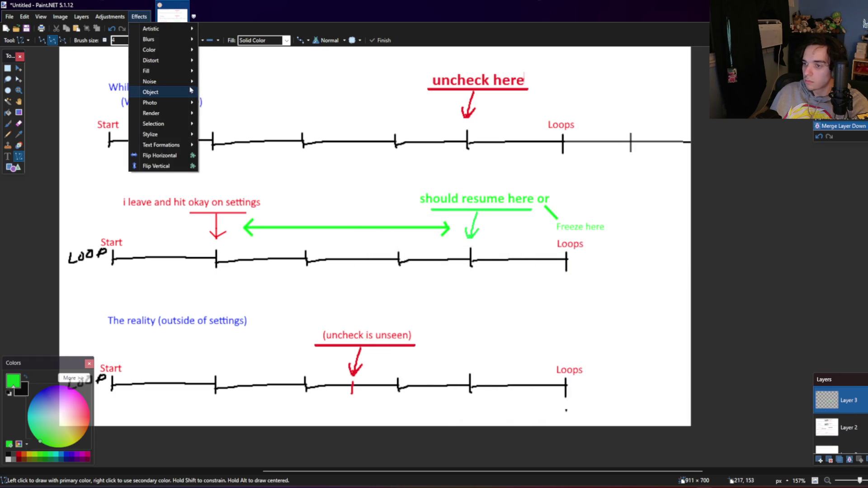
pyautogui.click(232, 156)
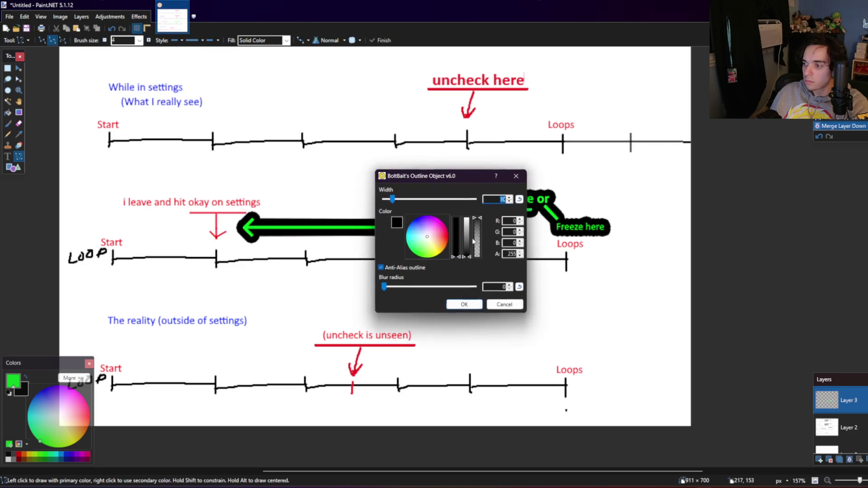
pyautogui.moveTo(429, 172); pyautogui.dragTo(591, 276)
pyautogui.write('1')
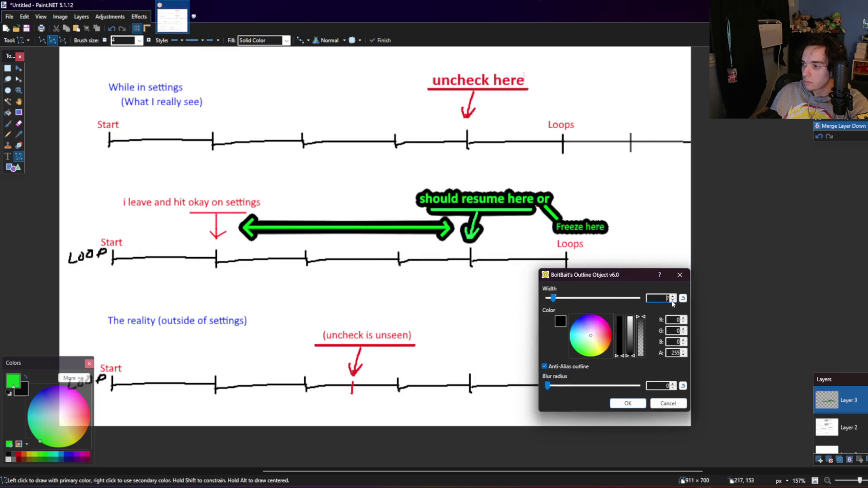
pyautogui.click(672, 297)
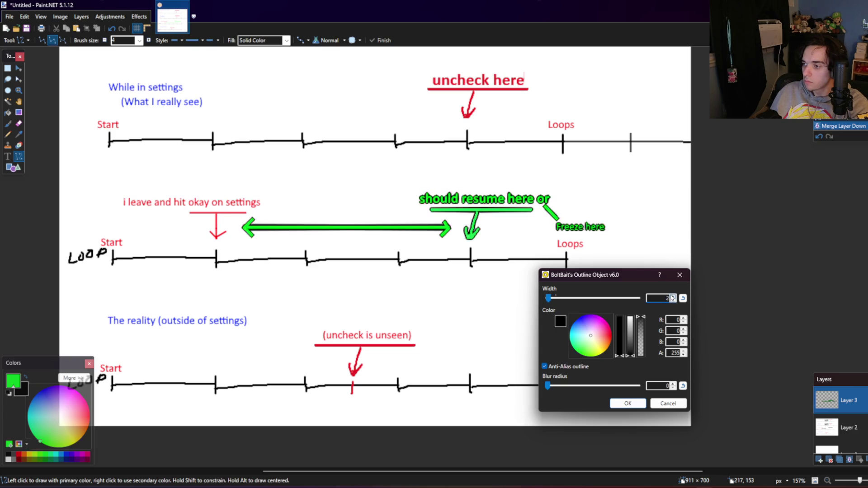
pyautogui.click(673, 296)
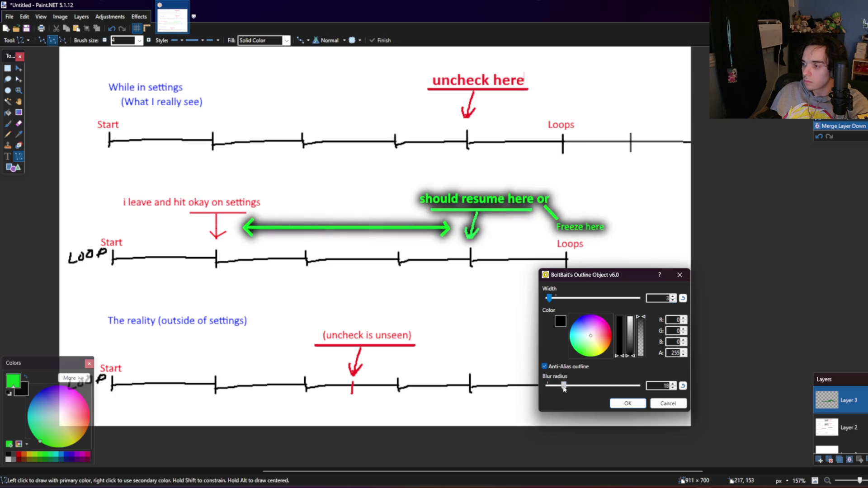
pyautogui.moveTo(549, 386); pyautogui.dragTo(556, 386)
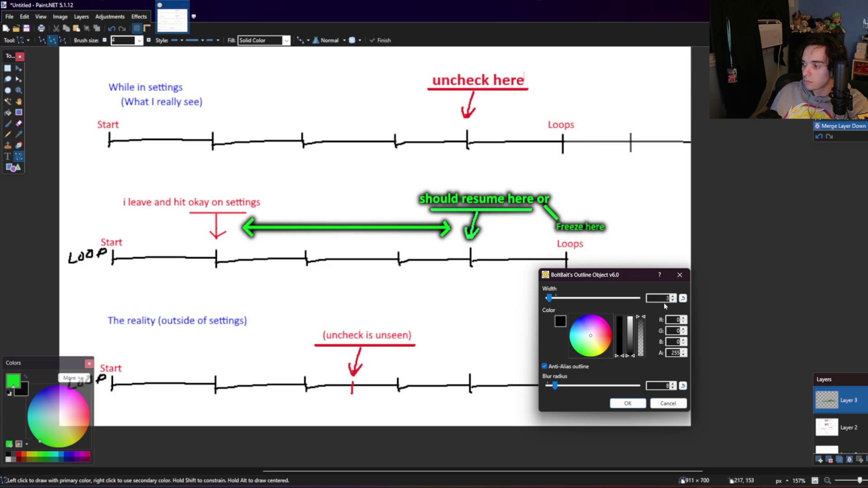
pyautogui.click(673, 300)
pyautogui.click(673, 301)
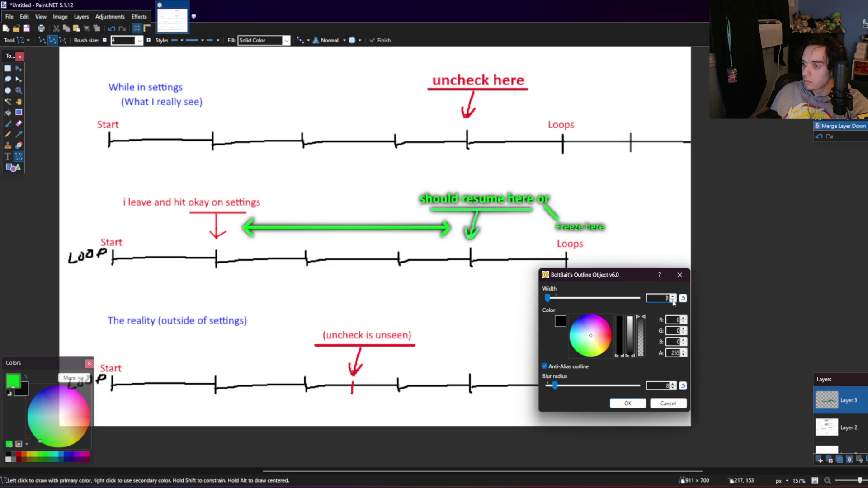
pyautogui.moveTo(563, 386)
pyautogui.mouseDown()
pyautogui.moveTo(550, 388)
pyautogui.moveTo(557, 389)
pyautogui.mouseUp()
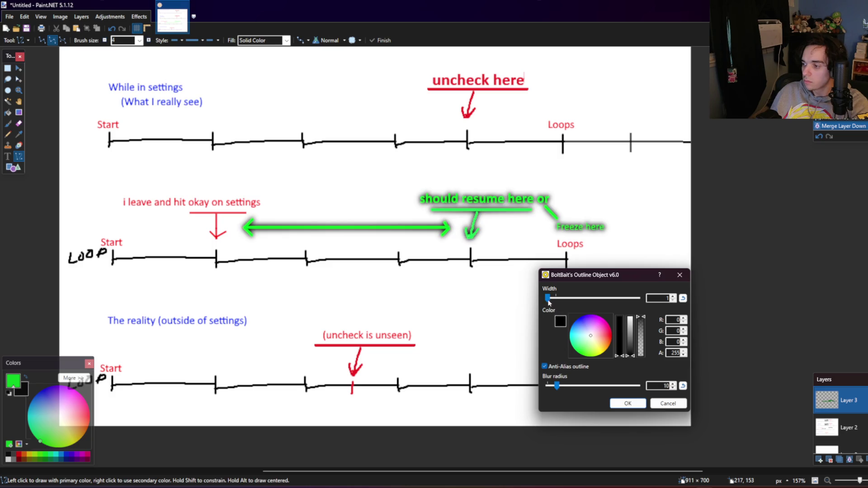
# Step: Apply the outline with width 2, blur radius 7 and anti-aliasing on
pyautogui.moveTo(547, 299); pyautogui.dragTo(553, 298)
pyautogui.moveTo(557, 386); pyautogui.dragTo(538, 391)
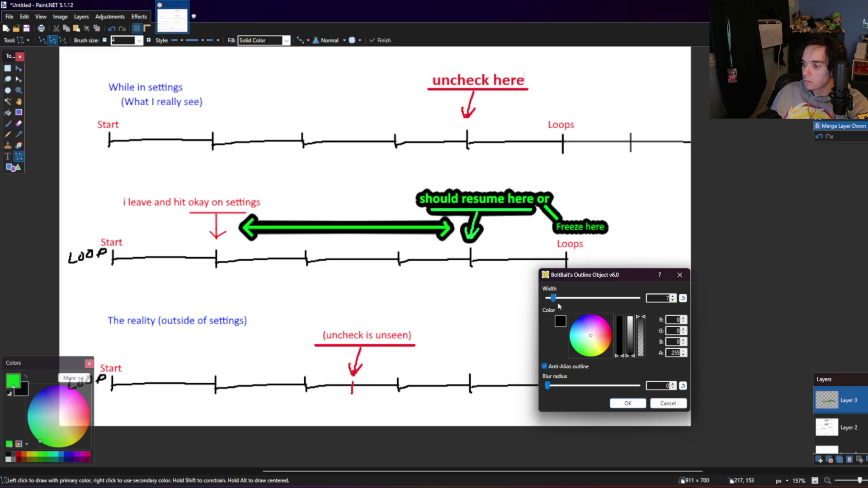
pyautogui.moveTo(553, 299); pyautogui.dragTo(550, 300)
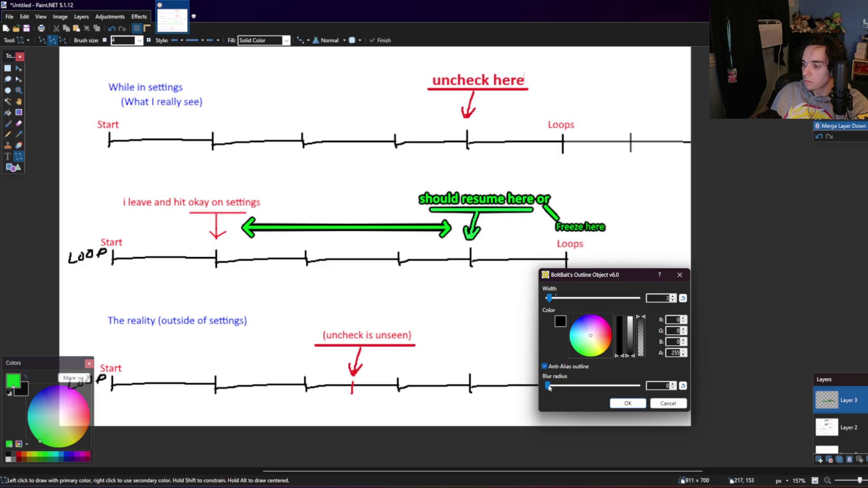
pyautogui.click(545, 366)
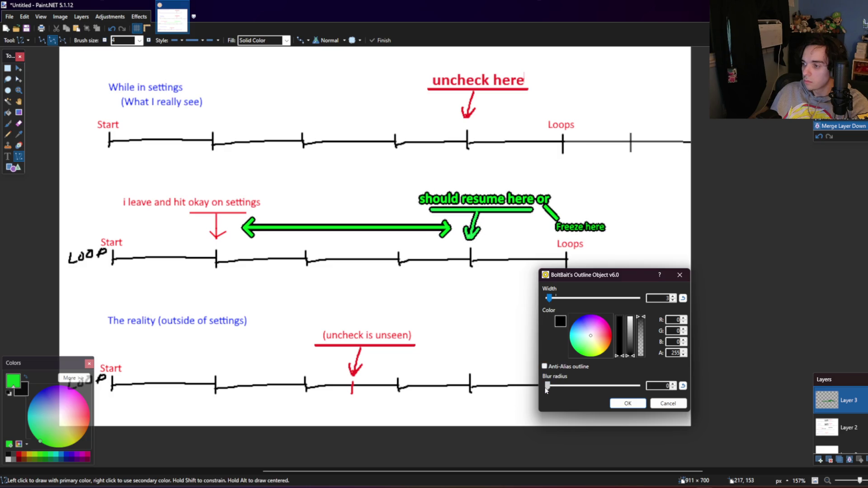
pyautogui.click(545, 367)
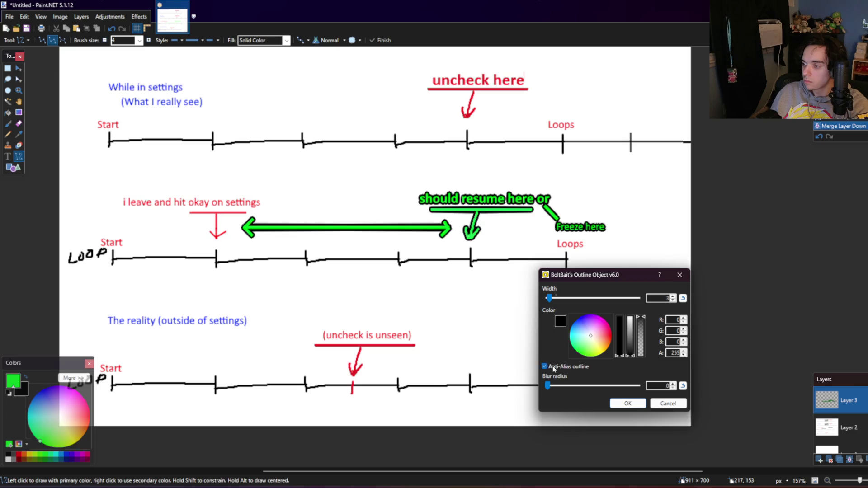
pyautogui.moveTo(553, 387); pyautogui.dragTo(554, 386)
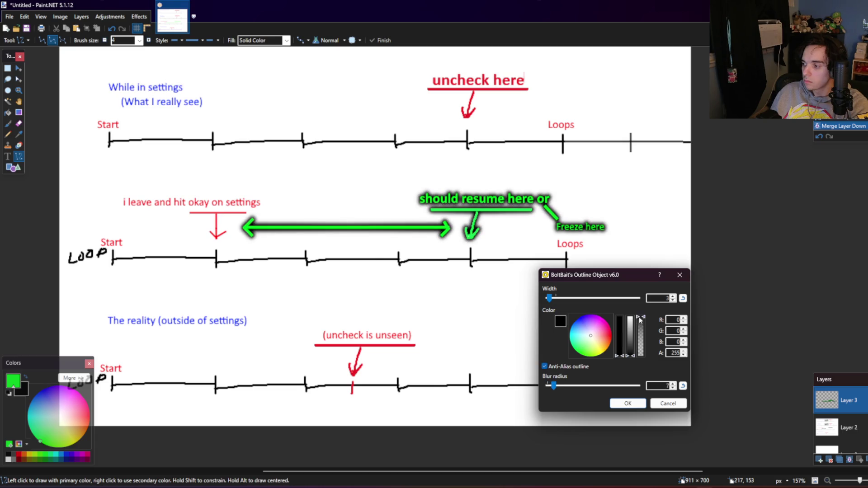
pyautogui.click(673, 301)
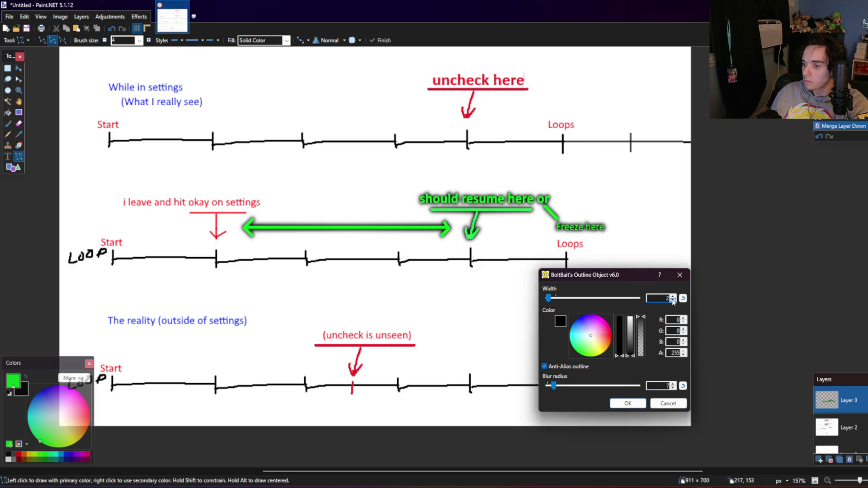
pyautogui.click(628, 403)
pyautogui.click(850, 437)
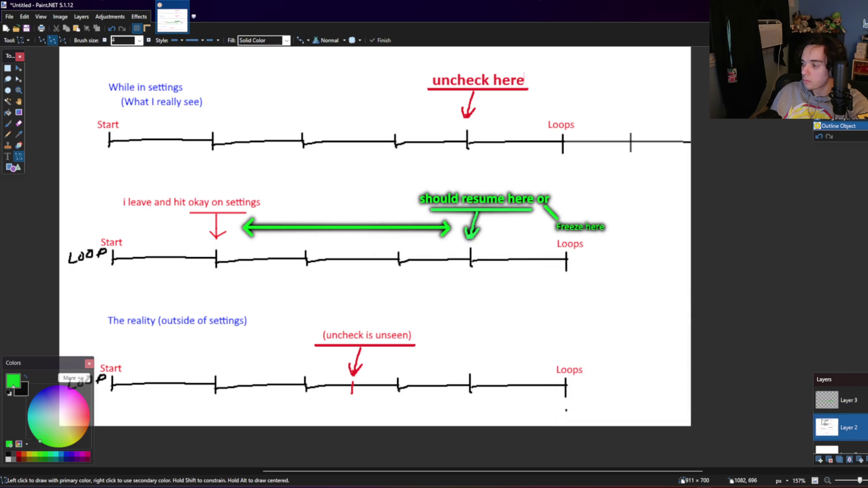
pyautogui.scroll(-1, 851, 438)
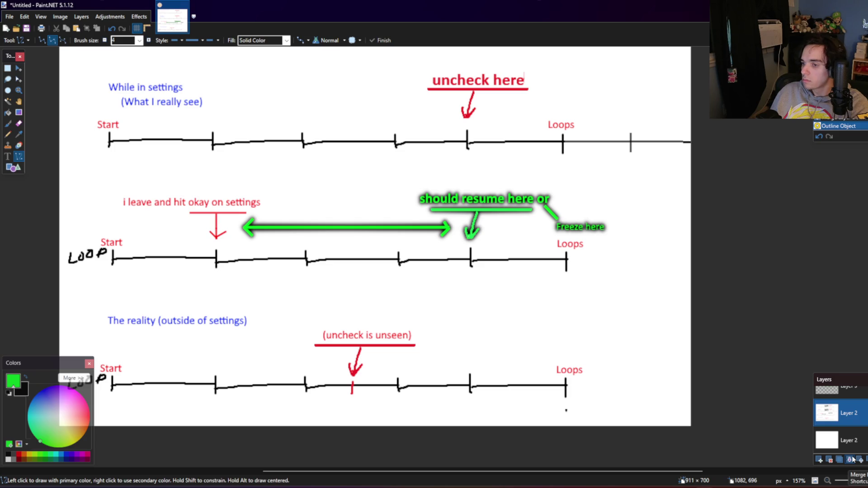
pyautogui.click(853, 459)
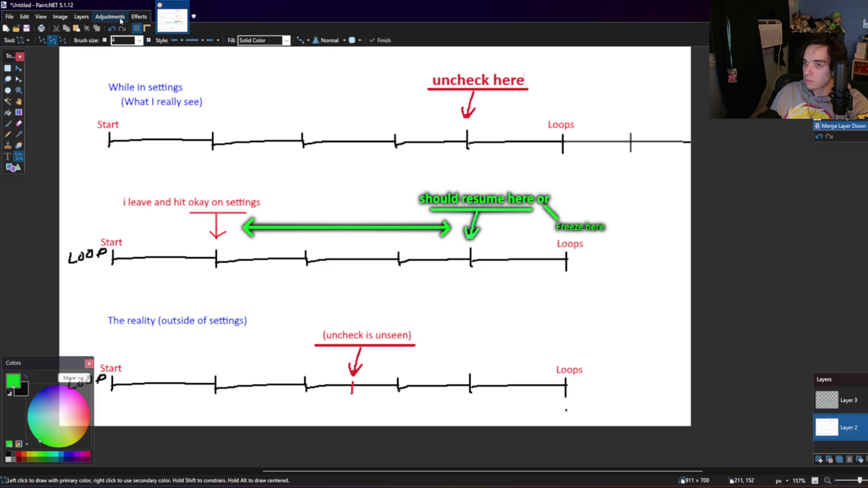
pyautogui.click(139, 17)
pyautogui.click(150, 30)
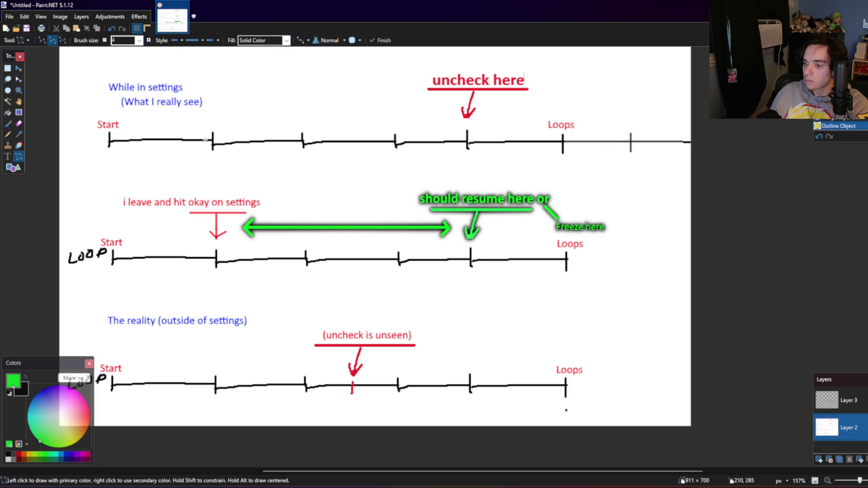
pyautogui.scroll(-1, 276, 230)
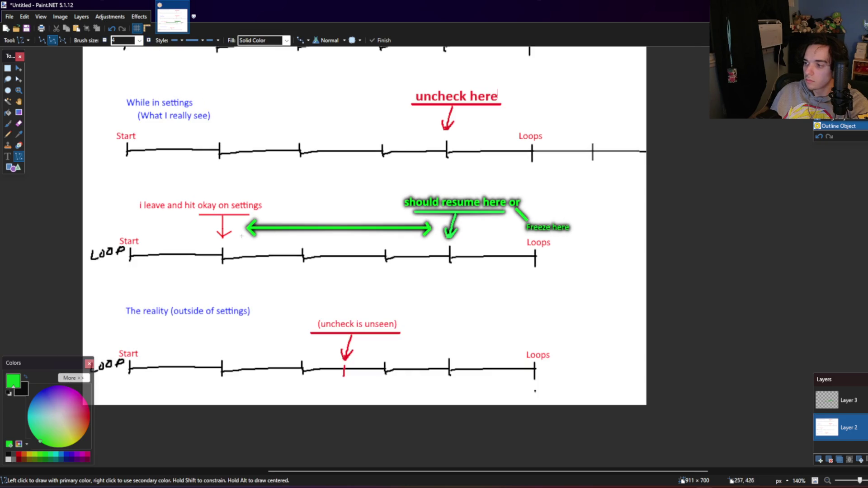
pyautogui.click(8, 68)
# Step: Merge Layer 3 into Layer 2 and erase the Loops label on the LOOP timeline
pyautogui.click(849, 400)
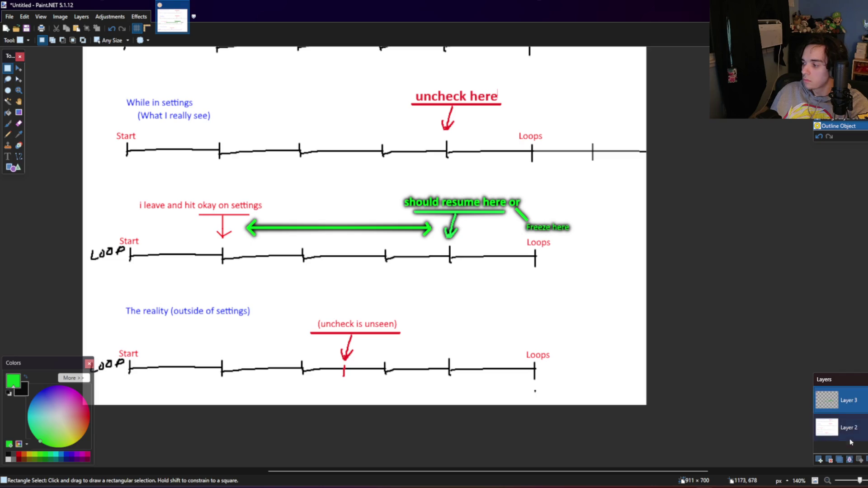
pyautogui.click(849, 459)
pyautogui.moveTo(556, 248); pyautogui.dragTo(519, 237)
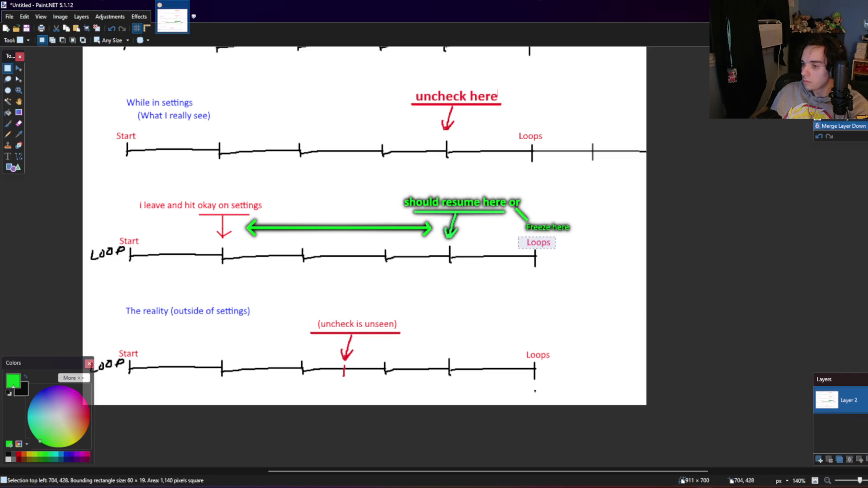
pyautogui.press('Delete')
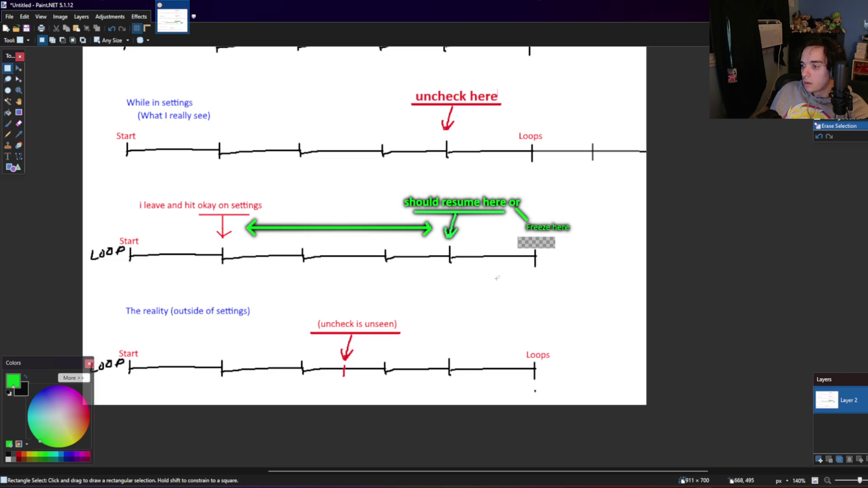
# Step: Draw a rectangle selection around the bottom 'The reality (outside of settings)' timeline
pyautogui.scroll(-1, 455, 285)
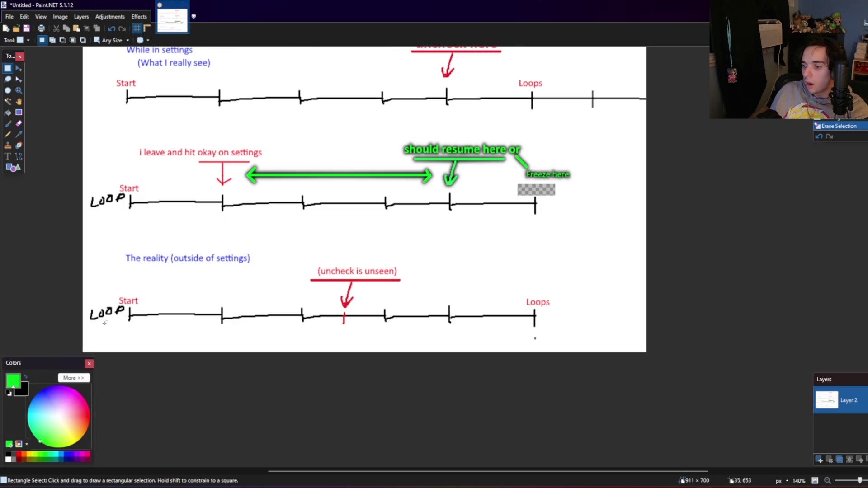
pyautogui.scroll(1, 98, 323)
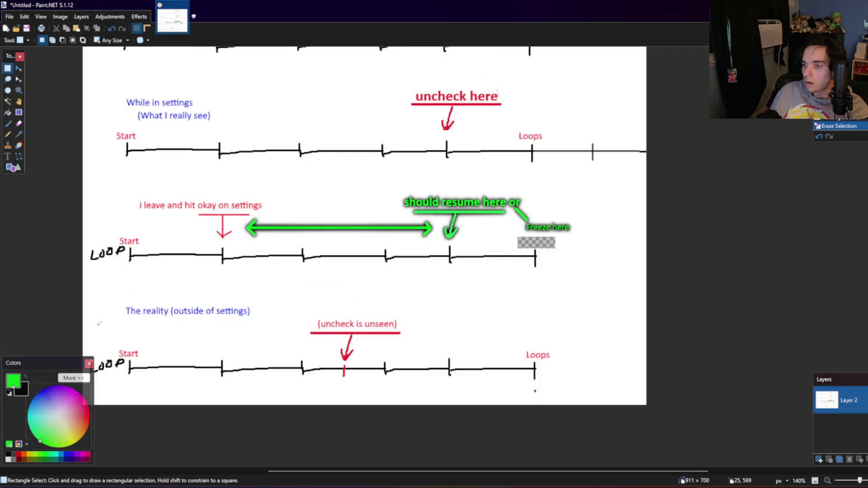
pyautogui.scroll(2, 98, 324)
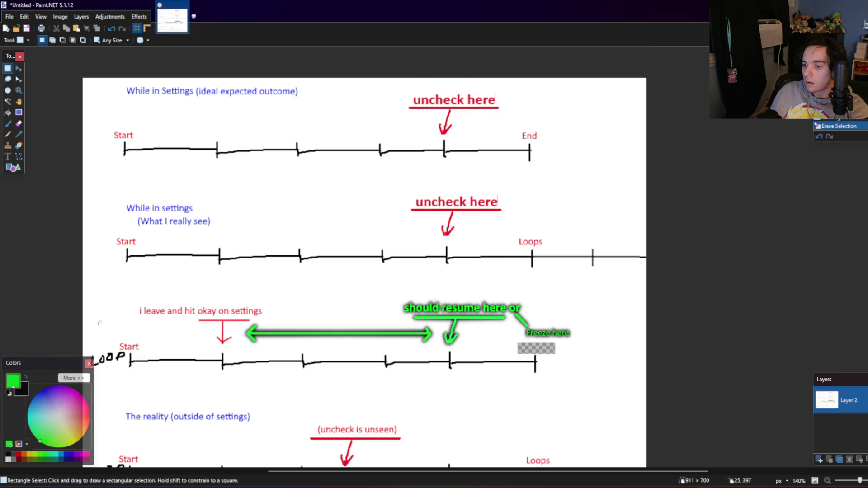
pyautogui.scroll(-1, 99, 324)
pyautogui.scroll(1, 99, 324)
pyautogui.scroll(-1, 99, 324)
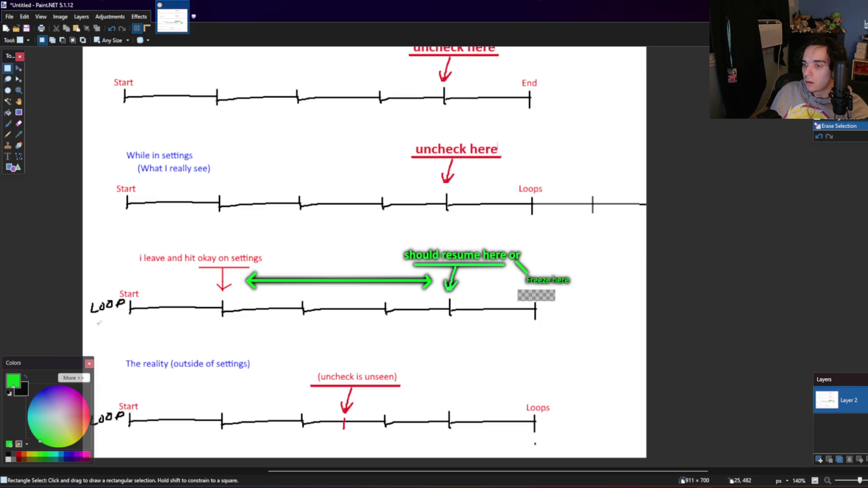
pyautogui.scroll(-1, 99, 324)
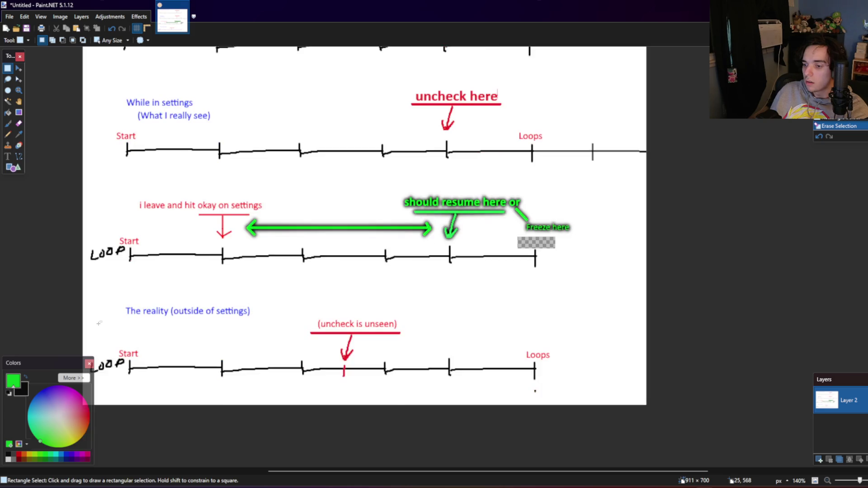
pyautogui.scroll(-1, 98, 323)
pyautogui.moveTo(632, 357)
pyautogui.mouseDown()
pyautogui.moveTo(366, 330)
pyautogui.moveTo(62, 240)
pyautogui.mouseUp()
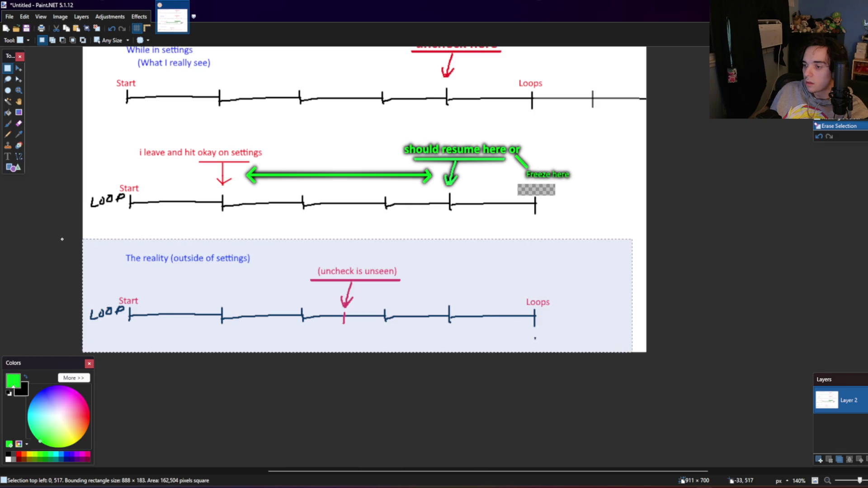
# Step: Erase the LOOP text beside the bottom timeline
pyautogui.click(178, 257)
pyautogui.scroll(1, 165, 345)
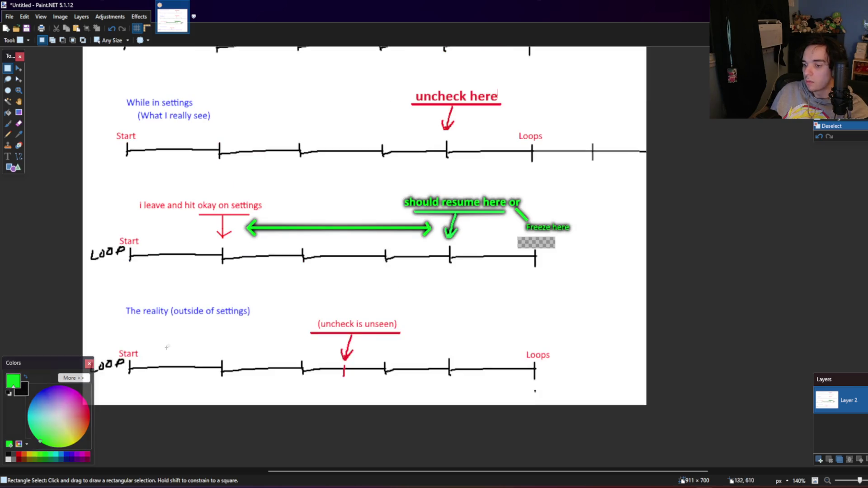
pyautogui.scroll(-1, 143, 345)
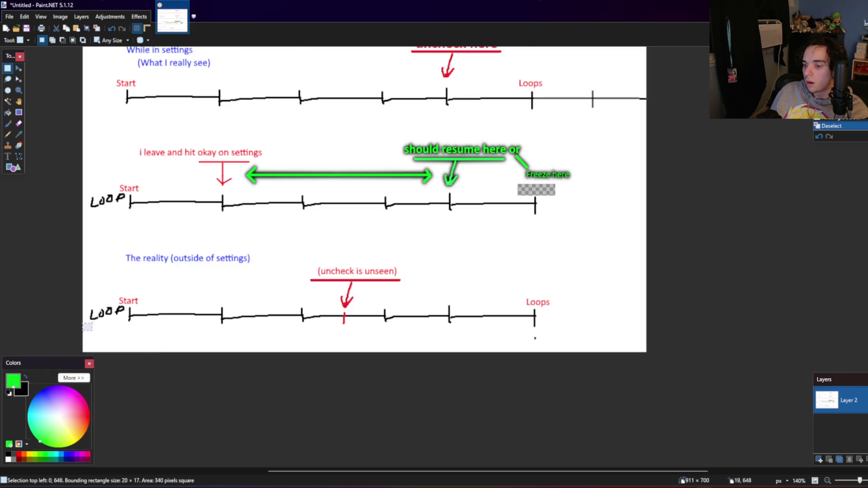
pyautogui.moveTo(82, 331); pyautogui.dragTo(126, 305)
pyautogui.press('Delete')
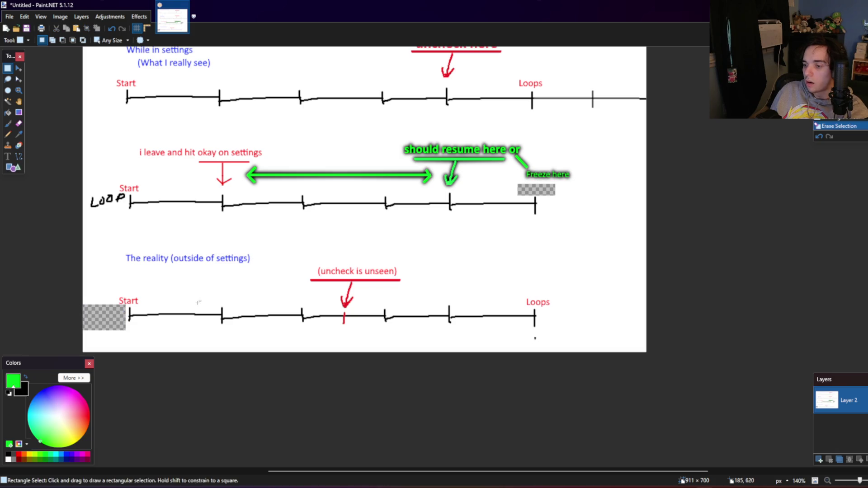
# Step: Add a new layer beneath the drawing and set the primary colour to white
pyautogui.scroll(1, 402, 225)
pyautogui.click(81, 16)
pyautogui.click(93, 28)
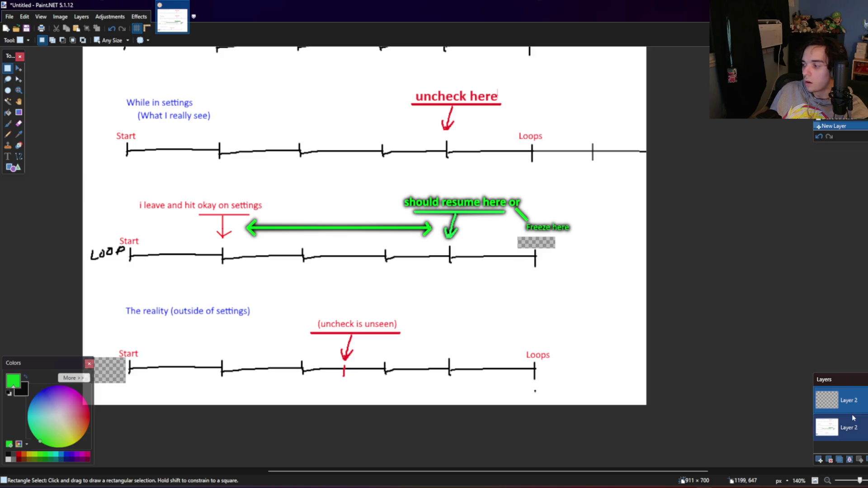
pyautogui.click(860, 460)
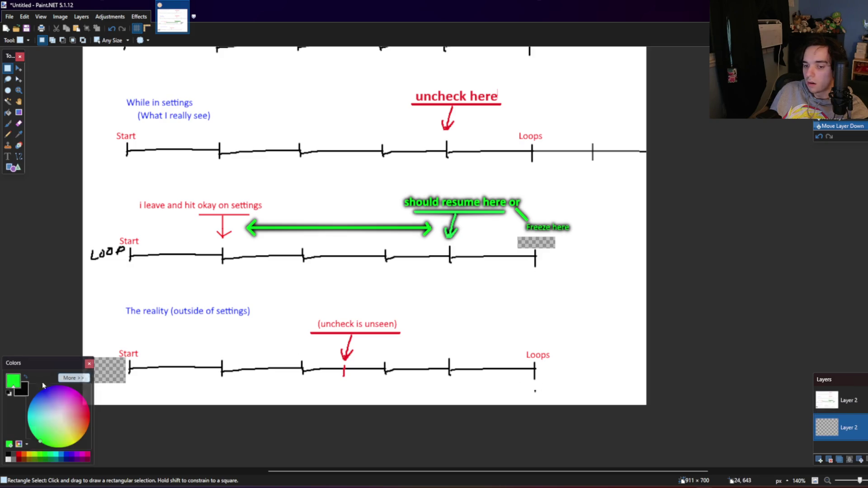
pyautogui.click(9, 459)
pyautogui.click(8, 100)
# Step: Fill the new bottom layer with white
pyautogui.click(7, 112)
pyautogui.click(229, 178)
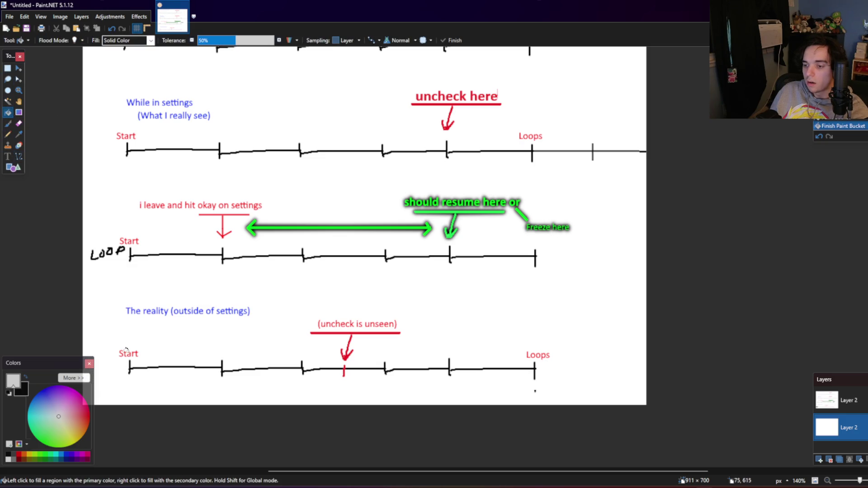
pyautogui.scroll(3, 232, 355)
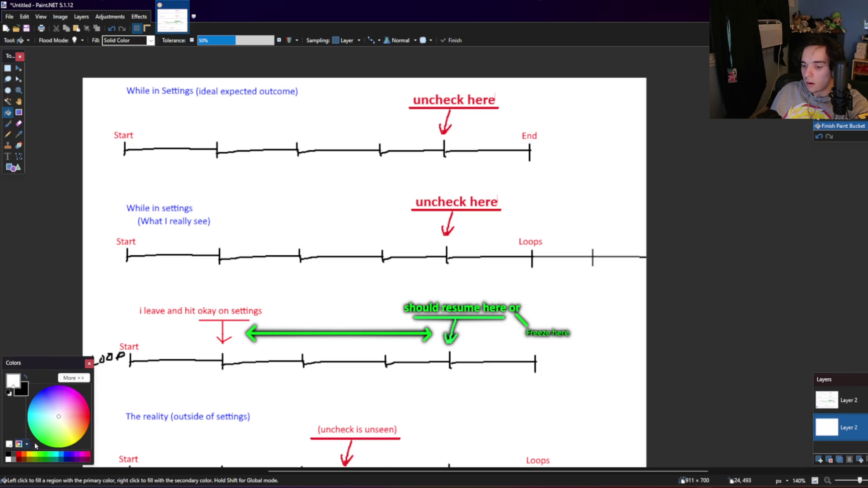
# Step: Fill each letter of LOOP green on the top layer and select the label
pyautogui.click(45, 459)
pyautogui.keyDown('ctrl'); pyautogui.scroll(5, 113, 391); pyautogui.keyUp('ctrl')
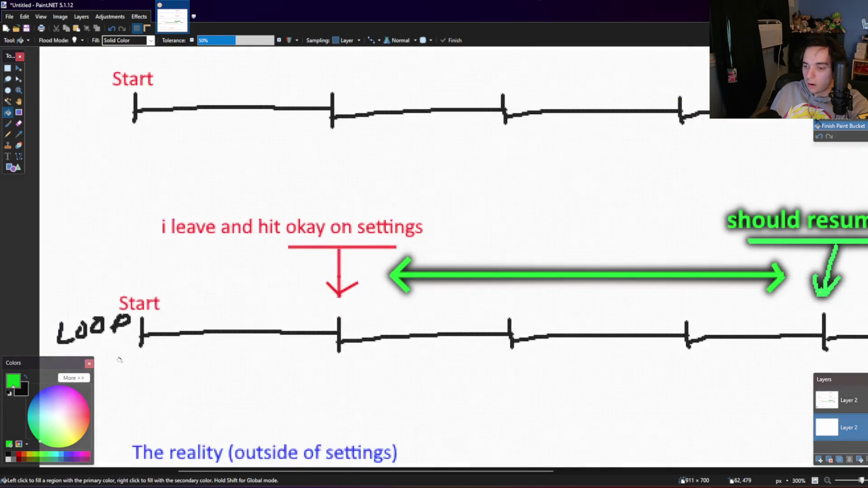
pyautogui.click(830, 406)
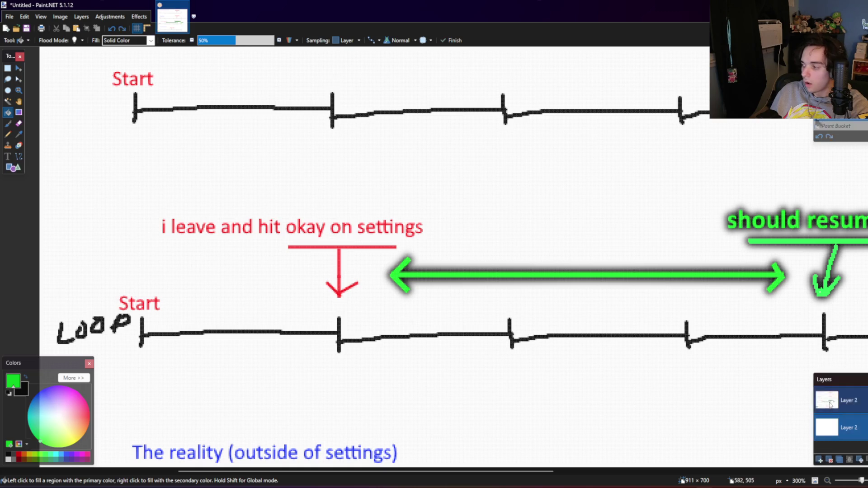
pyautogui.click(122, 320)
pyautogui.click(99, 323)
pyautogui.click(81, 327)
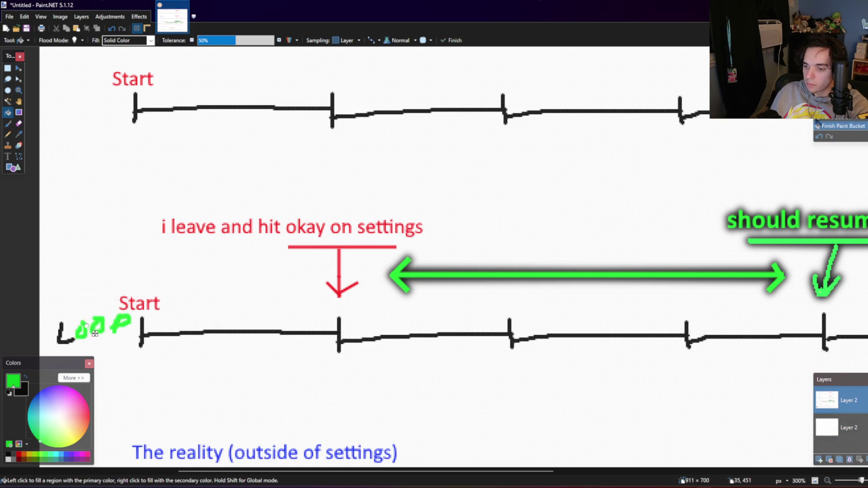
pyautogui.click(61, 338)
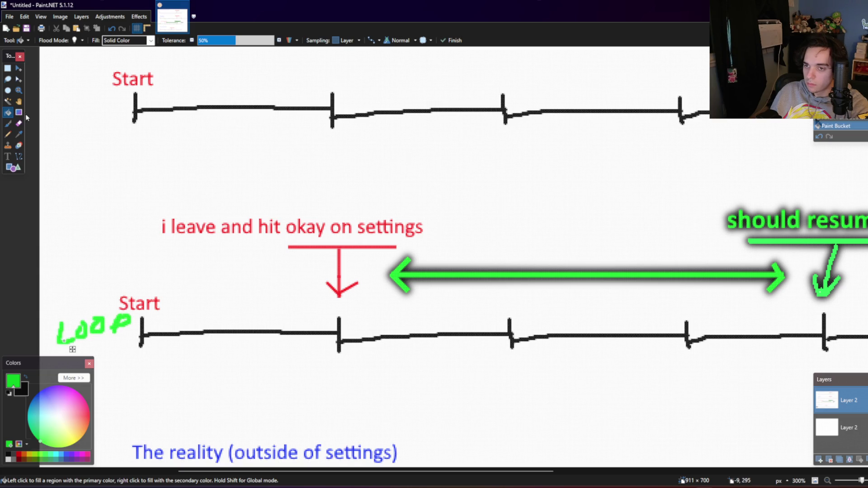
pyautogui.click(7, 69)
pyautogui.moveTo(50, 352); pyautogui.dragTo(137, 309)
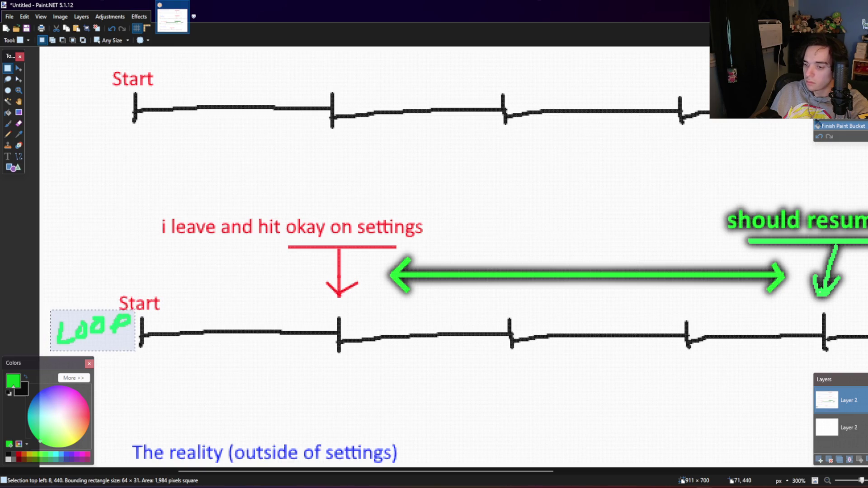
# Step: Try a width-22 Outline Object on LOOP, then cancel it
pyautogui.click(137, 30)
pyautogui.click(138, 17)
pyautogui.click(259, 170)
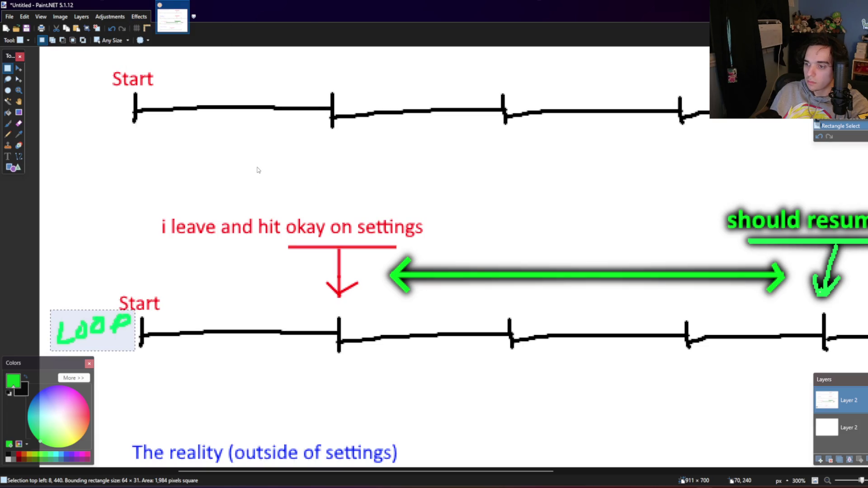
pyautogui.moveTo(386, 201); pyautogui.dragTo(405, 203)
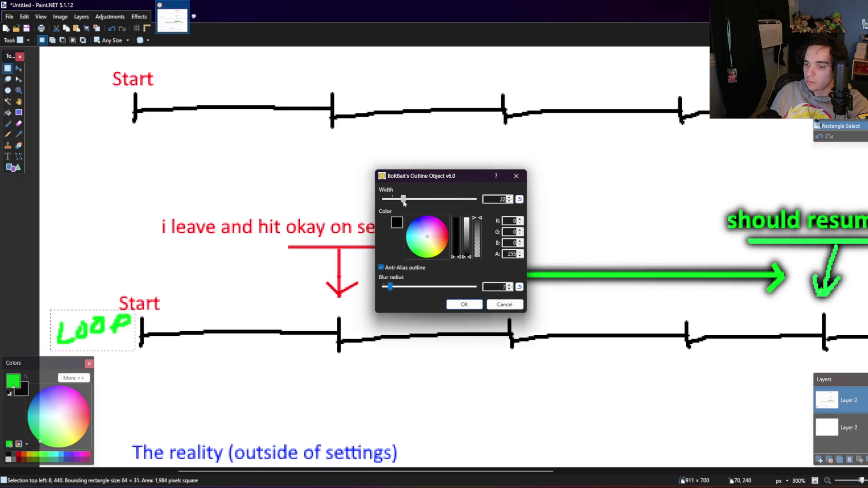
pyautogui.click(505, 305)
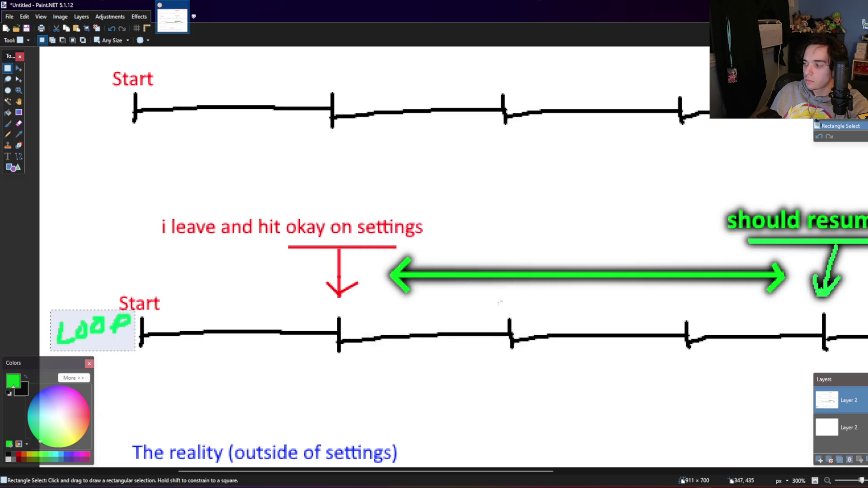
# Step: Try erasing the white background around LOOP with Magic Wand, then undo it
pyautogui.click(8, 101)
pyautogui.click(119, 337)
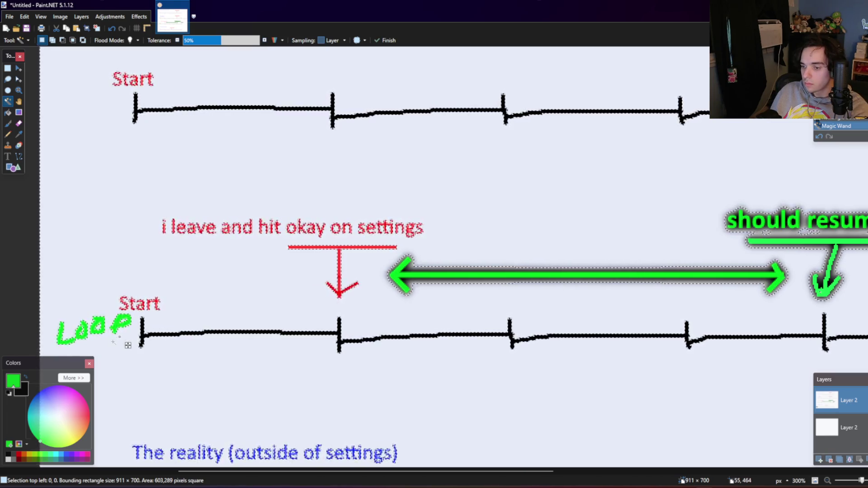
pyautogui.click(116, 344)
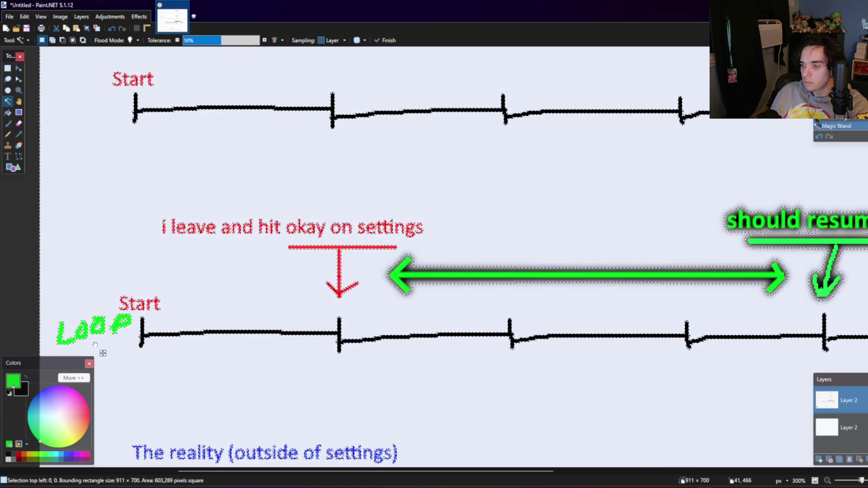
pyautogui.press('Delete')
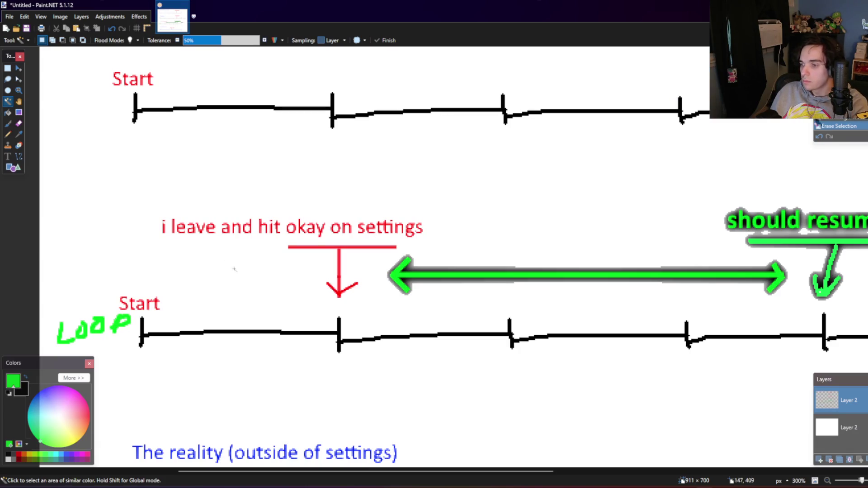
pyautogui.scroll(-3, 234, 269)
pyautogui.scroll(-1, 206, 220)
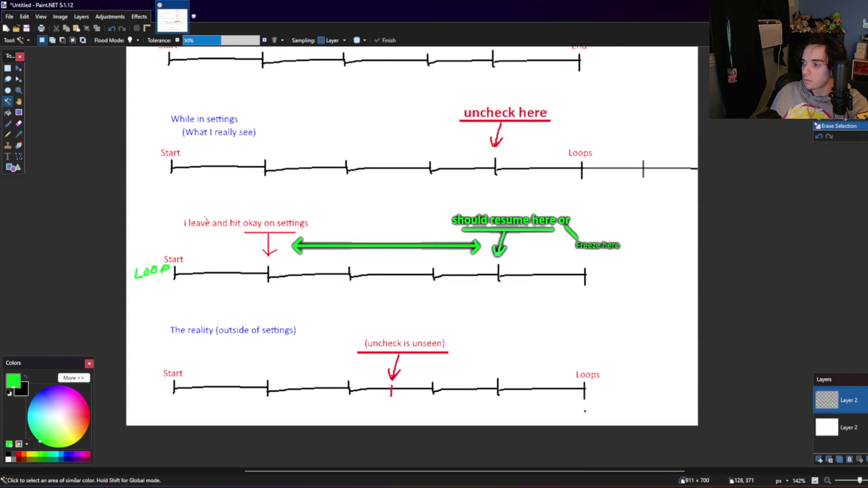
pyautogui.hotkey('ctrl', 'z')
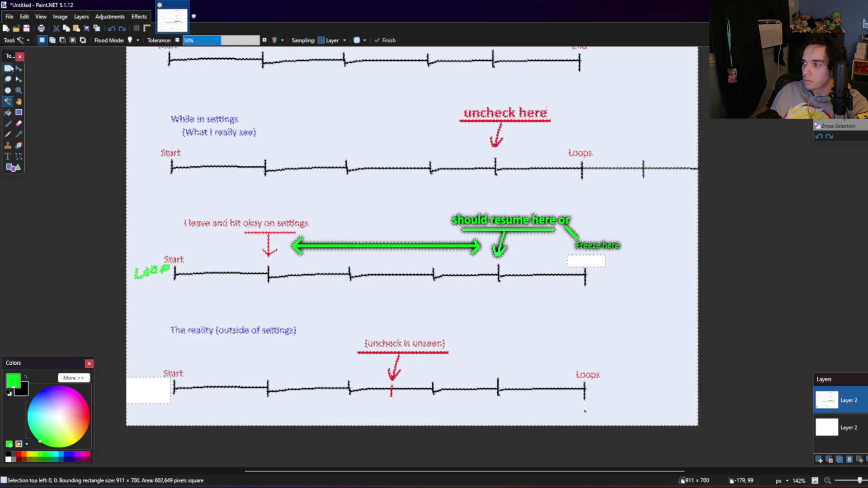
# Step: Move the green LOOP text onto a new layer of its own
pyautogui.click(8, 68)
pyautogui.hotkey('ctrl', 'd')
pyautogui.scroll(2, 167, 235)
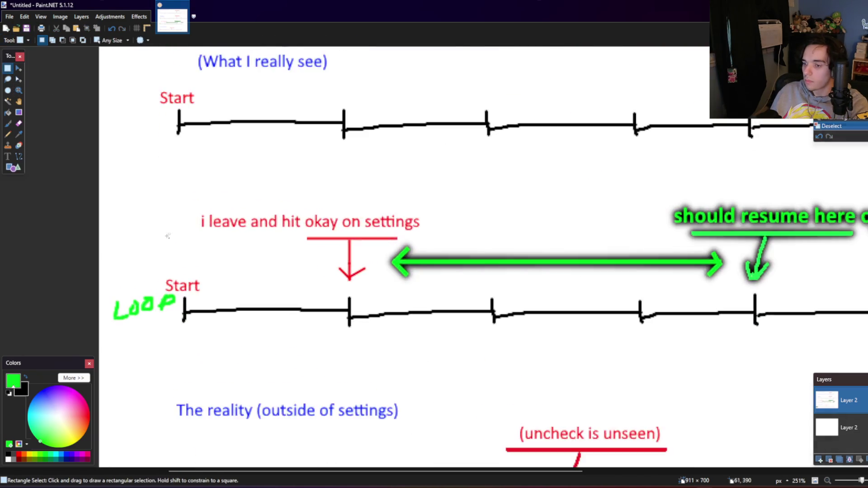
pyautogui.scroll(1, 168, 236)
pyautogui.moveTo(99, 348); pyautogui.dragTo(182, 300)
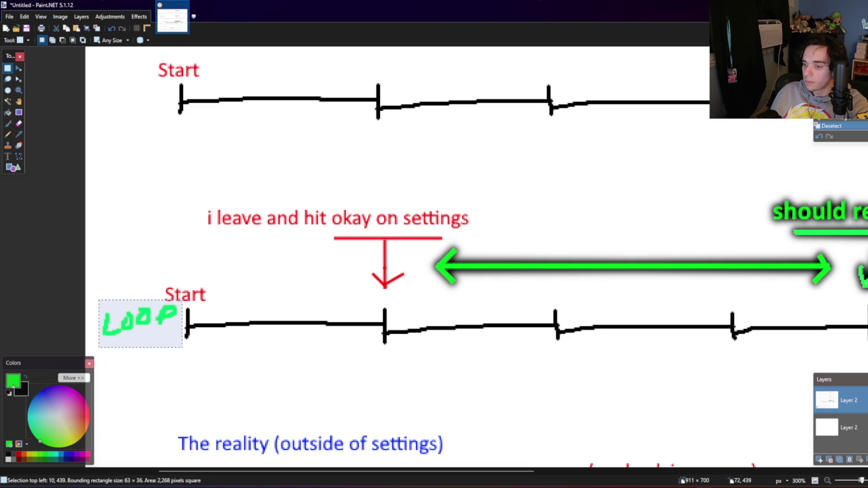
pyautogui.press('Delete')
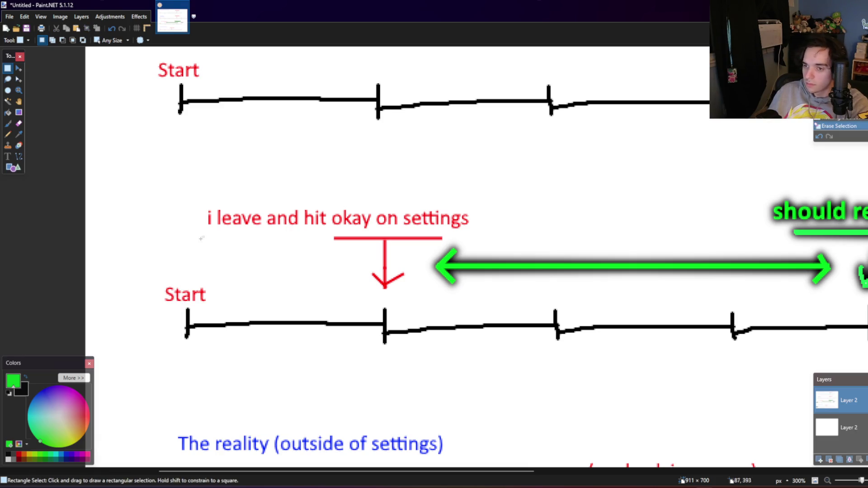
pyautogui.click(82, 16)
pyautogui.click(98, 25)
pyautogui.hotkey('ctrl', 'v')
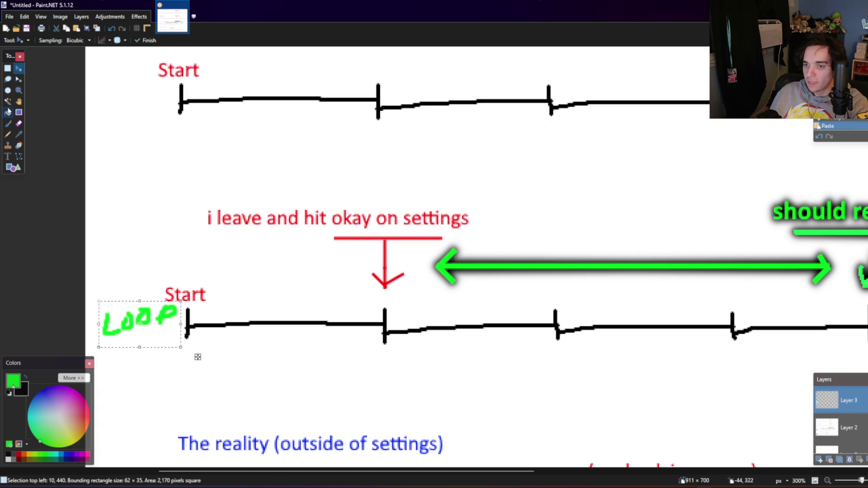
# Step: Outline the Loop label with blur radius 2 and merge it into the layer below
pyautogui.click(8, 101)
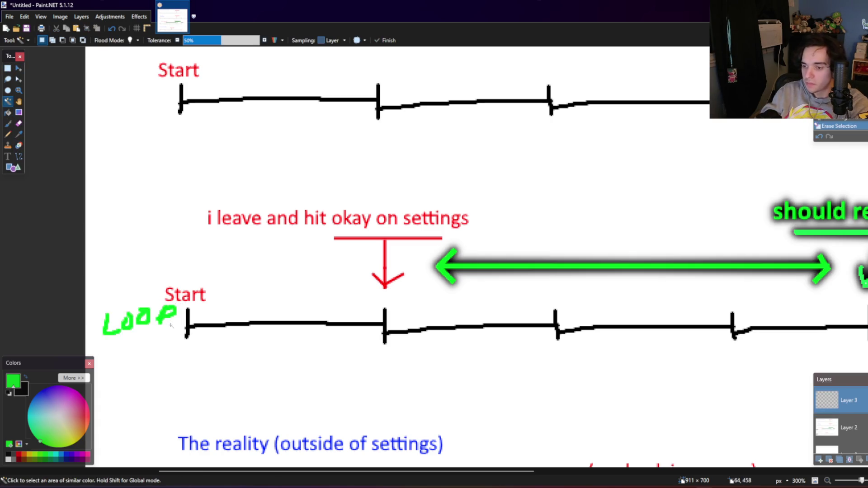
pyautogui.click(138, 17)
pyautogui.moveTo(151, 105)
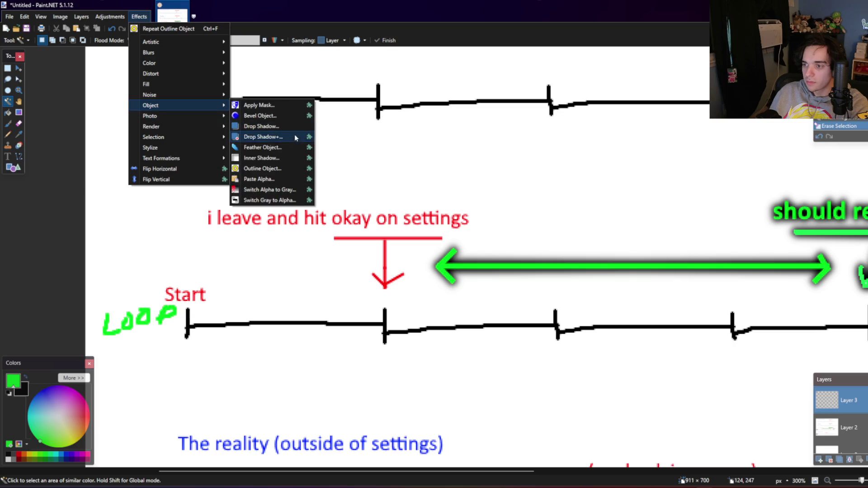
pyautogui.click(272, 169)
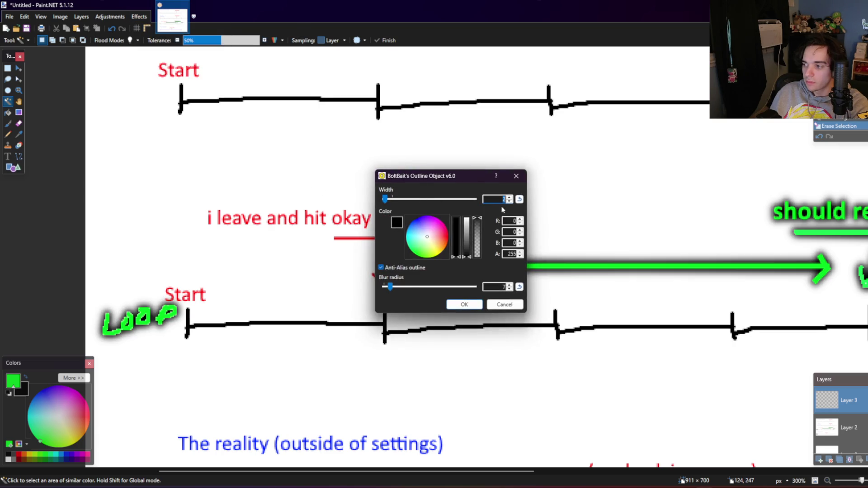
pyautogui.moveTo(391, 288); pyautogui.dragTo(389, 289)
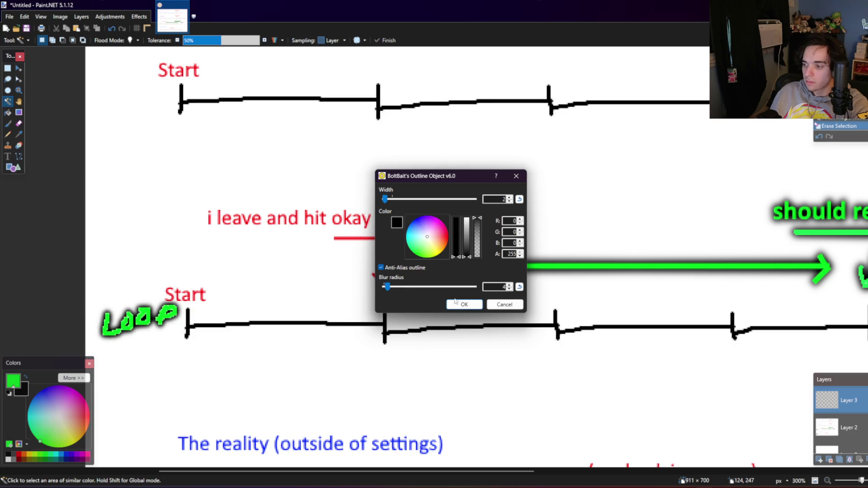
pyautogui.click(455, 301)
pyautogui.hotkey('ctrl', 'm')
pyautogui.scroll(-1, 552, 347)
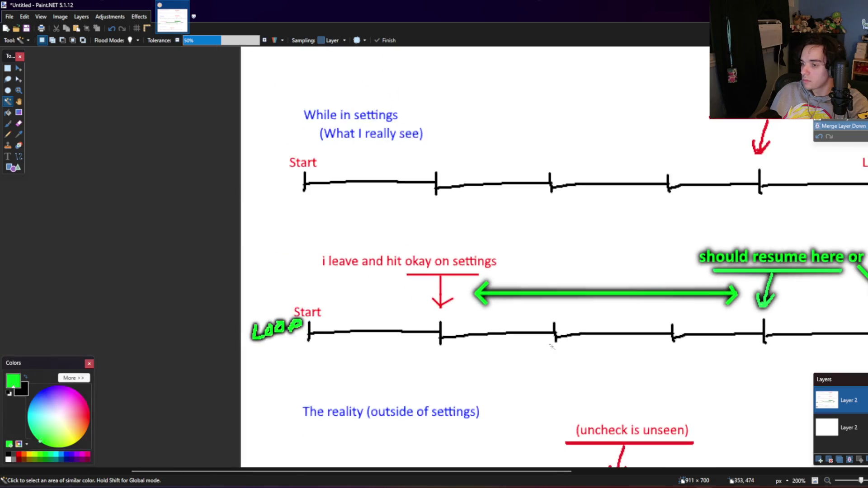
pyautogui.scroll(-2, 553, 346)
pyautogui.scroll(-1, 557, 346)
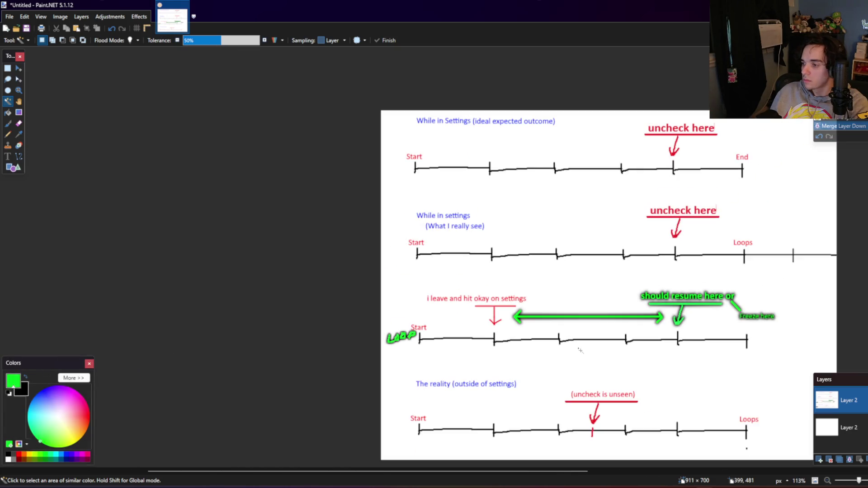
# Step: Flatten the image and try a drop shadow on the 'While in Settings' heading, then cancel
pyautogui.click(849, 459)
pyautogui.click(8, 68)
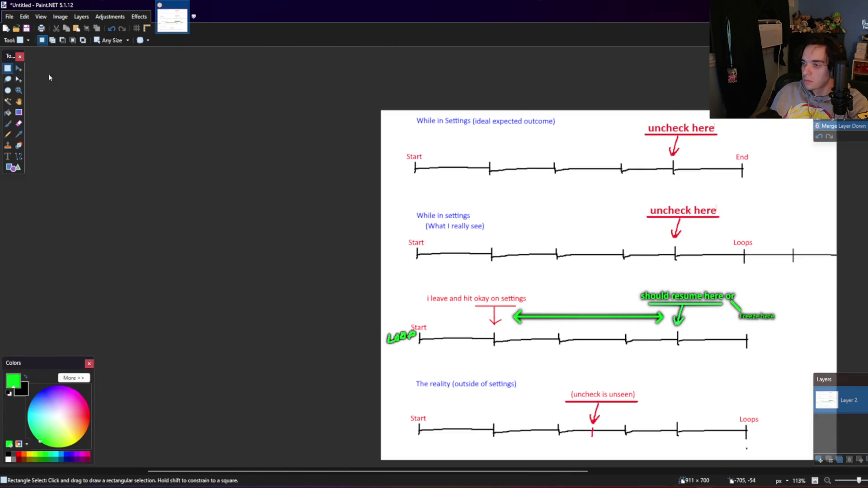
pyautogui.moveTo(408, 110); pyautogui.dragTo(572, 138)
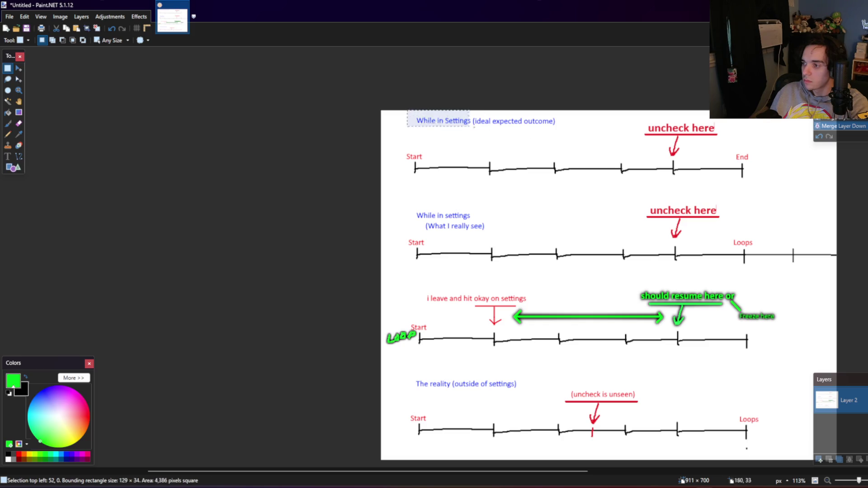
pyautogui.click(139, 17)
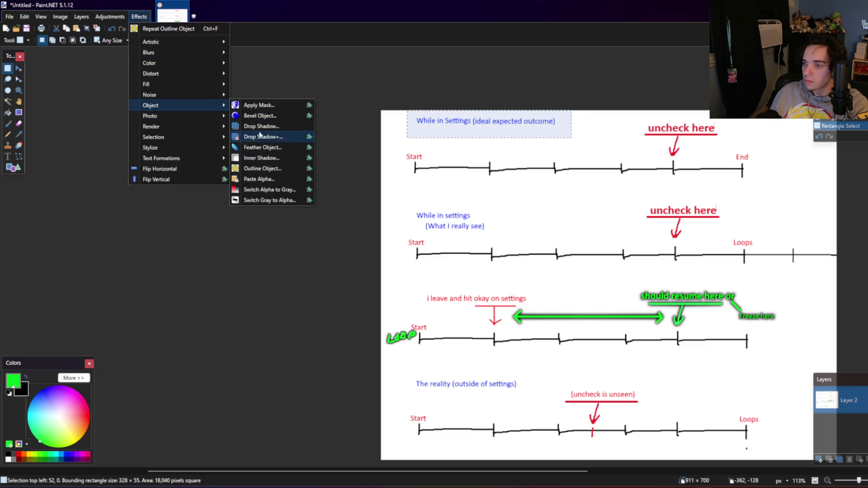
pyautogui.moveTo(151, 105)
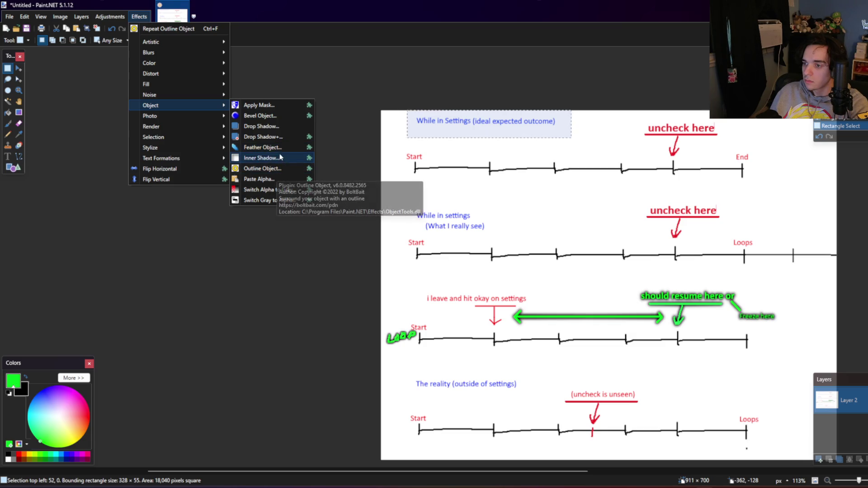
pyautogui.click(280, 127)
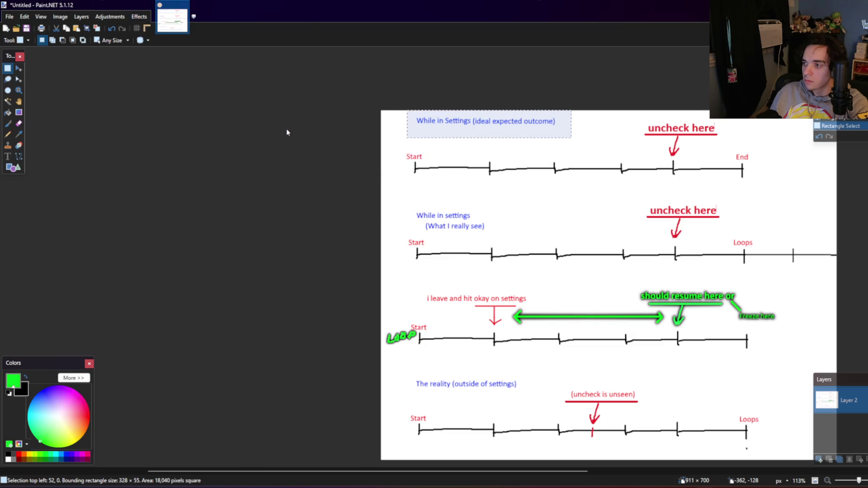
pyautogui.moveTo(457, 137); pyautogui.dragTo(276, 147)
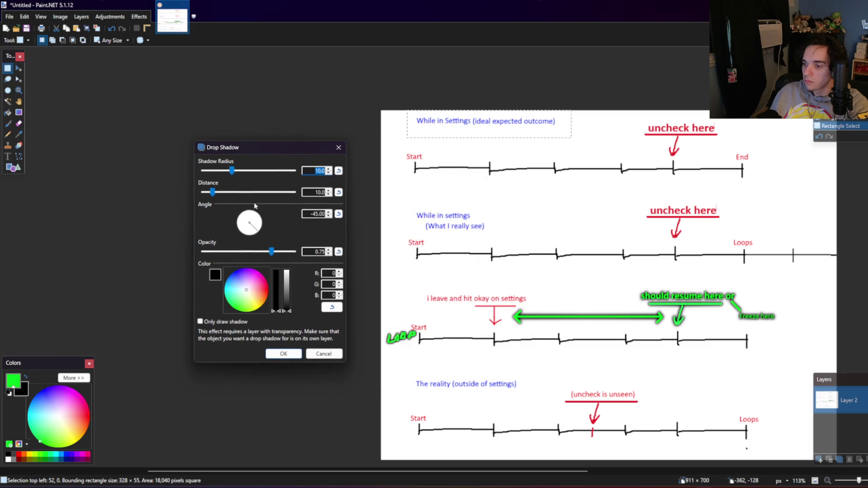
pyautogui.click(324, 353)
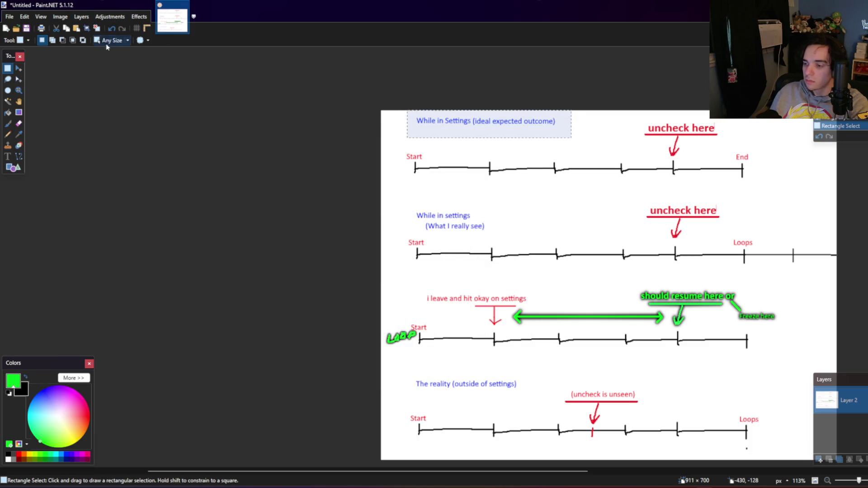
# Step: Select the whole image, then clear the selection
pyautogui.hotkey('ctrl', 'a')
pyautogui.scroll(1, 418, 235)
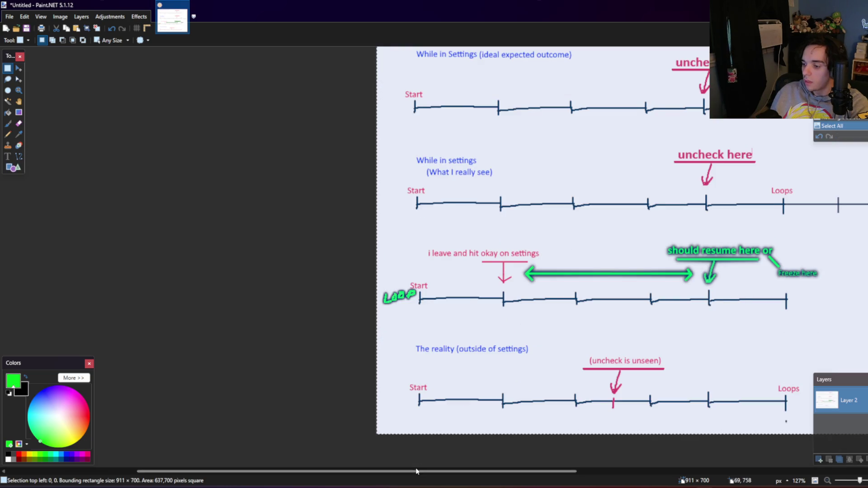
pyautogui.scroll(1, 510, 407)
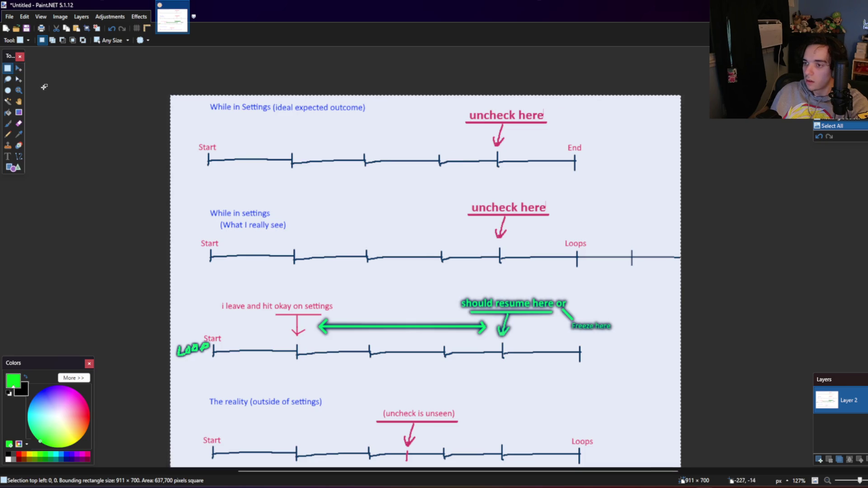
pyautogui.hotkey('ctrl', 'd')
pyautogui.scroll(-1, 130, 127)
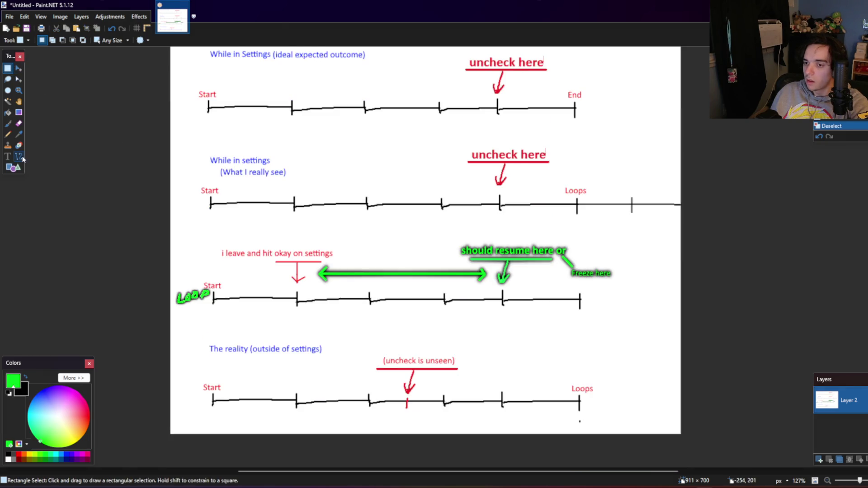
# Step: Draw two full-width black lines at brush size 15 below the first and third timelines
pyautogui.click(21, 158)
pyautogui.click(26, 380)
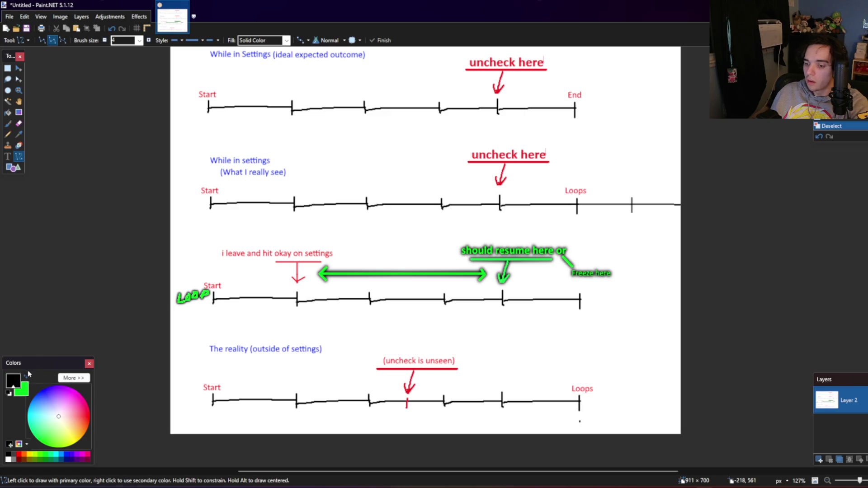
pyautogui.doubleClick(149, 41)
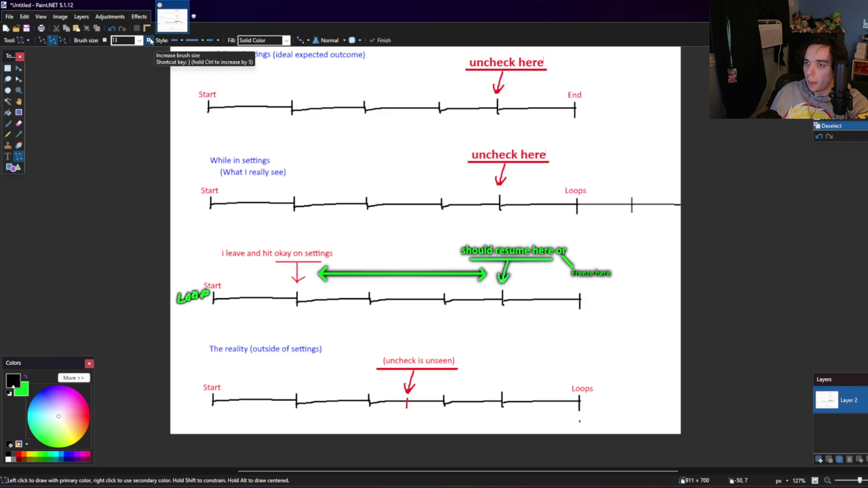
pyautogui.doubleClick(149, 40)
pyautogui.moveTo(200, 132); pyautogui.dragTo(260, 132)
pyautogui.hotkey('ctrl', 'z')
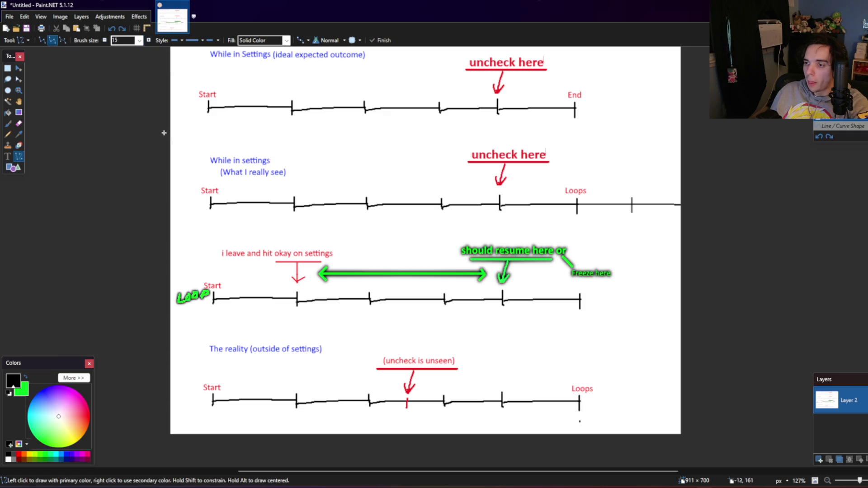
pyautogui.moveTo(164, 132); pyautogui.dragTo(729, 132)
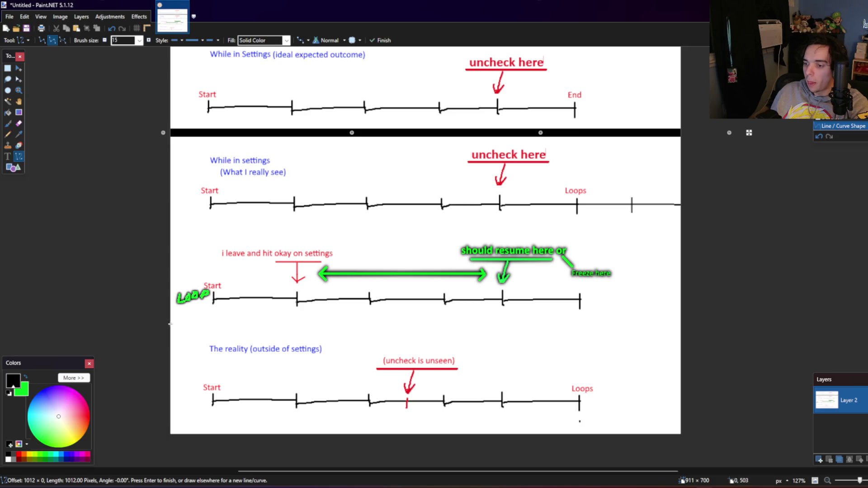
pyautogui.moveTo(167, 327); pyautogui.dragTo(713, 314)
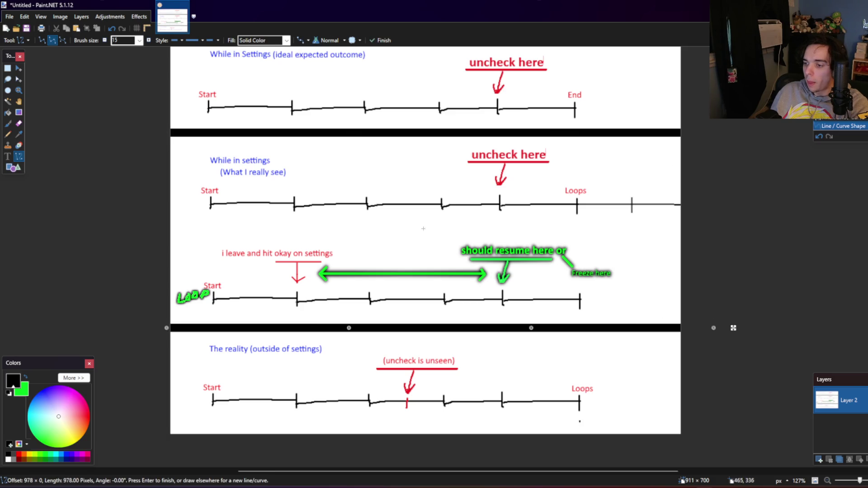
pyautogui.press('s')
pyautogui.scroll(2, 124, 122)
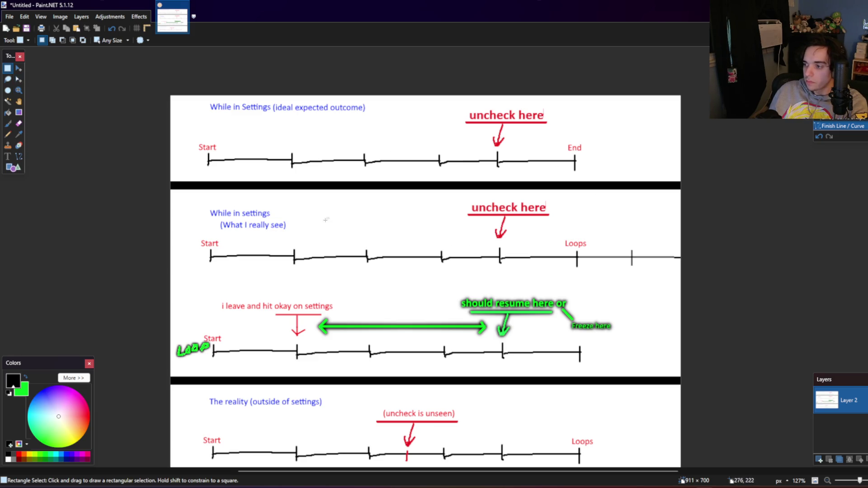
# Step: Paste timeline two's 'uncheck here' and Loops section onto a new layer and position it
pyautogui.moveTo(464, 196)
pyautogui.mouseDown()
pyautogui.moveTo(721, 267)
pyautogui.moveTo(729, 278)
pyautogui.mouseUp()
pyautogui.click(81, 16)
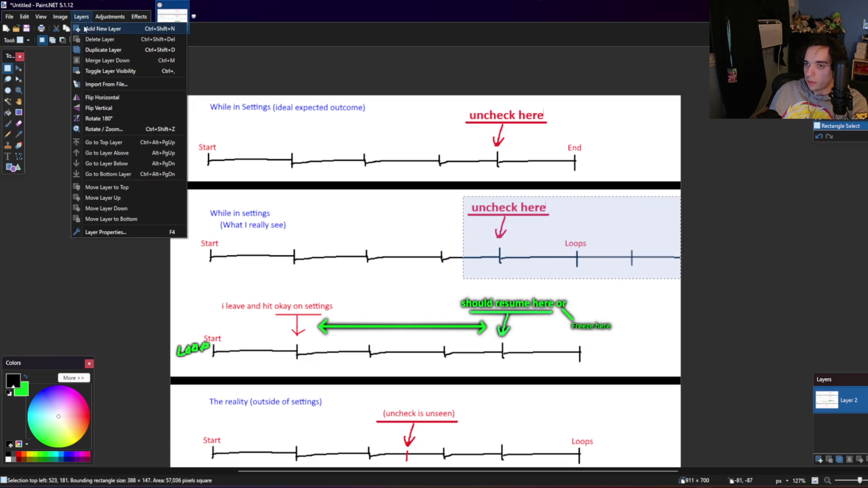
pyautogui.click(84, 34)
pyautogui.hotkey('ctrl', 'v')
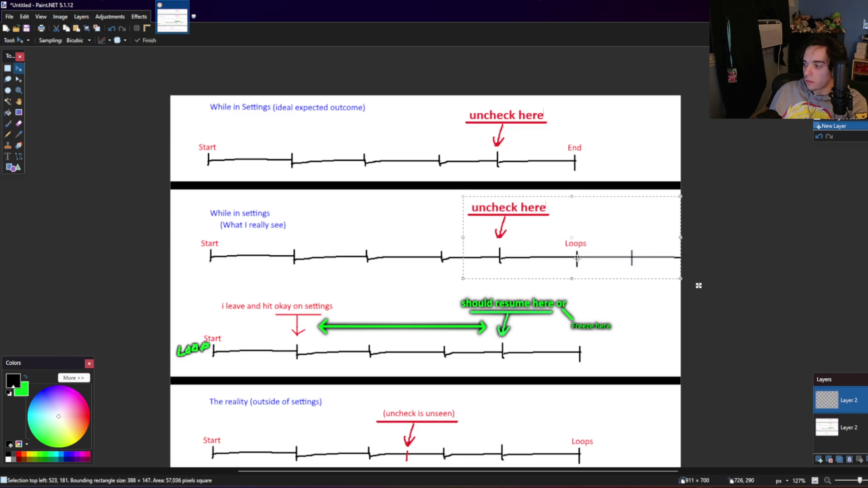
pyautogui.moveTo(698, 285); pyautogui.dragTo(692, 233)
pyautogui.moveTo(539, 184); pyautogui.dragTo(544, 142)
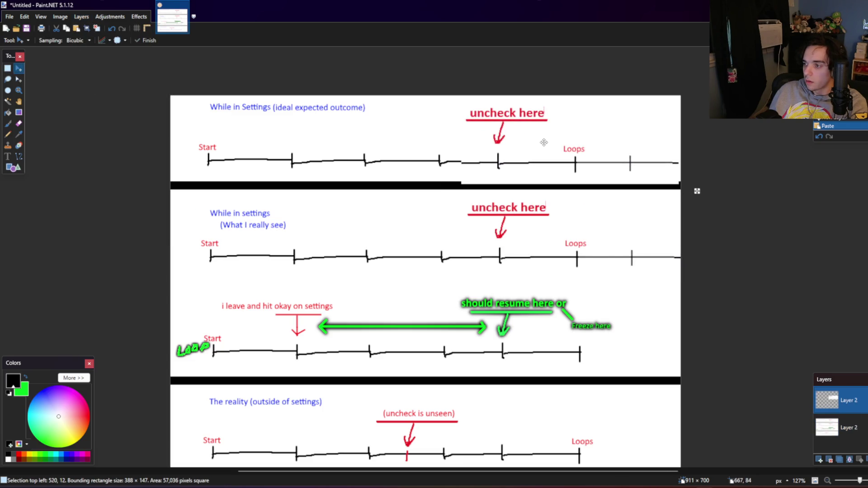
pyautogui.press('Up')
pyautogui.press('Up')
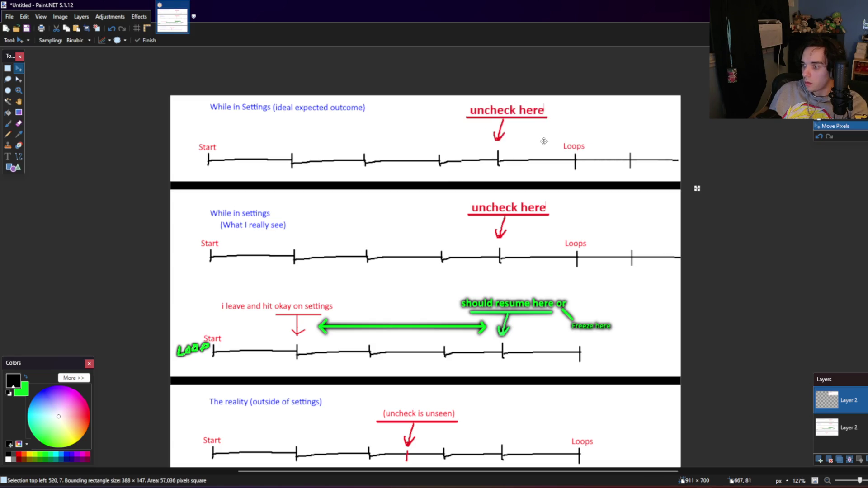
pyautogui.press('Right')
pyautogui.press('Right')
pyautogui.press('Right')
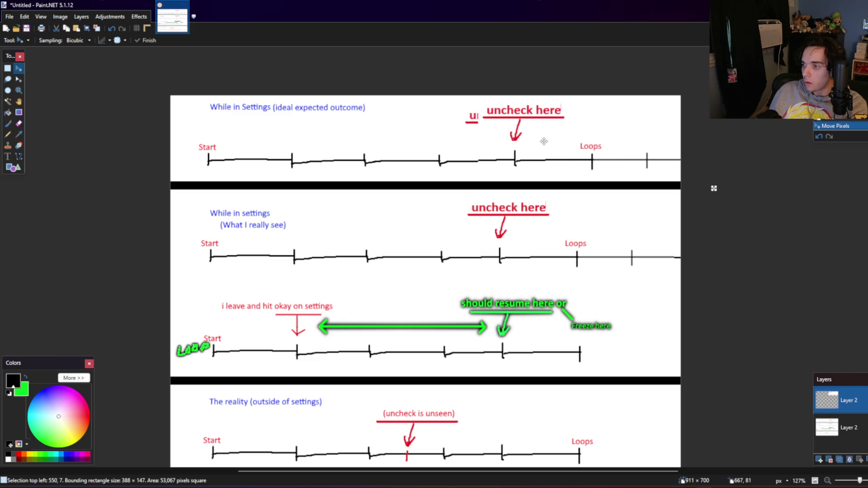
pyautogui.press('Left')
pyautogui.press('Left')
pyautogui.press('Left')
pyautogui.press('Left')
pyautogui.press('Left')
pyautogui.press('Left')
pyautogui.press('Left')
pyautogui.press('Left')
pyautogui.press('Left')
pyautogui.press('Left')
pyautogui.press('Left')
pyautogui.press('Left')
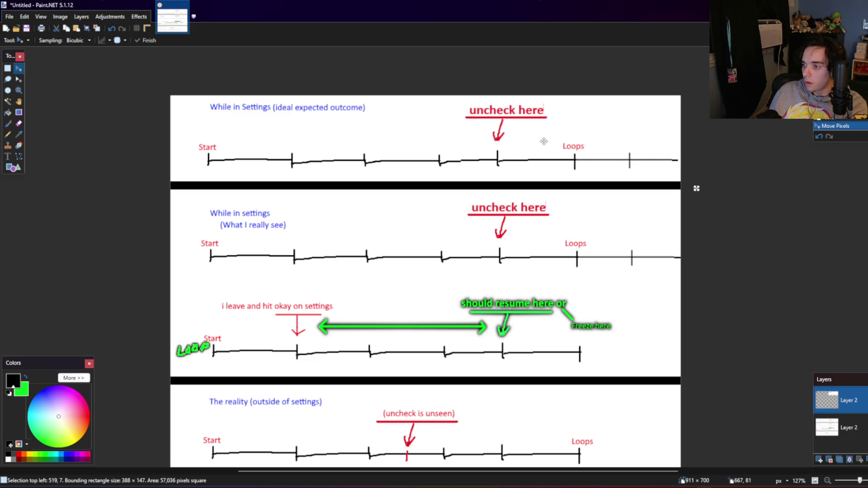
pyautogui.press('Left')
pyautogui.press('Down')
pyautogui.press('Down')
pyautogui.press('Down')
pyautogui.press('Down')
pyautogui.press('Down')
pyautogui.press('Down')
pyautogui.press('Down')
pyautogui.press('Down')
pyautogui.press('Down')
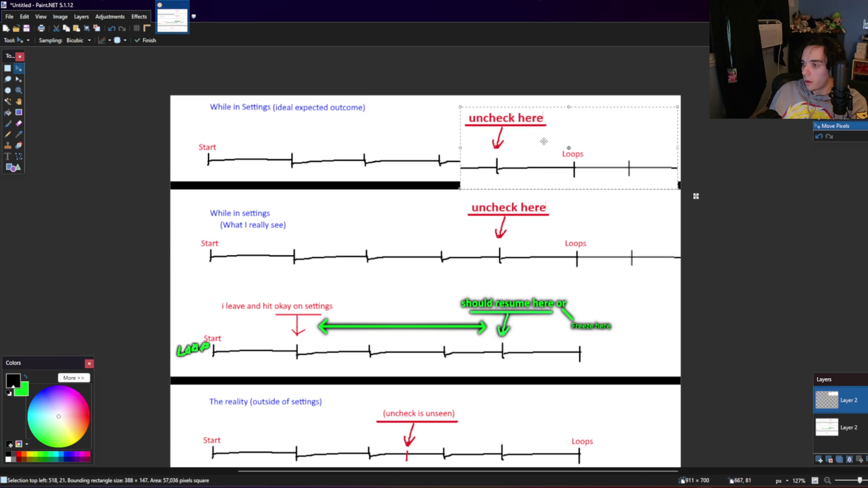
pyautogui.press('Down')
pyautogui.press('Down')
pyautogui.press('Down')
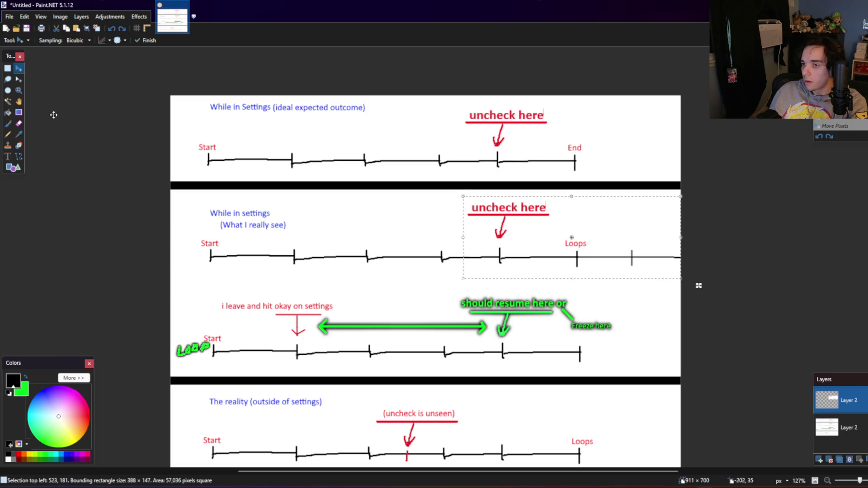
# Step: Trim the selection, move the piece onto the top timeline, and fine-tune its alignment
pyautogui.click(18, 79)
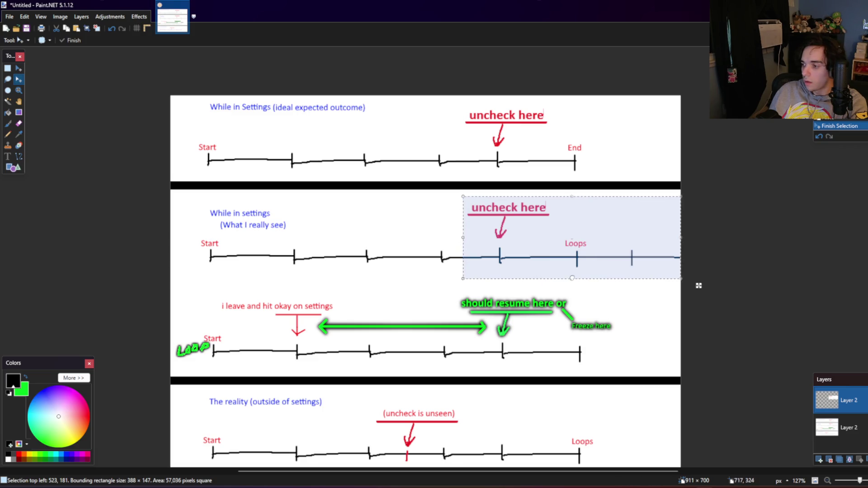
pyautogui.moveTo(572, 278); pyautogui.dragTo(569, 267)
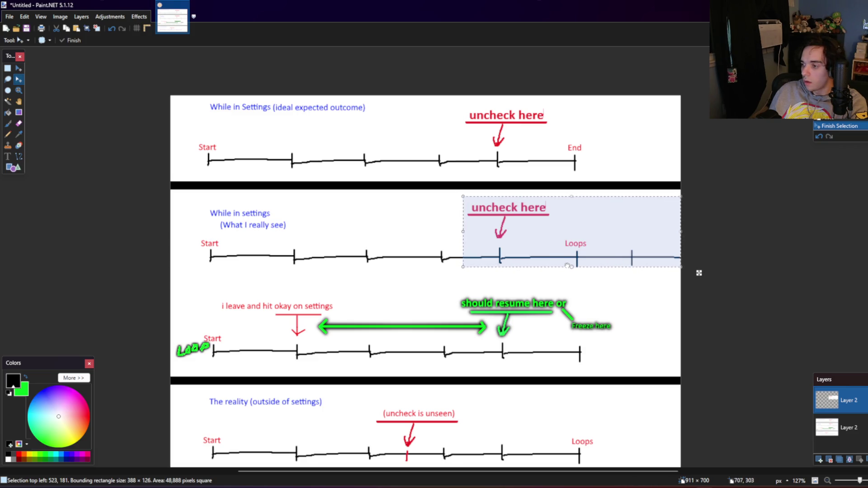
pyautogui.click(18, 68)
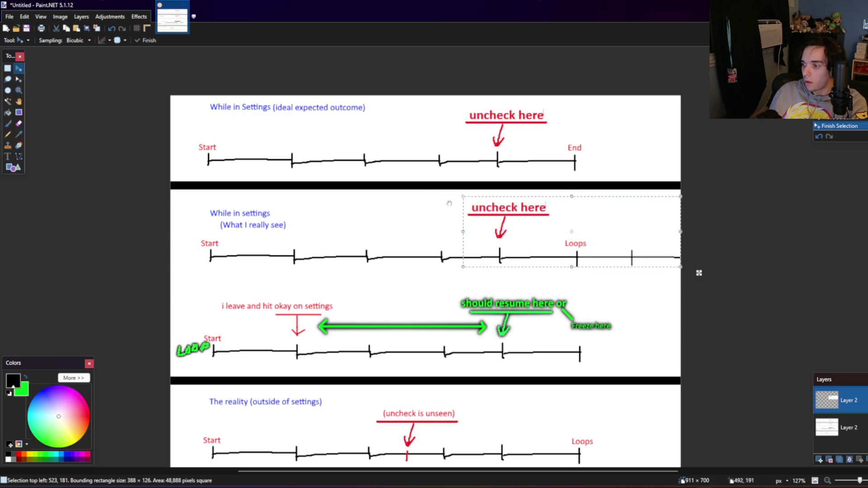
pyautogui.moveTo(547, 240); pyautogui.dragTo(540, 144)
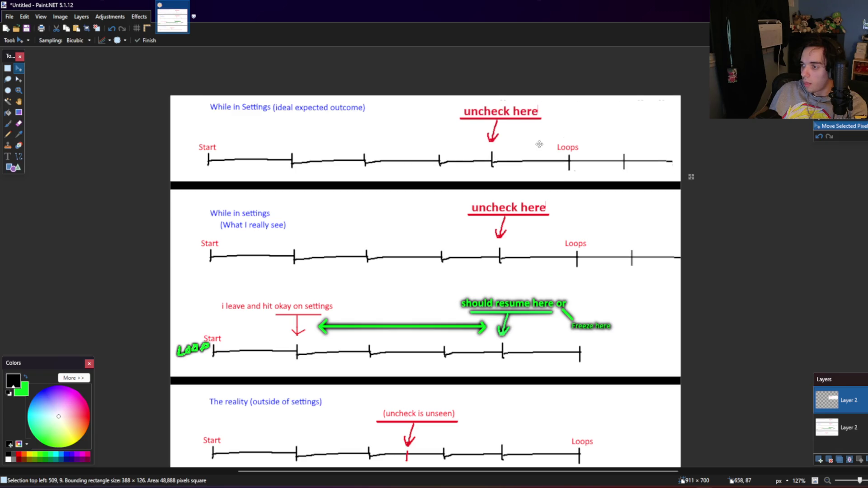
pyautogui.press('Right')
pyautogui.press('Right')
pyautogui.press('Right')
pyautogui.press('Right')
pyautogui.press('Right')
pyautogui.press('Right')
pyautogui.press('Right')
pyautogui.press('Right')
pyautogui.press('Right')
pyautogui.press('Right')
pyautogui.press('Right')
pyautogui.press('Right')
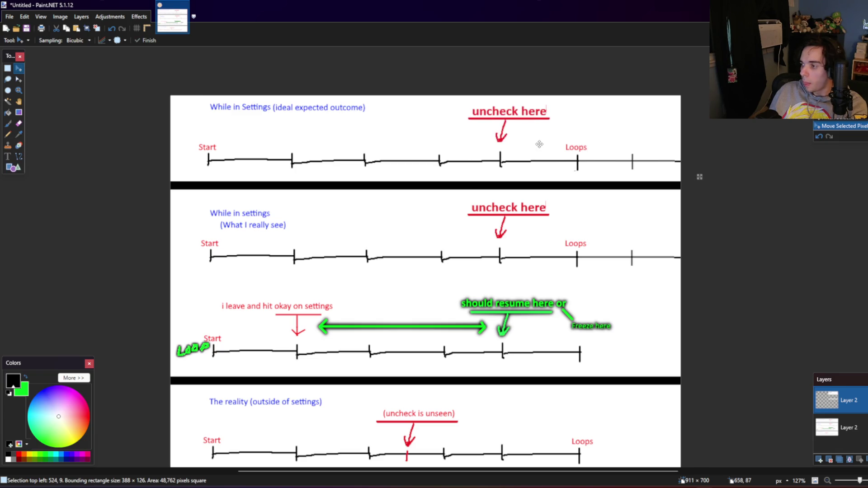
pyautogui.press('Left')
pyautogui.press('Down')
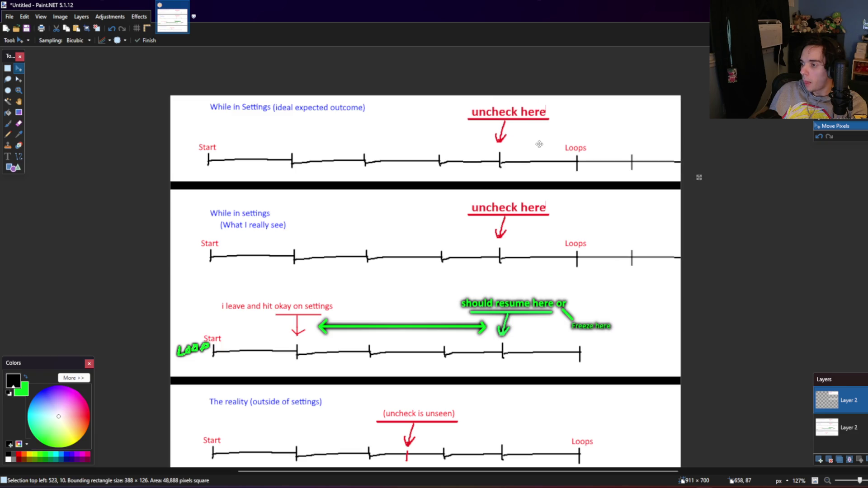
pyautogui.press('Up')
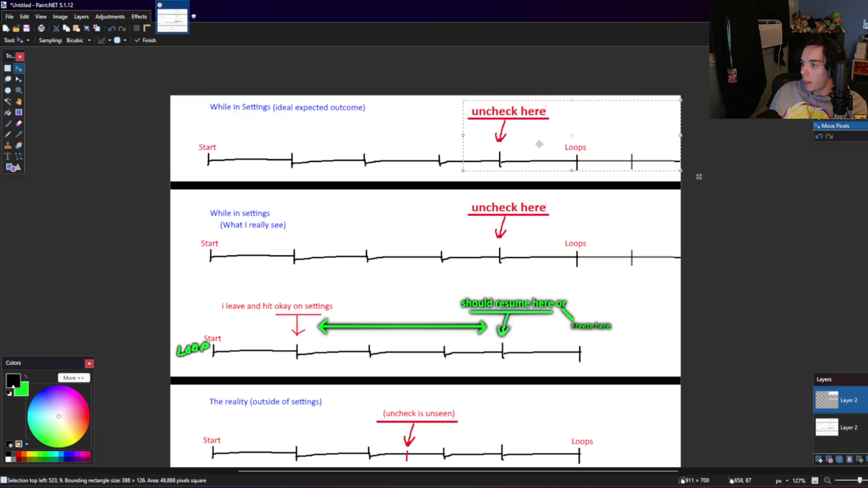
pyautogui.click(7, 68)
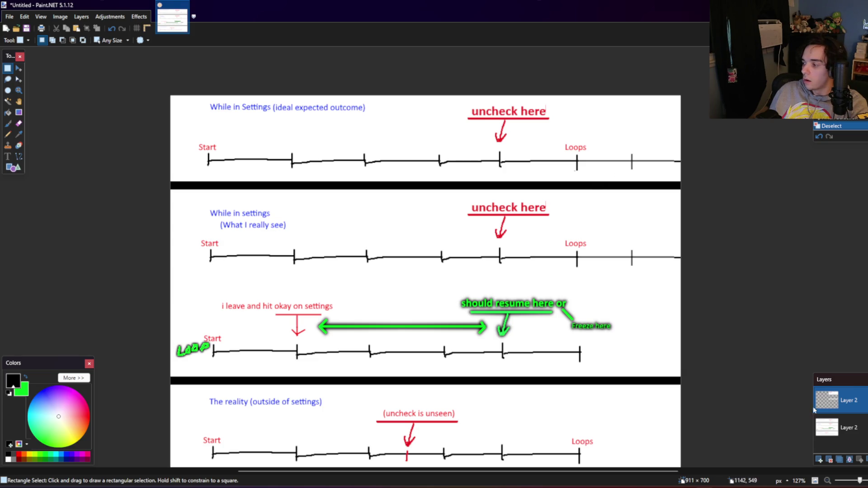
# Step: Select the extra tick past Loops and merge the two layers into one
pyautogui.click(827, 427)
pyautogui.moveTo(625, 150); pyautogui.dragTo(638, 174)
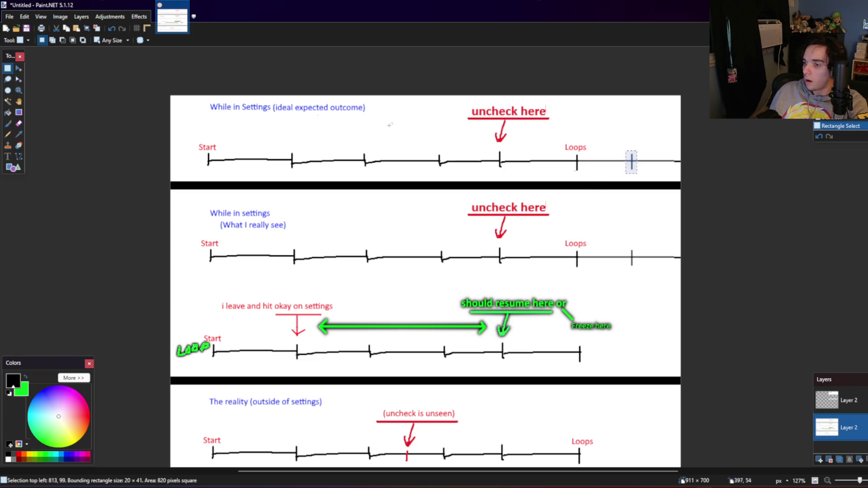
pyautogui.click(19, 68)
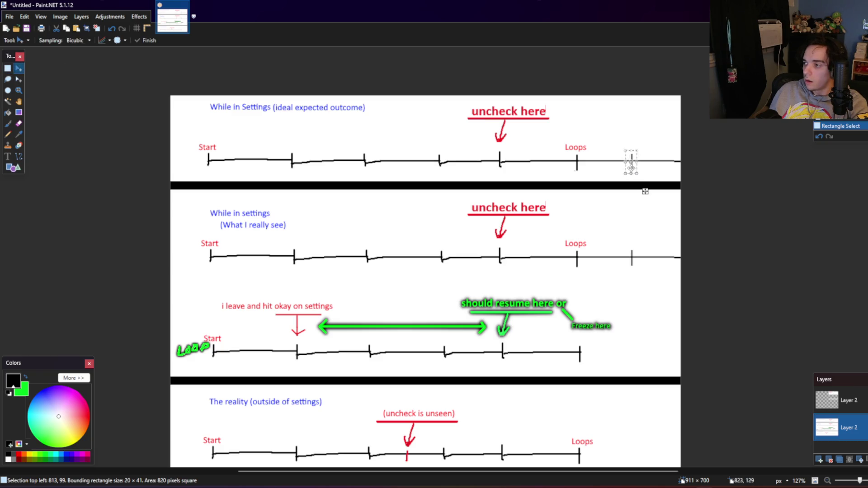
pyautogui.moveTo(632, 167); pyautogui.dragTo(646, 168)
pyautogui.hotkey('ctrl', 'z')
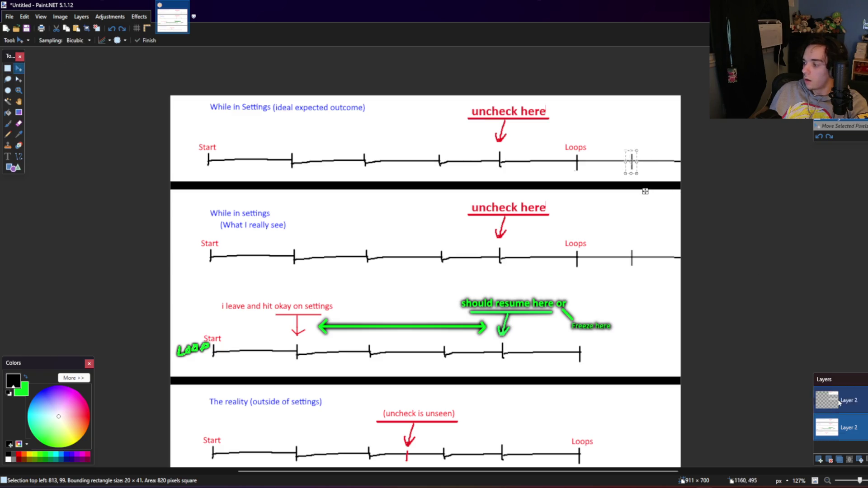
pyautogui.click(850, 460)
# Step: Shift the tick further right along the top timeline and rotate it slightly upright
pyautogui.click(632, 171)
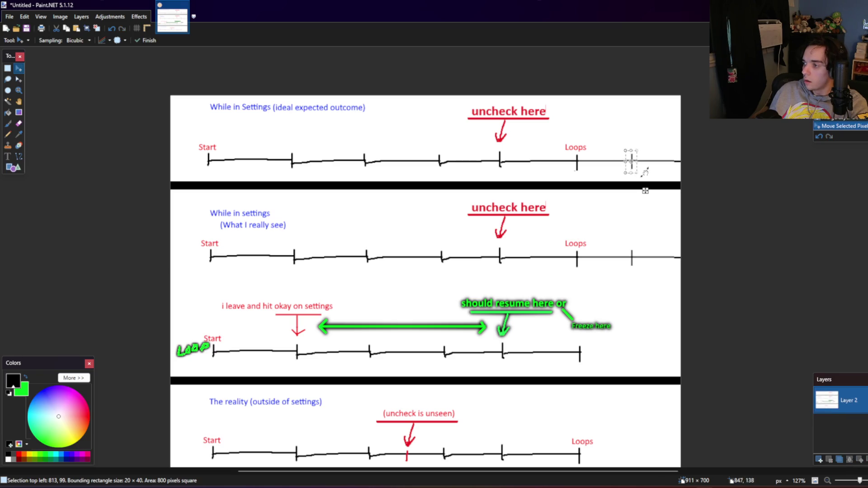
pyautogui.keyDown('ctrl'); pyautogui.scroll(2, 631, 164); pyautogui.keyUp('ctrl')
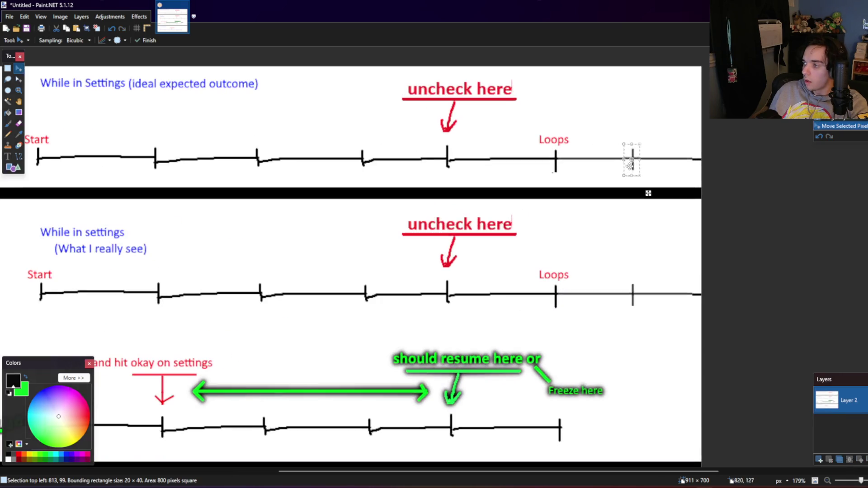
pyautogui.moveTo(631, 170); pyautogui.dragTo(686, 170)
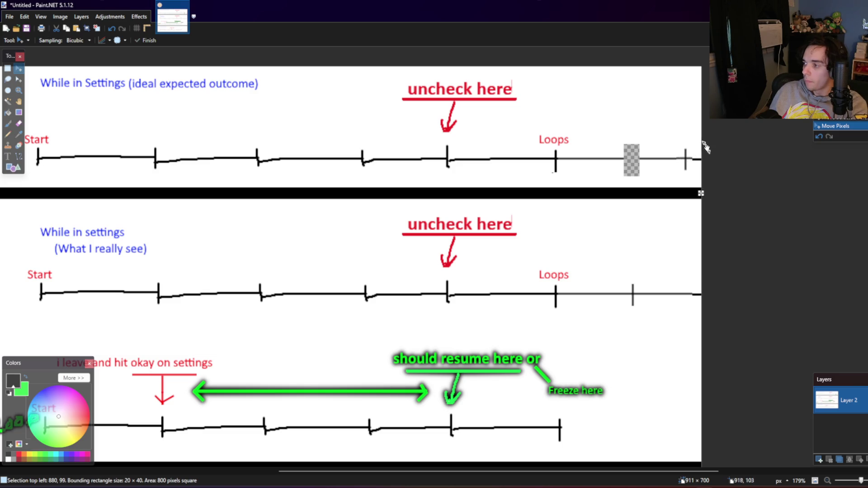
pyautogui.click(695, 169)
pyautogui.moveTo(700, 161); pyautogui.dragTo(704, 163)
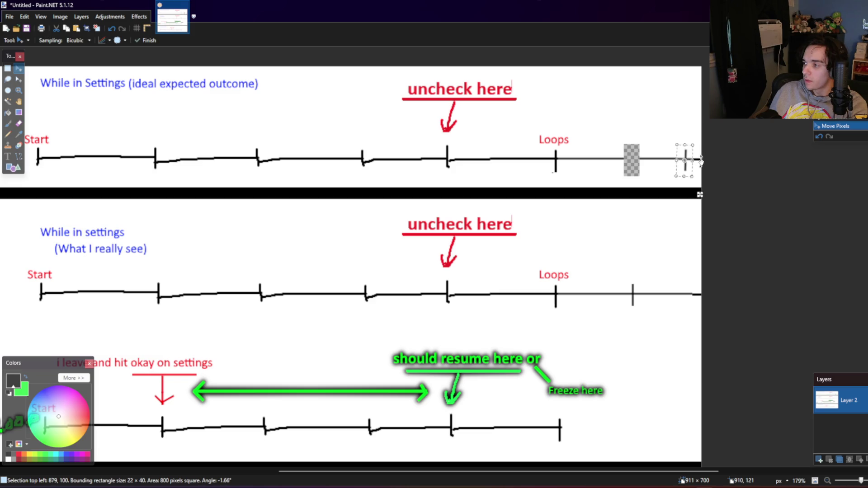
pyautogui.click(7, 68)
# Step: Deselect, then rectangle-select the area around the transparent gap past Loops
pyautogui.hotkey('ctrl', 'd')
pyautogui.click(8, 112)
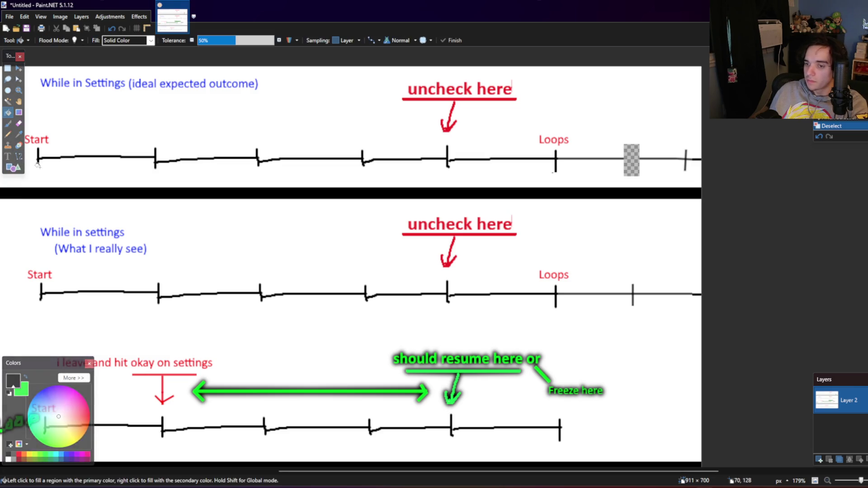
pyautogui.click(18, 156)
pyautogui.click(8, 68)
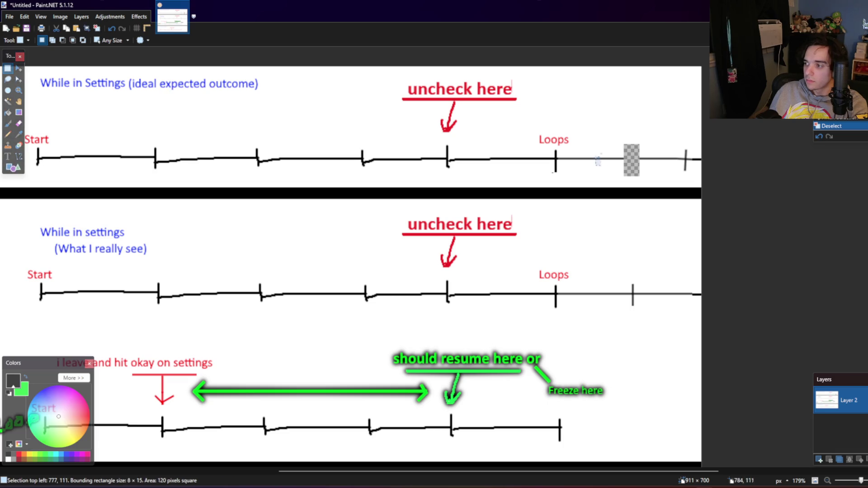
pyautogui.moveTo(596, 144)
pyautogui.mouseDown()
pyautogui.moveTo(613, 165)
pyautogui.moveTo(646, 156)
pyautogui.mouseUp()
pyautogui.click(18, 68)
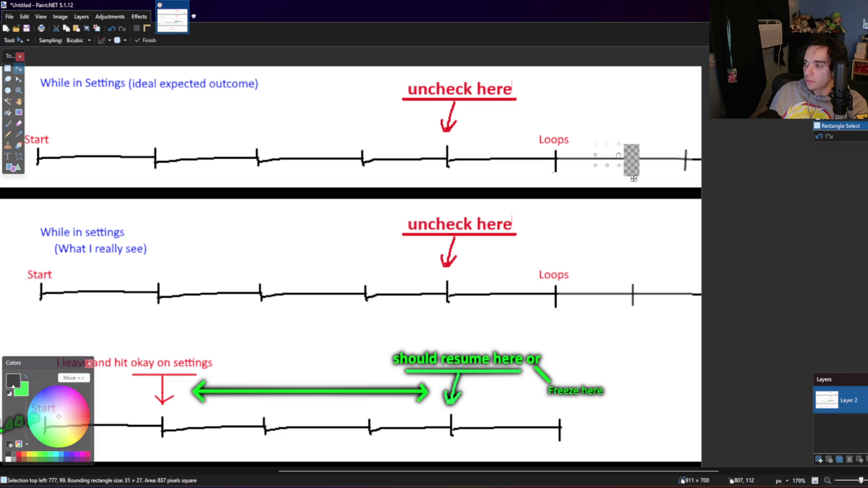
pyautogui.scroll(-2, 523, 140)
pyautogui.scroll(-2, 523, 141)
# Step: Add a new layer below the drawing and set the fill colour to white
pyautogui.click(81, 16)
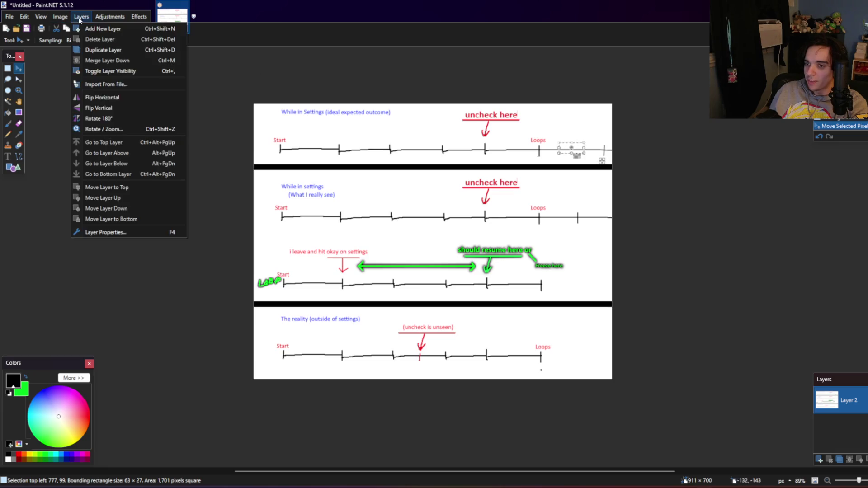
pyautogui.click(97, 27)
pyautogui.click(866, 459)
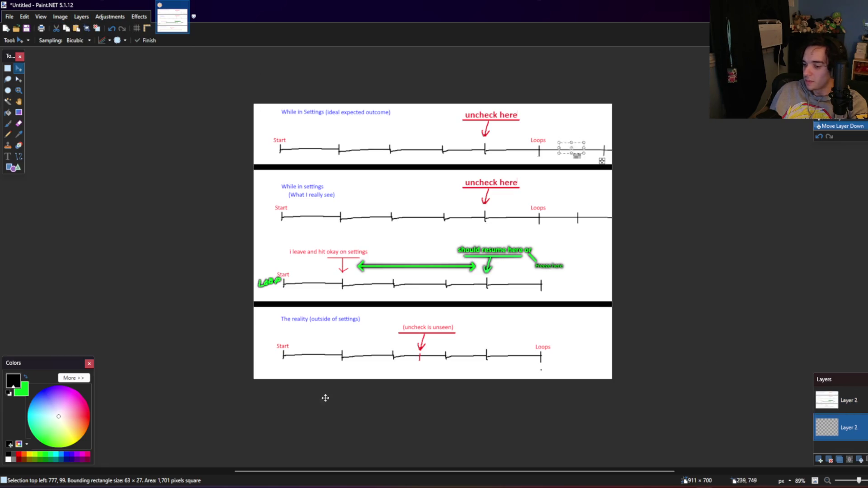
pyautogui.click(10, 111)
pyautogui.click(8, 460)
pyautogui.click(458, 220)
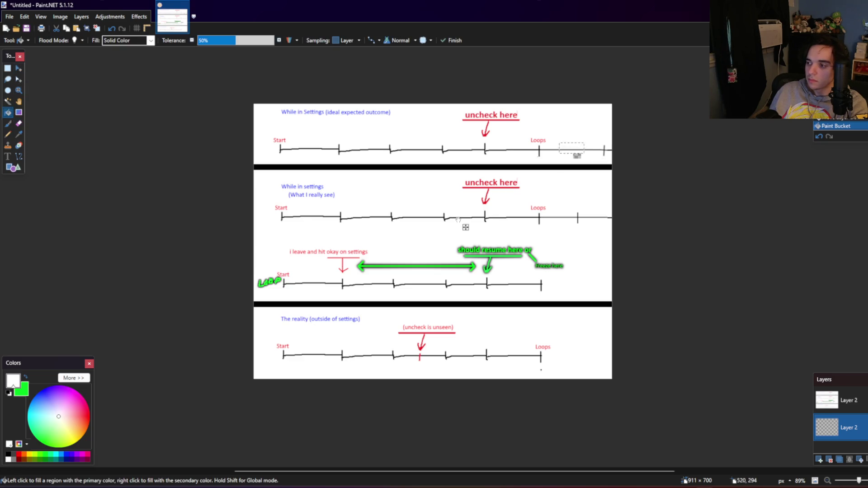
# Step: Fill the new bottom layer with white and make the drawing layer active again
pyautogui.click(574, 156)
pyautogui.keyDown('ctrl'); pyautogui.scroll(1, 554, 194); pyautogui.keyUp('ctrl')
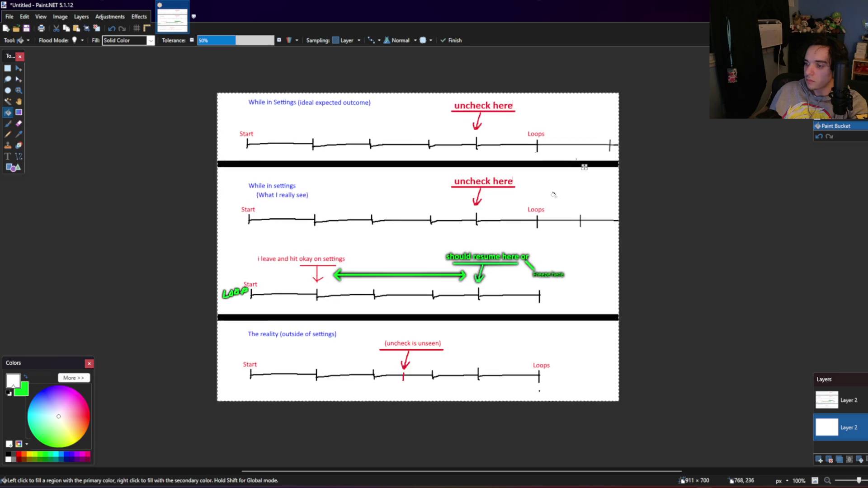
pyautogui.keyDown('ctrl'); pyautogui.scroll(1, 554, 194); pyautogui.keyUp('ctrl')
pyautogui.click(850, 400)
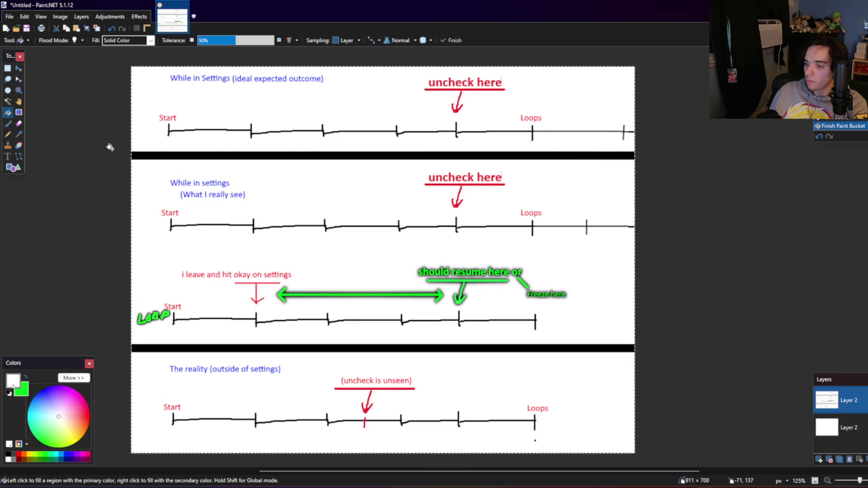
pyautogui.click(8, 68)
pyautogui.keyDown('ctrl'); pyautogui.scroll(1, 167, 182); pyautogui.keyUp('ctrl')
pyautogui.keyDown('ctrl'); pyautogui.scroll(1, 167, 182); pyautogui.keyUp('ctrl')
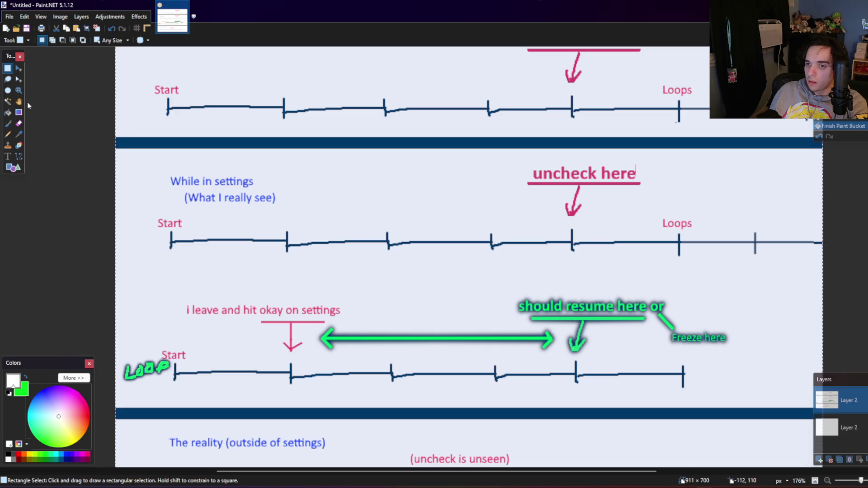
# Step: Lasso-select the 'i leave and hit okay on settings' label together with its arrow
pyautogui.click(8, 79)
pyautogui.moveTo(311, 356); pyautogui.dragTo(323, 326)
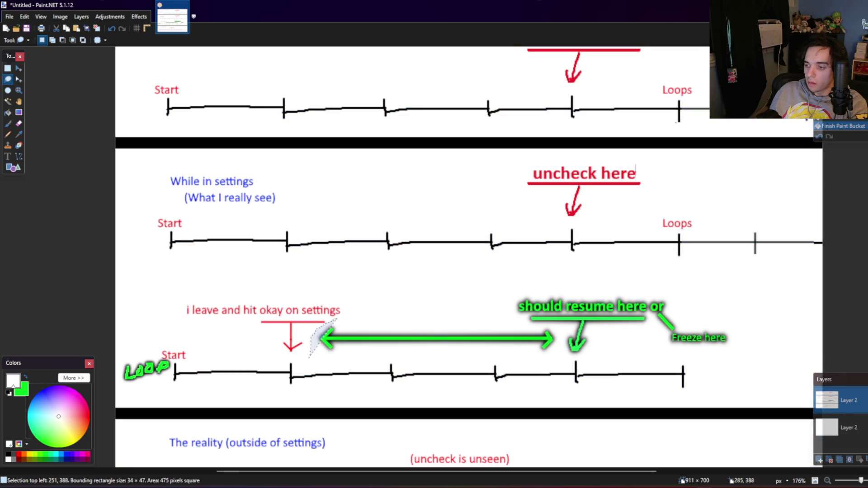
pyautogui.moveTo(337, 319)
pyautogui.mouseDown()
pyautogui.moveTo(311, 357)
pyautogui.moveTo(266, 351)
pyautogui.mouseUp()
pyautogui.click(19, 70)
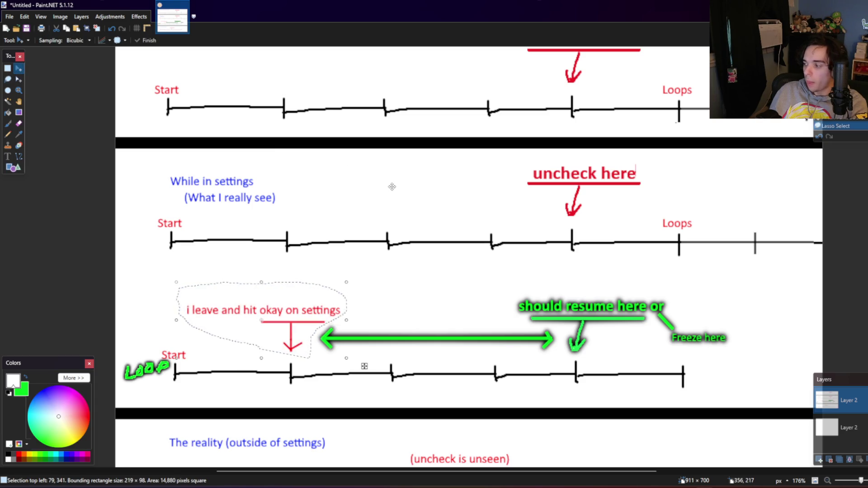
# Step: Paste the label onto a new layer and move it to the top timeline's upper right
pyautogui.scroll(3, 542, 248)
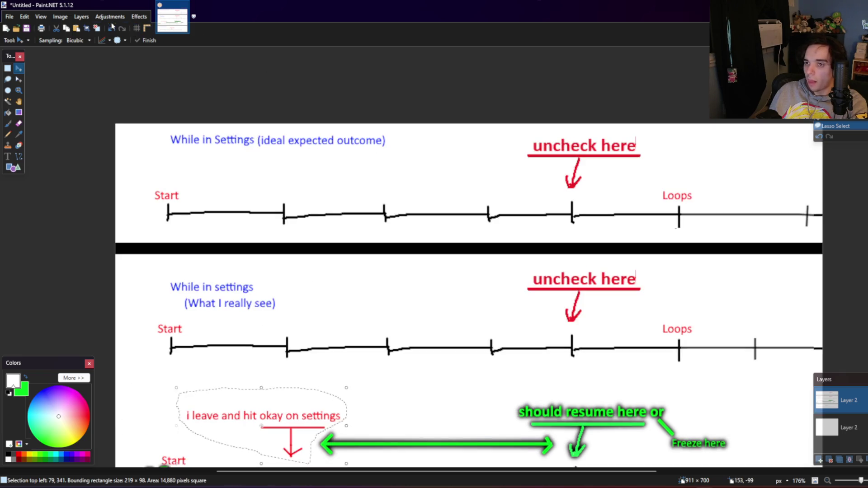
pyautogui.click(82, 17)
pyautogui.click(93, 28)
pyautogui.scroll(-1, 509, 249)
pyautogui.scroll(-1, 508, 248)
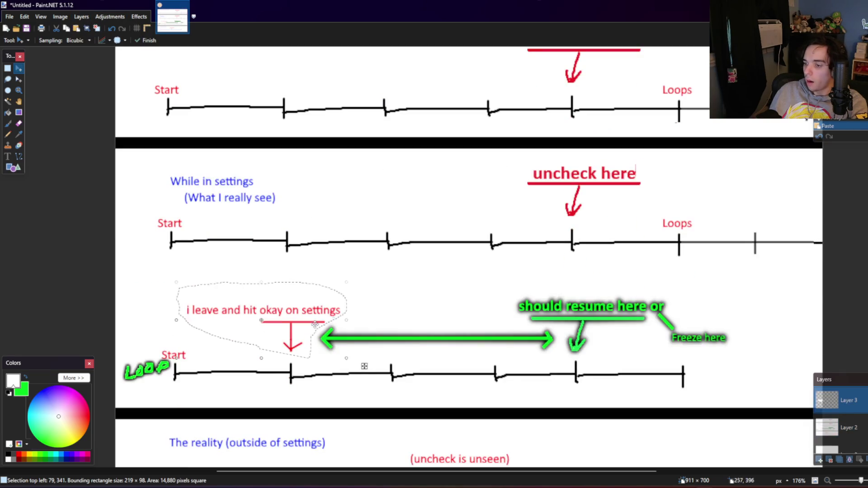
pyautogui.hotkey('ctrl', 'v')
pyautogui.moveTo(287, 319)
pyautogui.mouseDown()
pyautogui.moveTo(781, 159)
pyautogui.moveTo(768, 159)
pyautogui.mouseUp()
pyautogui.scroll(3, 781, 159)
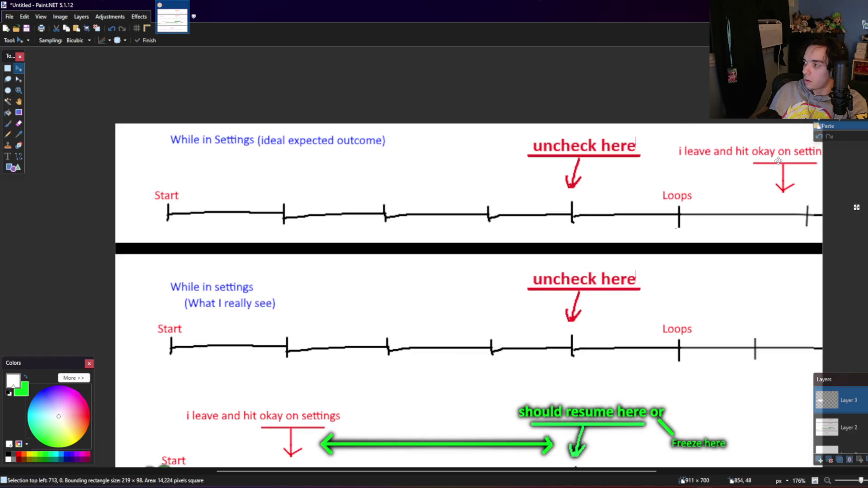
pyautogui.moveTo(767, 159); pyautogui.dragTo(768, 146)
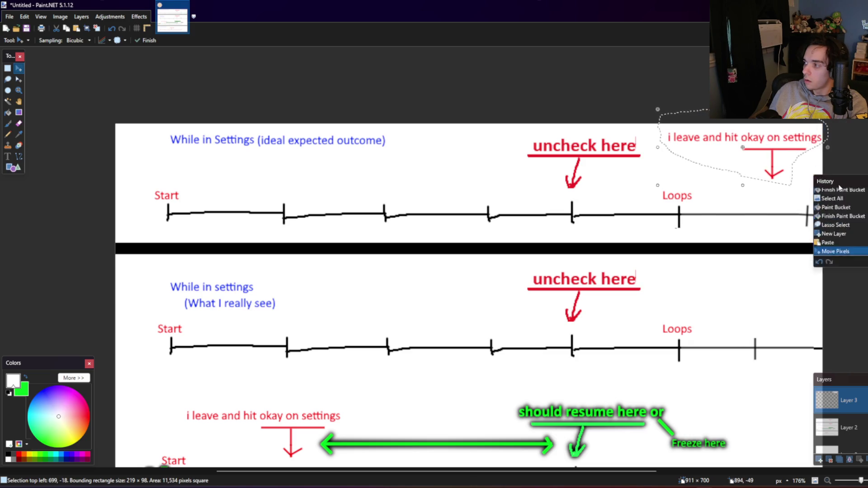
pyautogui.press('s')
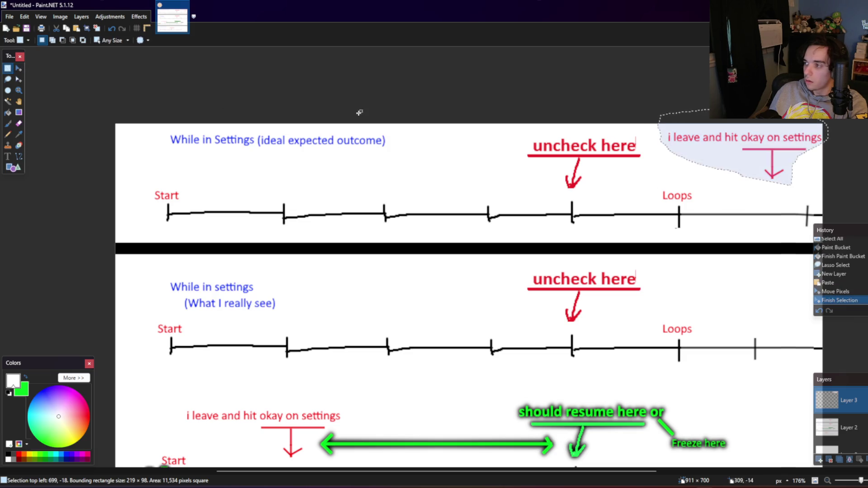
# Step: Select and delete the copied arrow beneath the pasted label
pyautogui.click(789, 191)
pyautogui.moveTo(796, 194); pyautogui.dragTo(750, 150)
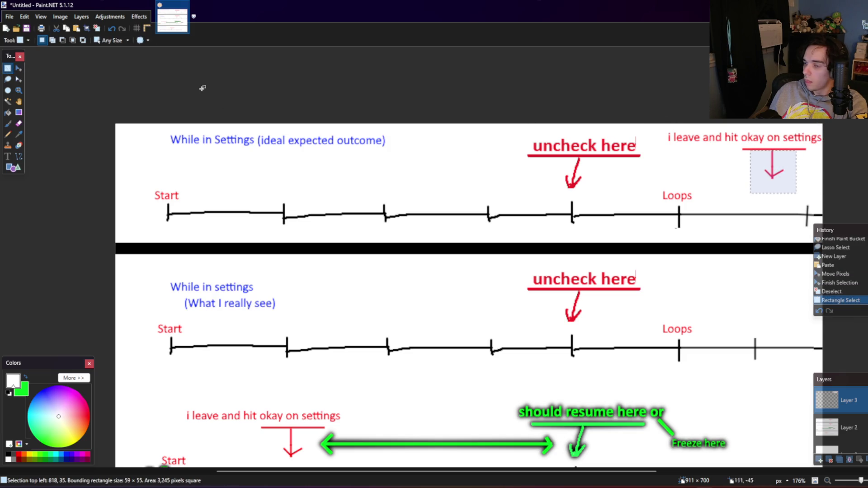
pyautogui.click(18, 68)
pyautogui.press('Delete')
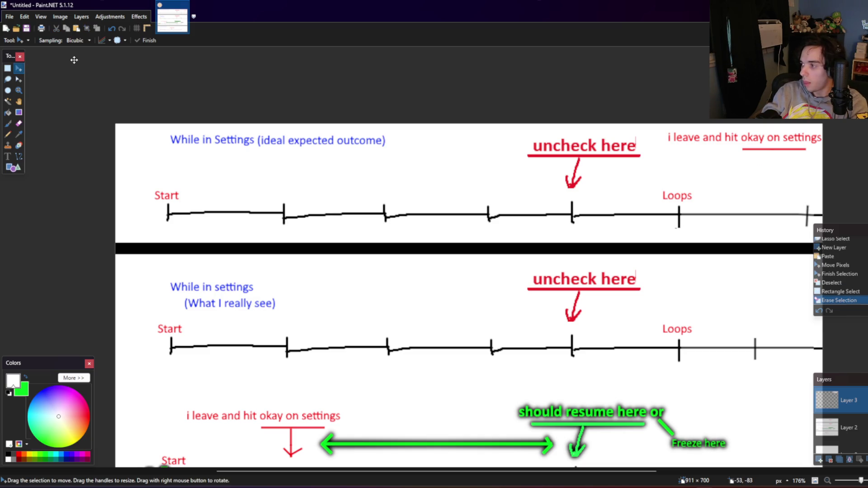
pyautogui.click(110, 17)
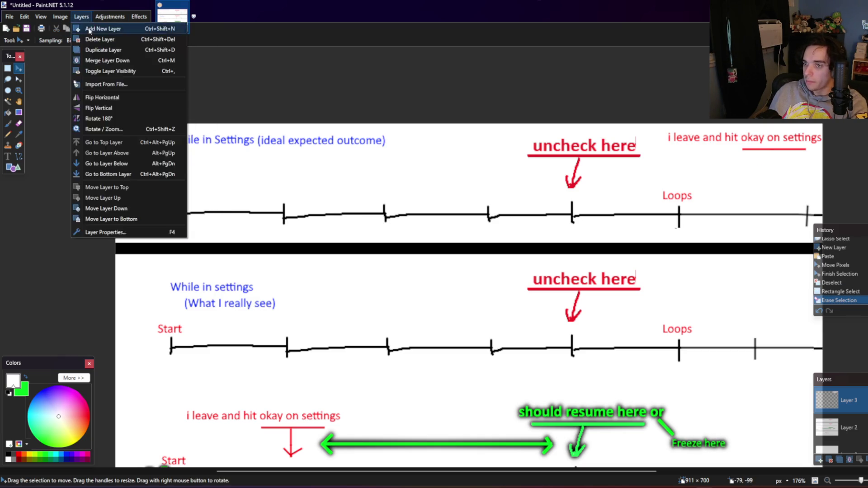
# Step: Paste the red arrow onto a new layer and tilt it toward the last tick past Loops
pyautogui.click(99, 26)
pyautogui.hotkey('ctrl', 'v')
pyautogui.moveTo(850, 178)
pyautogui.mouseDown()
pyautogui.moveTo(823, 181)
pyautogui.moveTo(824, 170)
pyautogui.mouseUp()
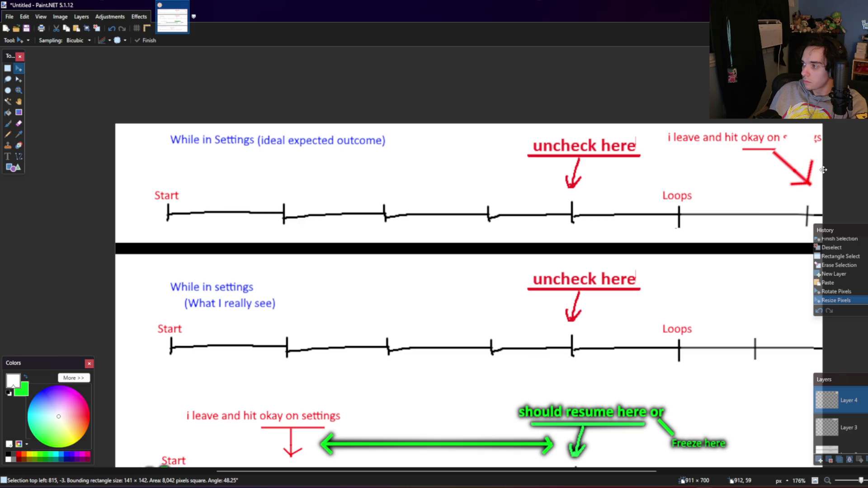
pyautogui.moveTo(857, 145)
pyautogui.mouseDown()
pyautogui.moveTo(822, 170)
pyautogui.moveTo(830, 219)
pyautogui.moveTo(819, 207)
pyautogui.mouseUp()
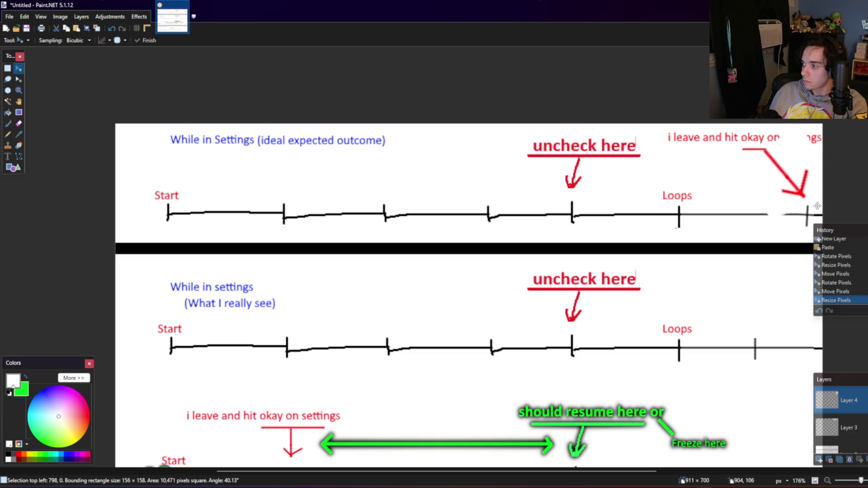
# Step: Remove the arrow's white background with the Magic Wand
pyautogui.click(8, 102)
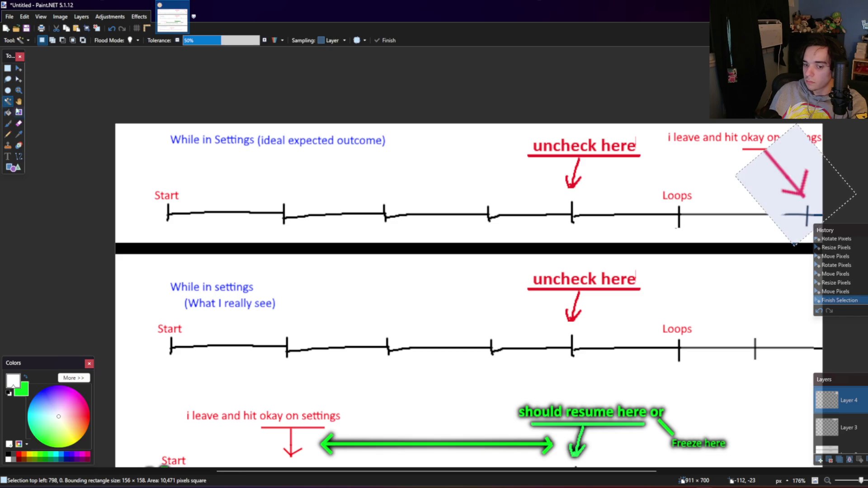
pyautogui.click(797, 165)
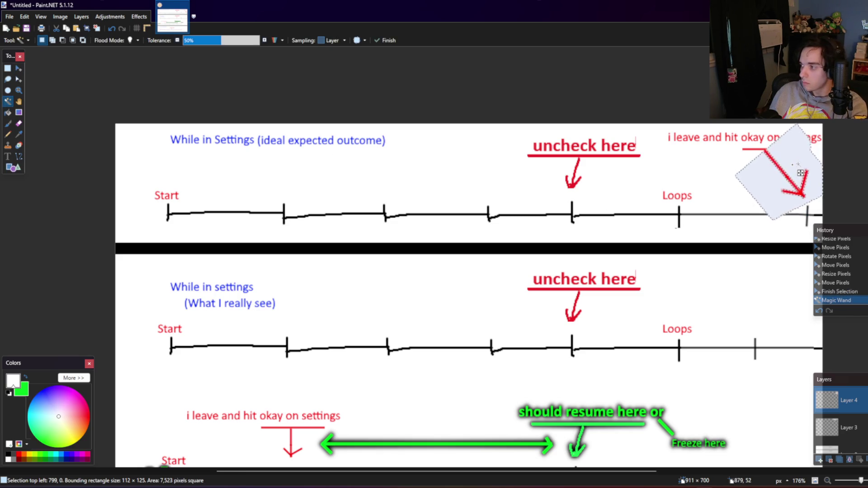
pyautogui.press('Delete')
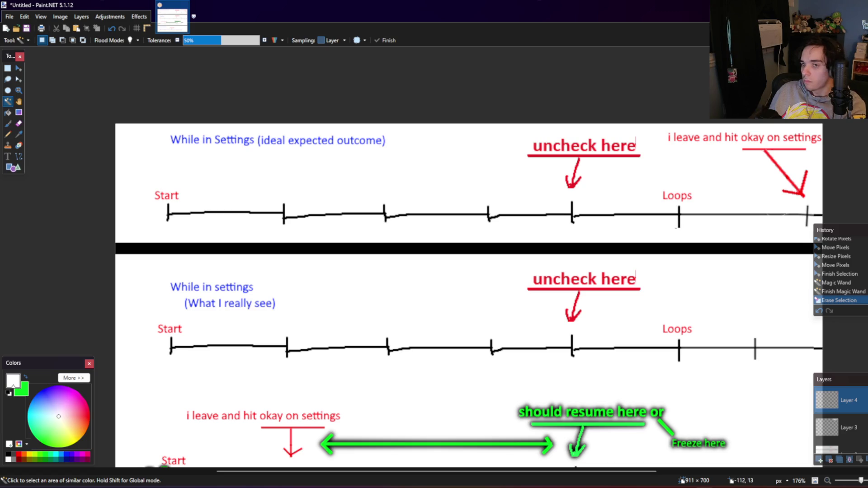
pyautogui.click(19, 156)
# Step: Draw a size-4 green line from the settings label leftward toward 'uncheck here'
pyautogui.press('x')
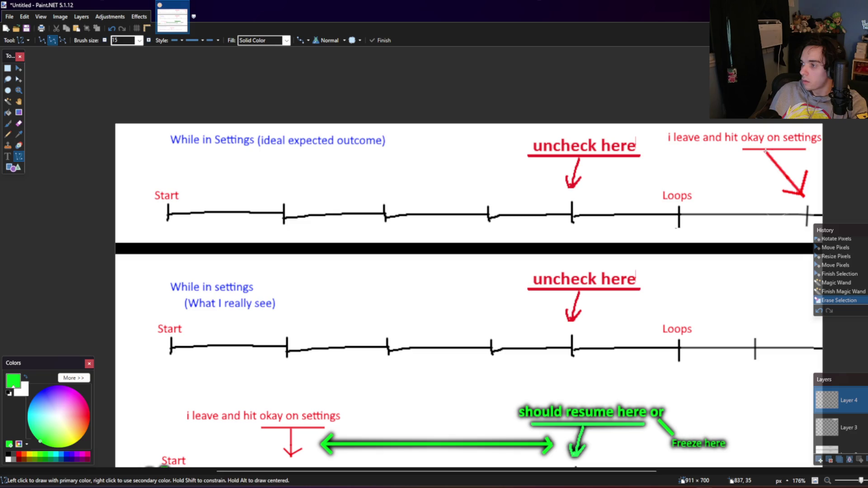
pyautogui.moveTo(766, 151)
pyautogui.mouseDown()
pyautogui.moveTo(614, 174)
pyautogui.moveTo(630, 170)
pyautogui.mouseUp()
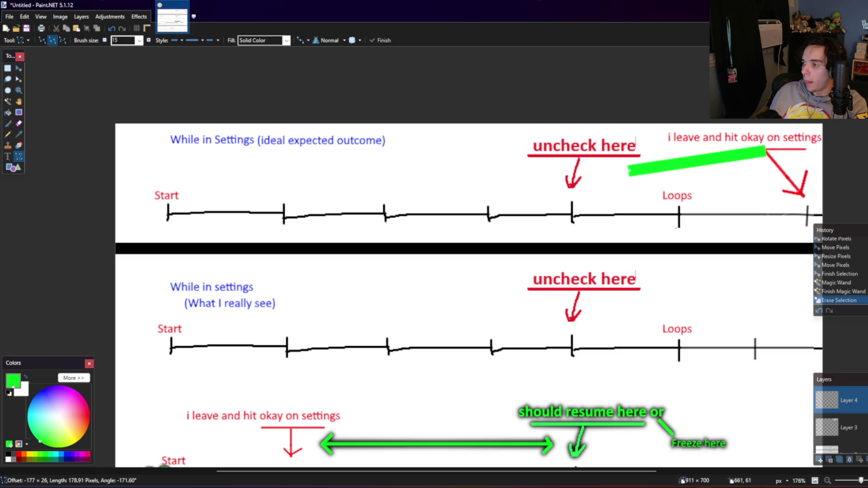
pyautogui.moveTo(629, 170); pyautogui.dragTo(629, 169)
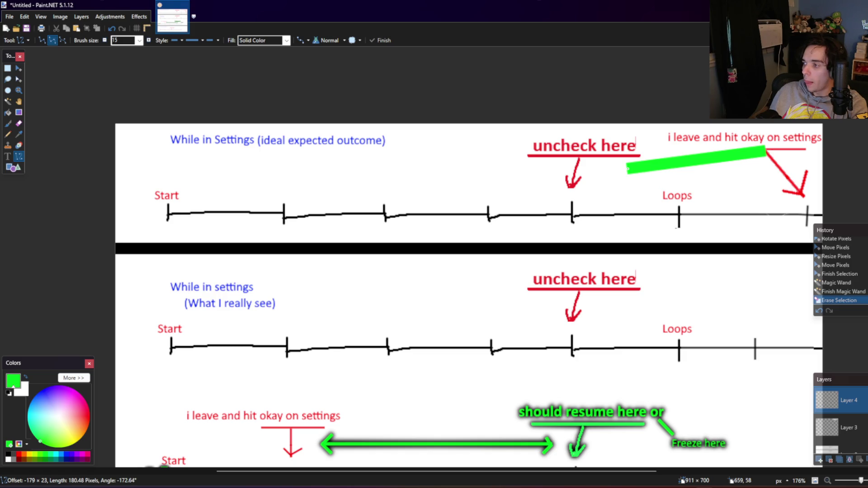
pyautogui.click(105, 40)
pyautogui.click(106, 39)
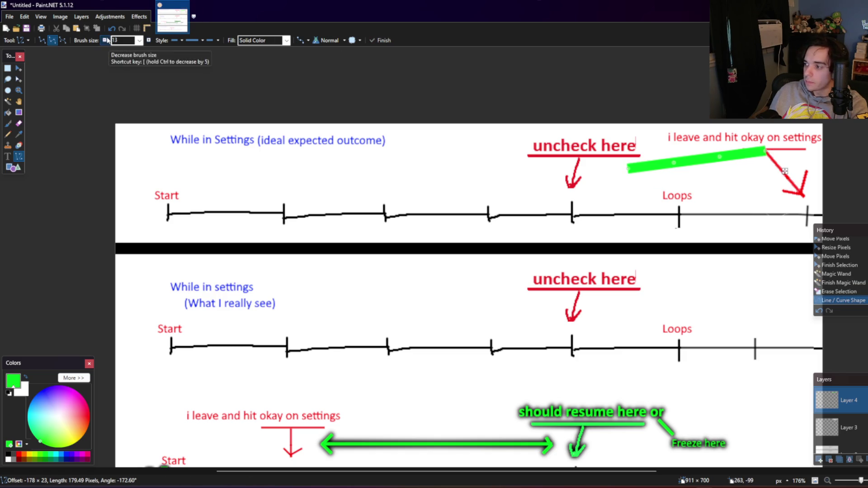
pyautogui.click(106, 40)
pyautogui.click(106, 40)
pyautogui.click(106, 40)
pyautogui.click(106, 40)
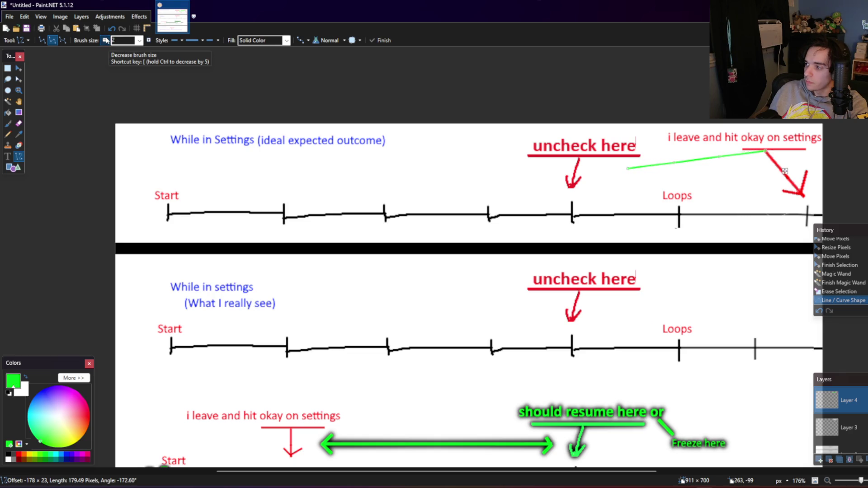
pyautogui.click(106, 40)
pyautogui.click(149, 41)
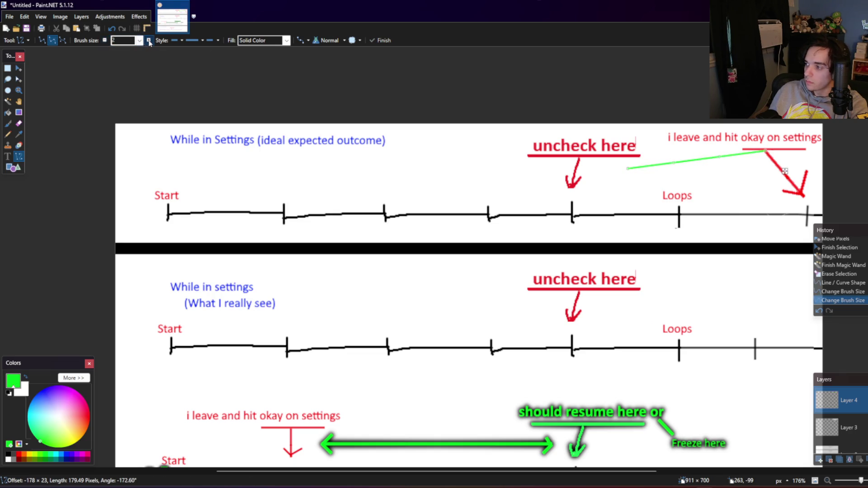
pyautogui.click(149, 40)
pyautogui.click(149, 40)
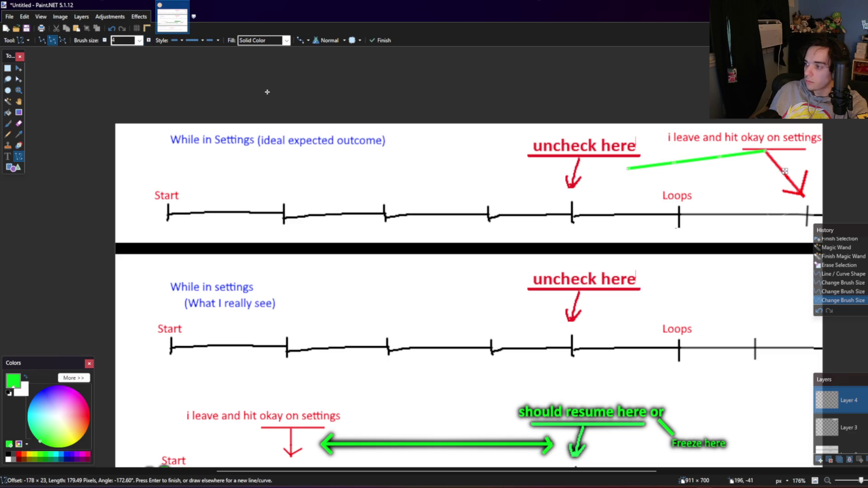
pyautogui.press('Return')
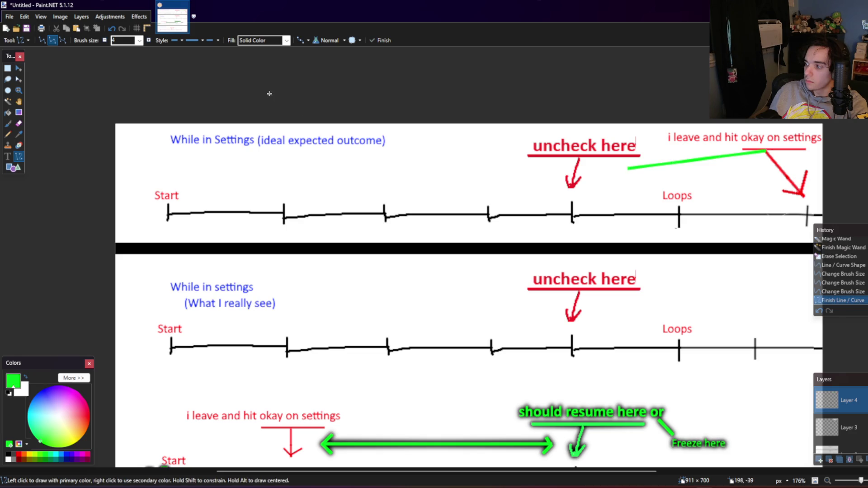
pyautogui.scroll(-2, 433, 166)
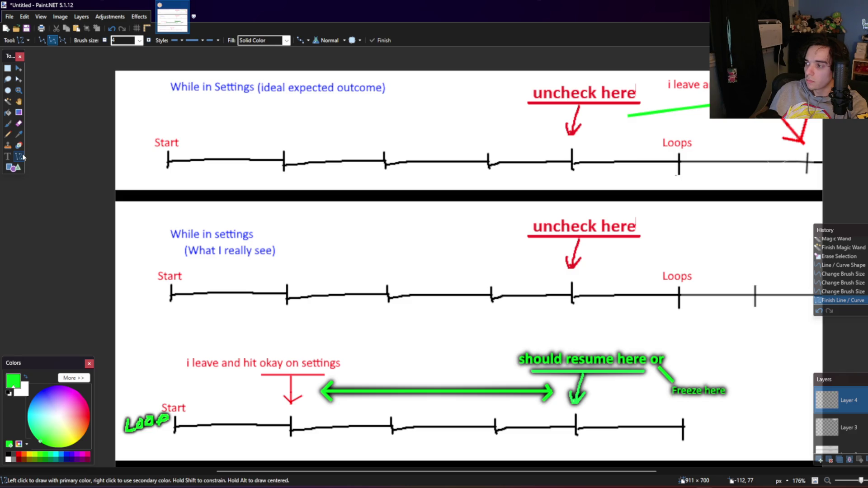
# Step: Add the green text label 'Resume here' above the top timeline
pyautogui.click(9, 69)
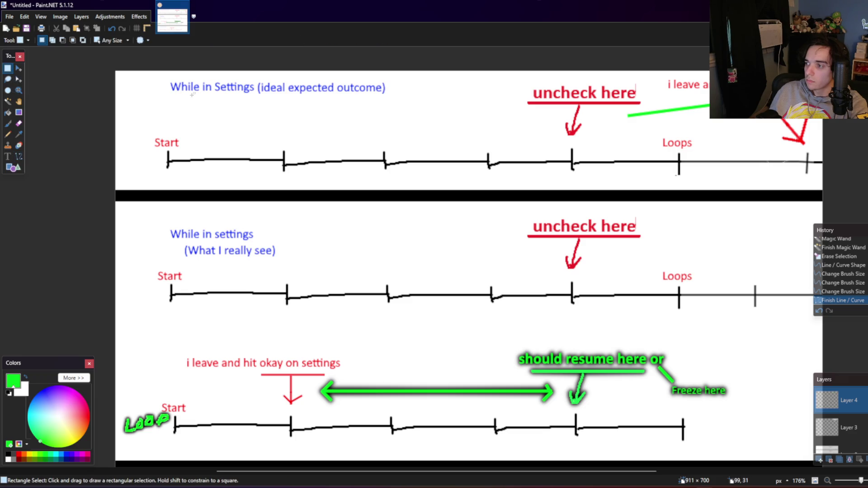
pyautogui.click(7, 156)
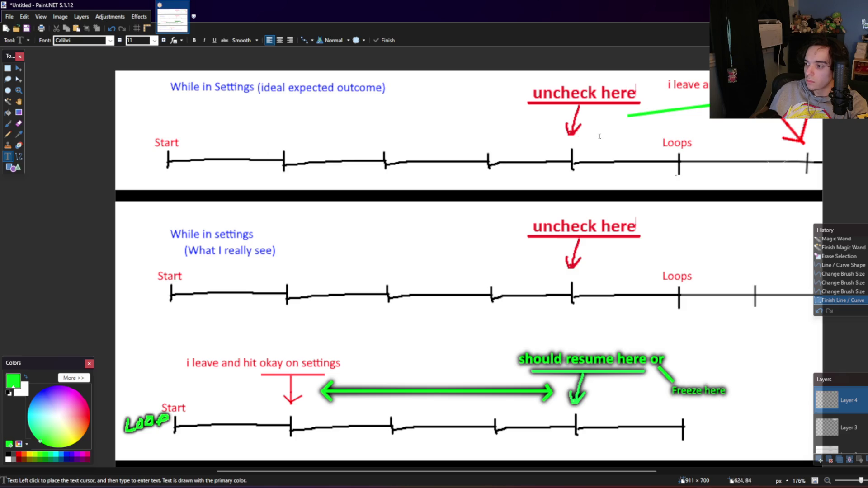
pyautogui.click(597, 117)
pyautogui.write('Res')
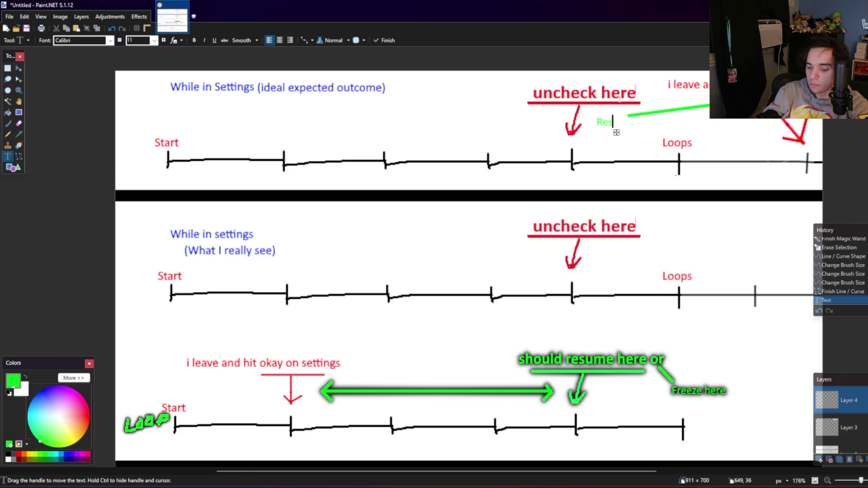
pyautogui.write('ume')
pyautogui.write(' here')
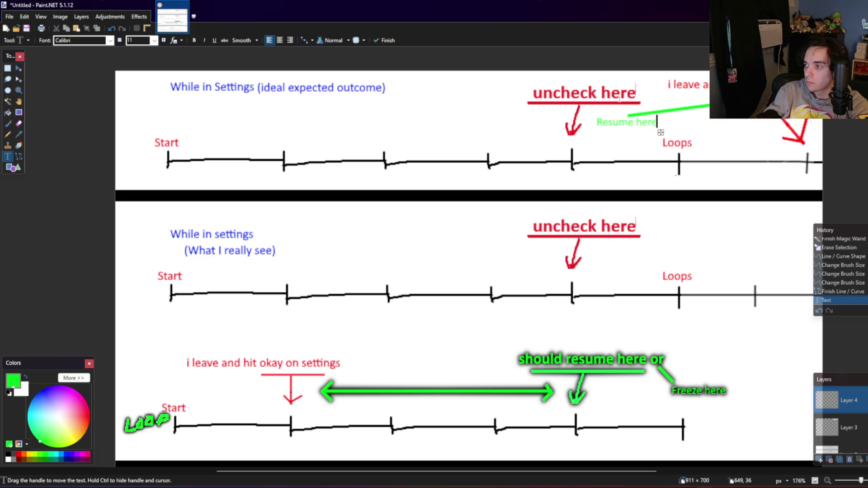
pyautogui.moveTo(661, 133); pyautogui.dragTo(650, 133)
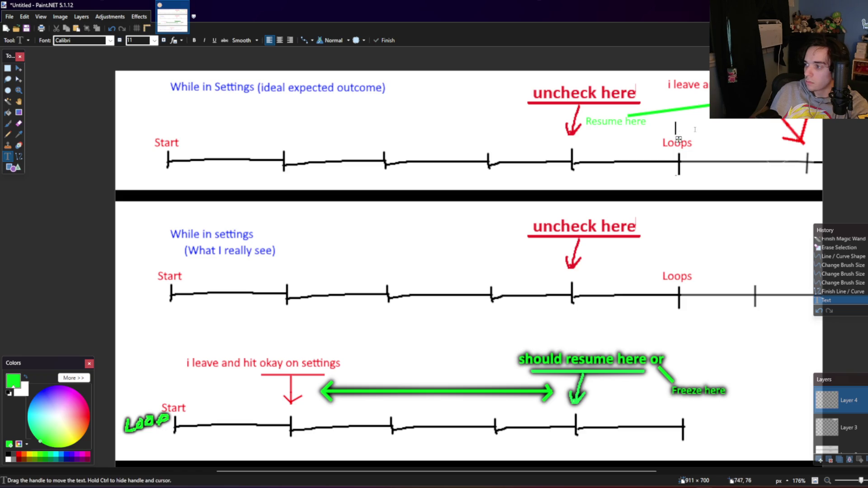
# Step: Add 'Or stay frozen here' beside it, positioned near the Loops mark
pyautogui.write('Or sta')
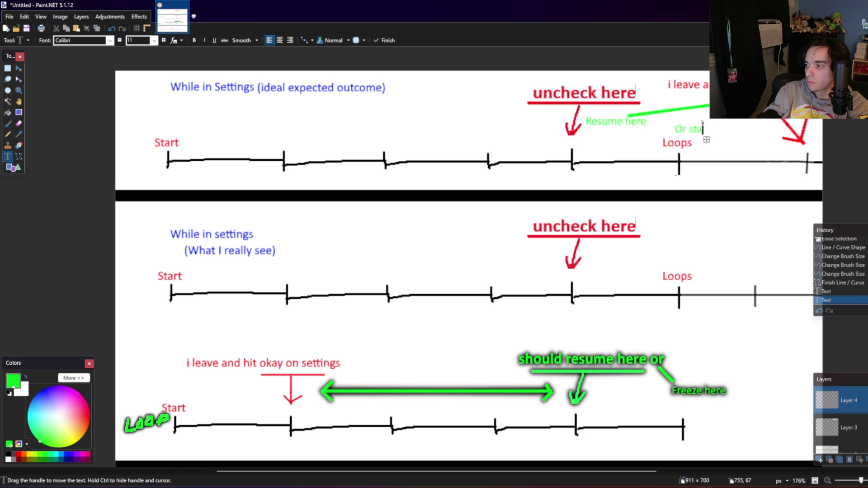
pyautogui.write('y frozen here')
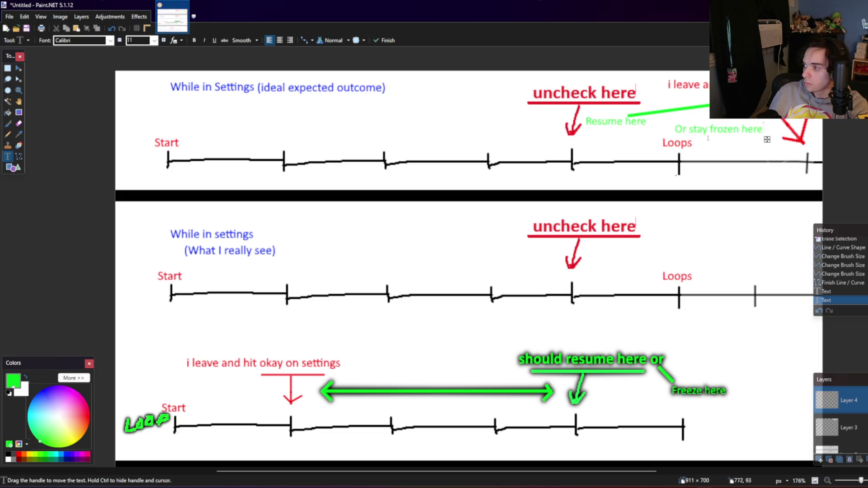
pyautogui.moveTo(767, 140); pyautogui.dragTo(726, 145)
pyautogui.scroll(-3, 676, 198)
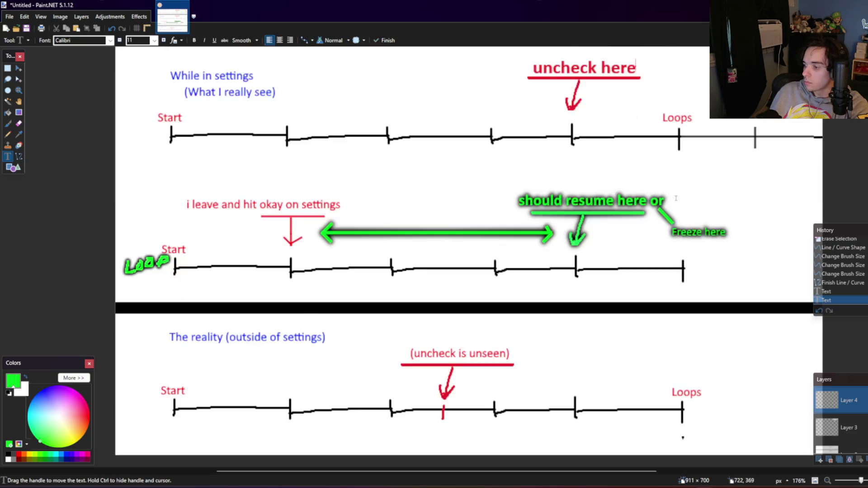
pyautogui.scroll(3, 676, 198)
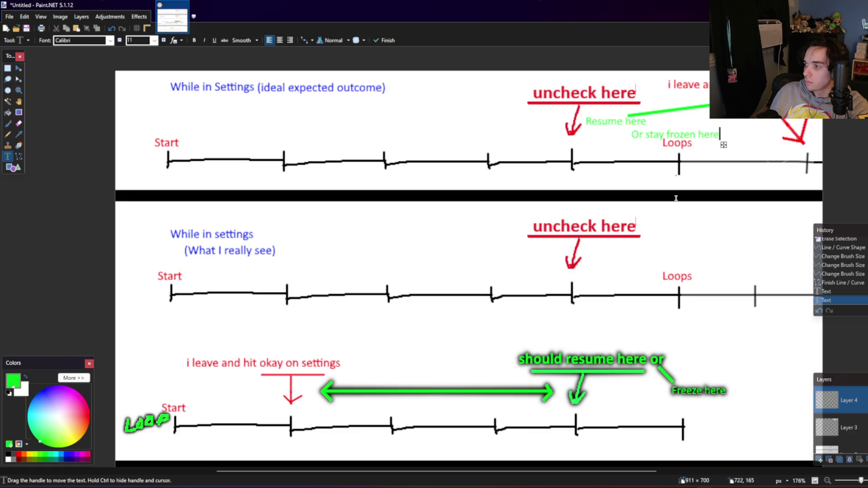
pyautogui.click(7, 69)
pyautogui.click(8, 156)
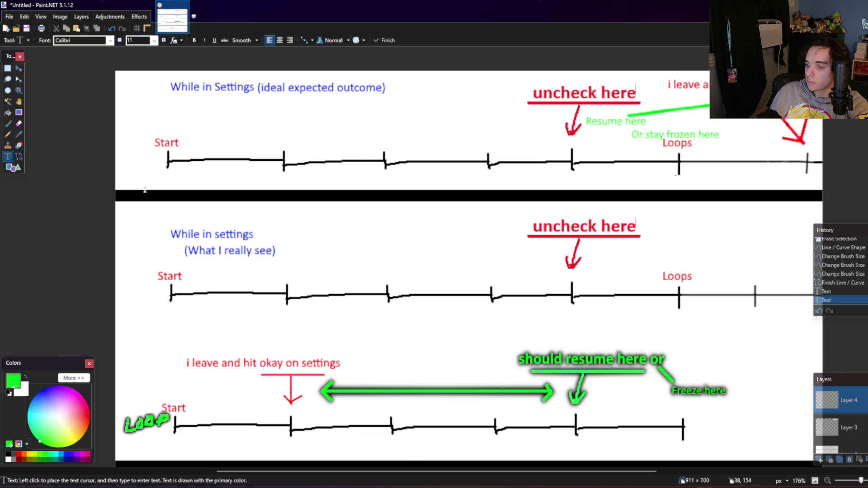
pyautogui.scroll(-3, 144, 190)
pyautogui.scroll(1, 145, 189)
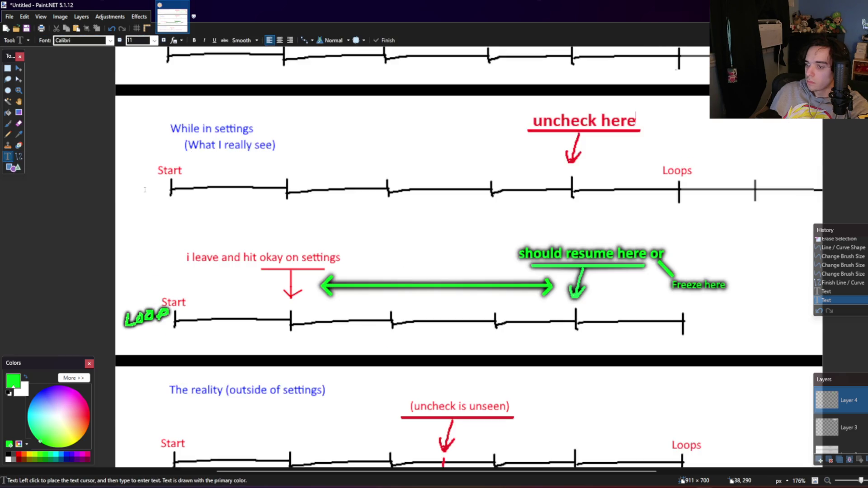
pyautogui.scroll(2, 145, 190)
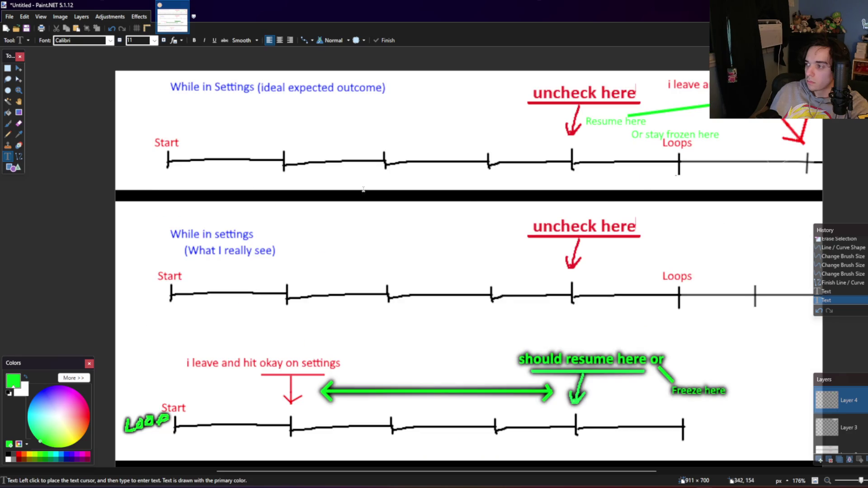
pyautogui.click(636, 144)
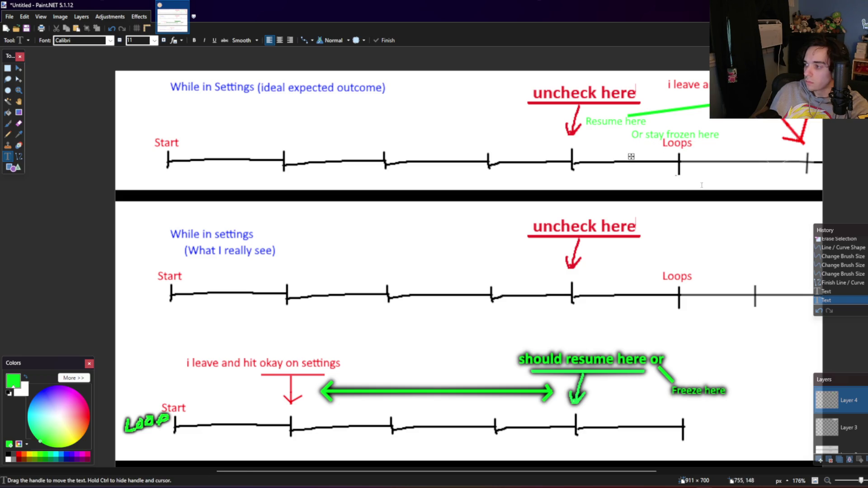
# Step: Add a layer and try merging the text layer down, then undo the merge
pyautogui.click(8, 67)
pyautogui.click(844, 424)
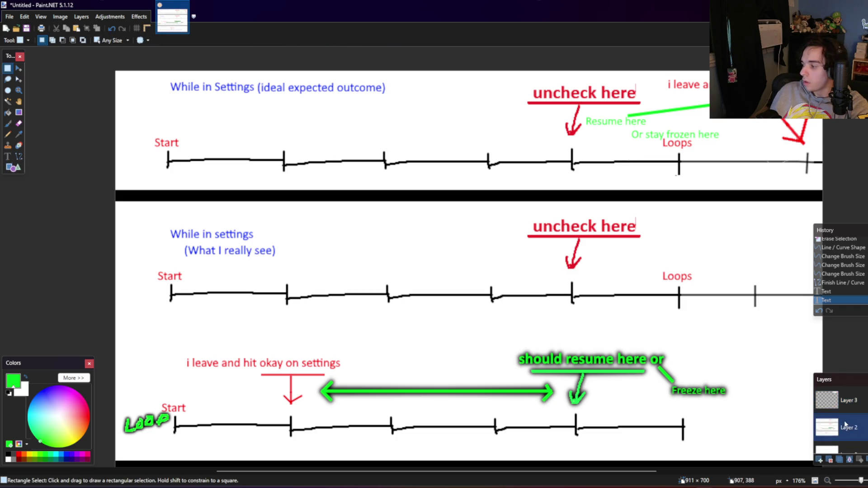
pyautogui.click(840, 403)
pyautogui.hotkey('ctrl', 'shift', 'n')
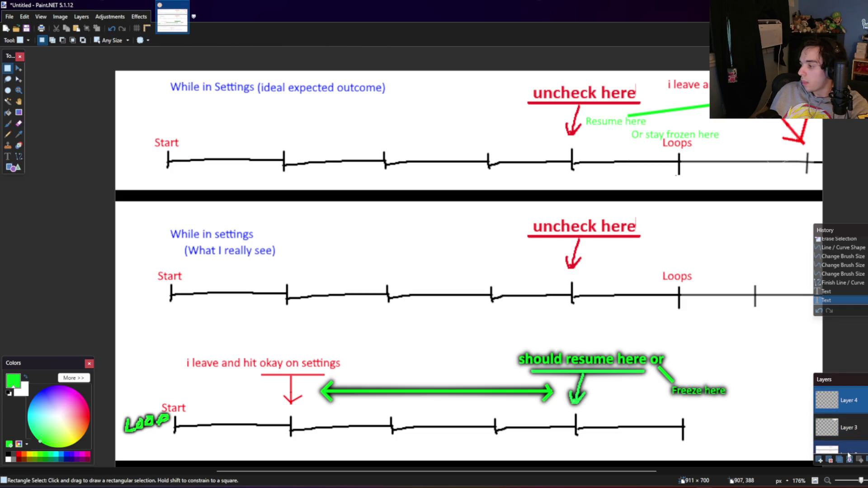
pyautogui.click(849, 459)
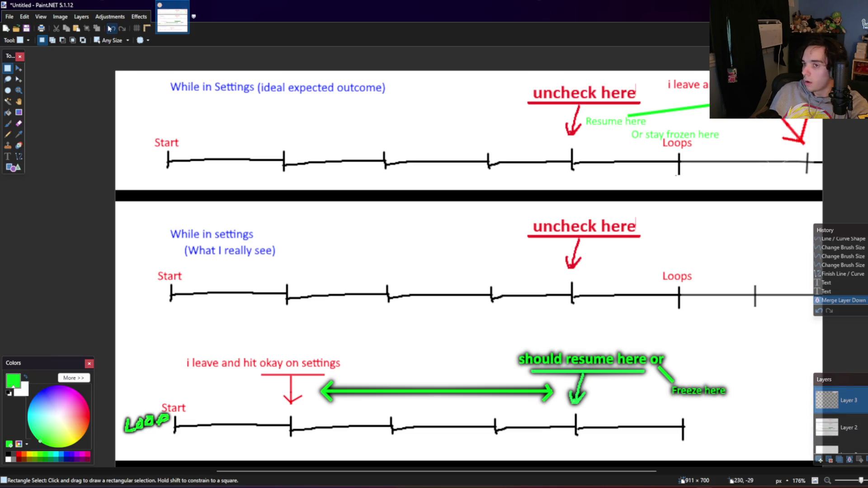
pyautogui.click(137, 19)
pyautogui.press('Escape')
pyautogui.hotkey('ctrl', 'z')
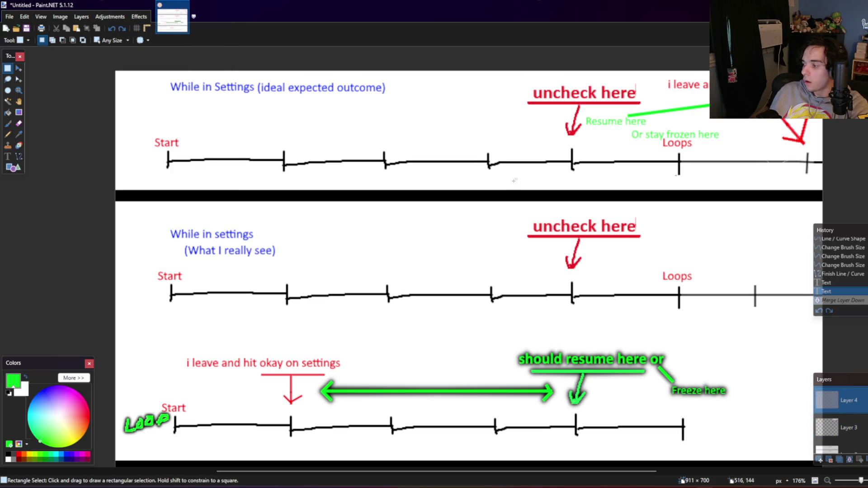
# Step: Try Outline Object on the green labels, undo it, and Magic Wand select the canvas
pyautogui.click(140, 17)
pyautogui.click(148, 32)
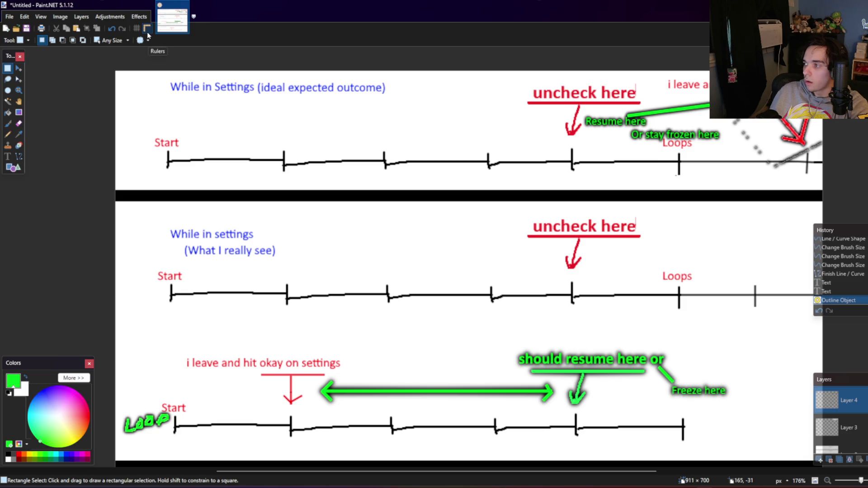
pyautogui.hotkey('ctrl', 'z')
pyautogui.click(8, 102)
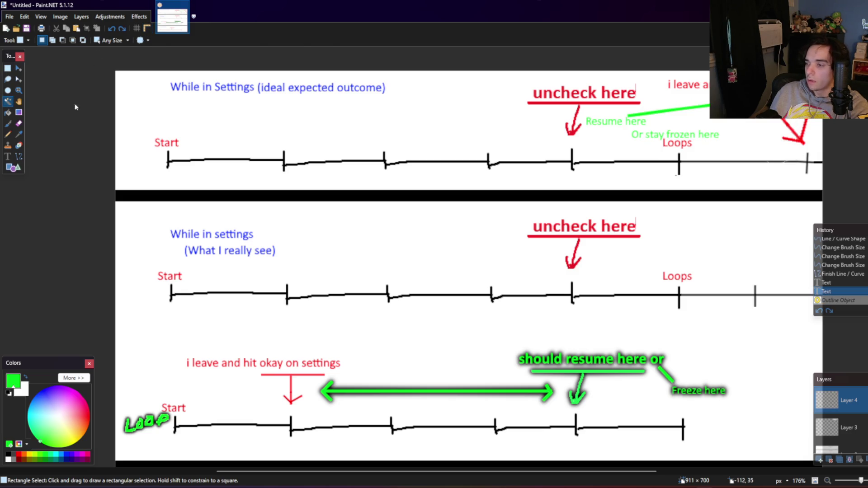
pyautogui.click(749, 134)
pyautogui.click(747, 133)
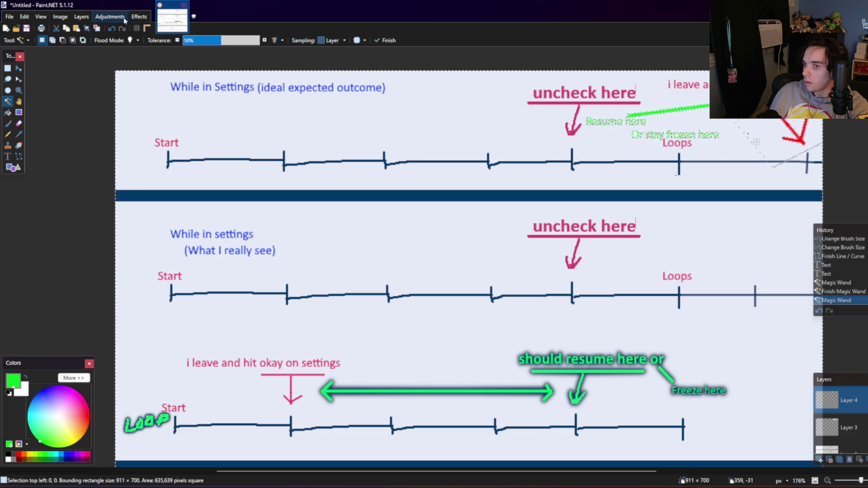
# Step: Apply Reduce Noise to the whole image with the radius raised to 50
pyautogui.hotkey('ctrl', 'a')
pyautogui.click(139, 17)
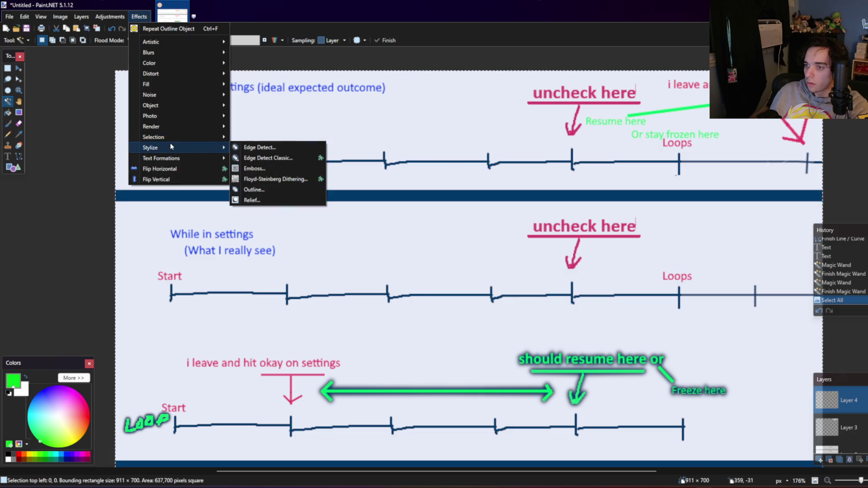
pyautogui.moveTo(178, 95)
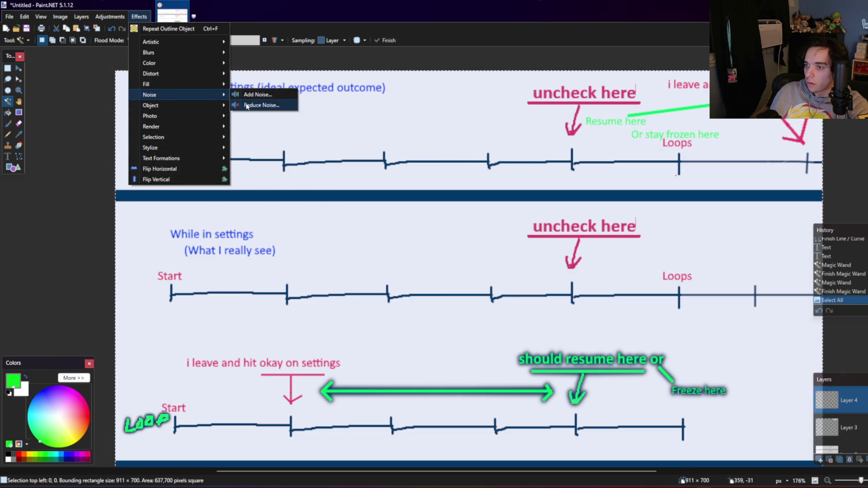
pyautogui.click(261, 105)
pyautogui.moveTo(403, 233); pyautogui.dragTo(446, 234)
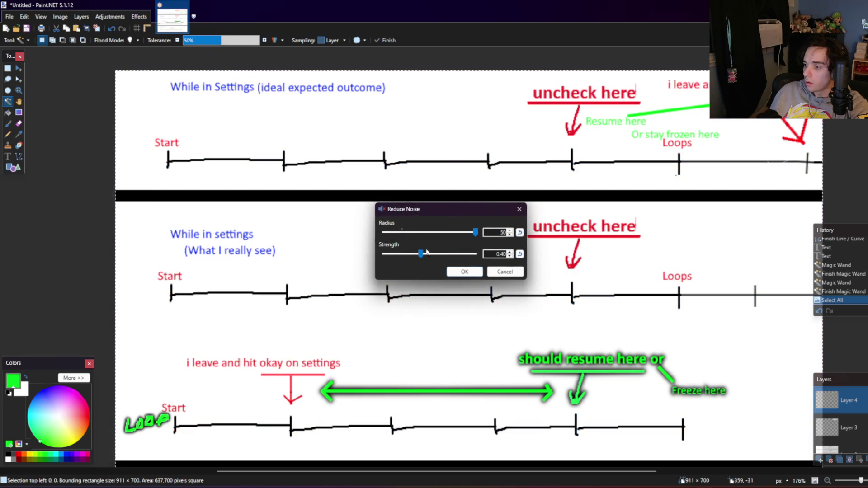
pyautogui.click(464, 272)
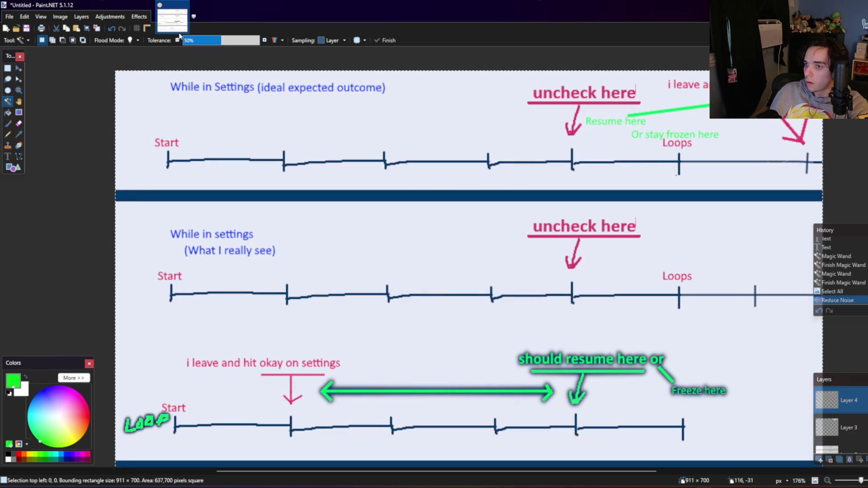
# Step: Open Outline Object, cancel it, and select the entire image again
pyautogui.click(140, 17)
pyautogui.moveTo(151, 105)
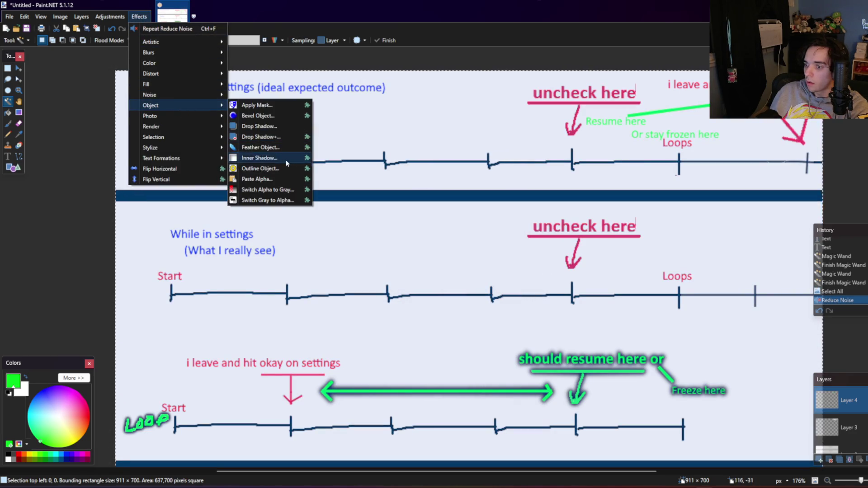
pyautogui.click(285, 170)
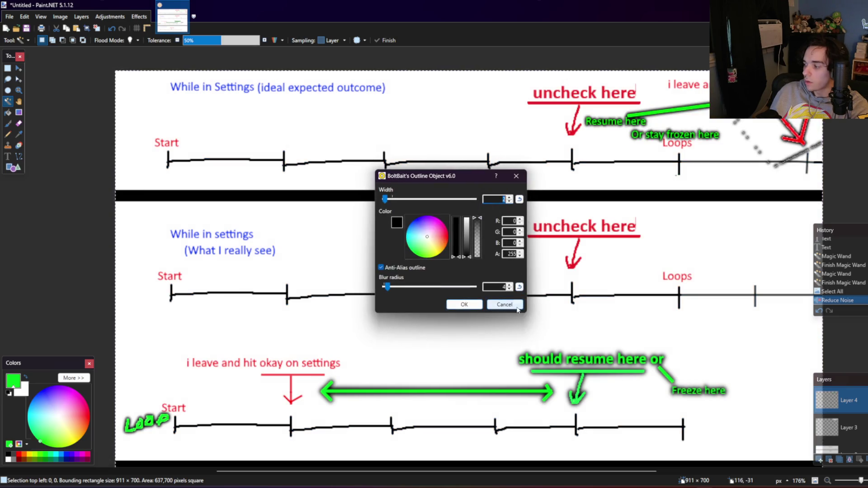
pyautogui.click(517, 307)
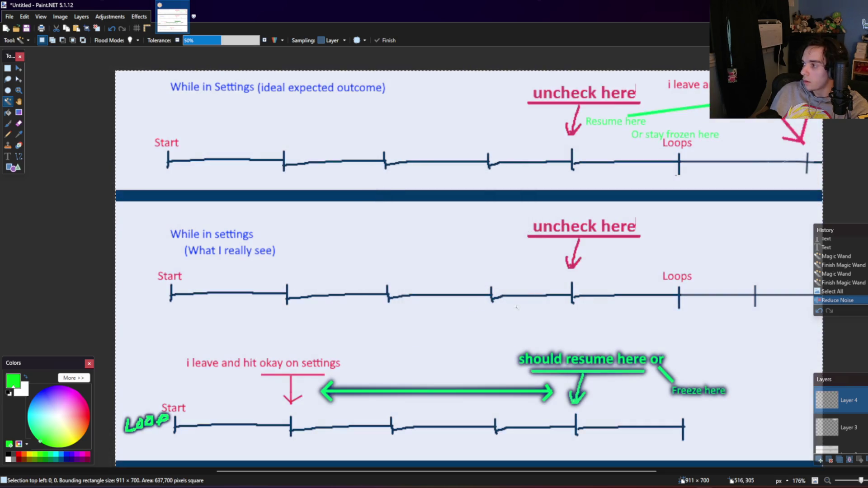
pyautogui.hotkey('ctrl', 'a')
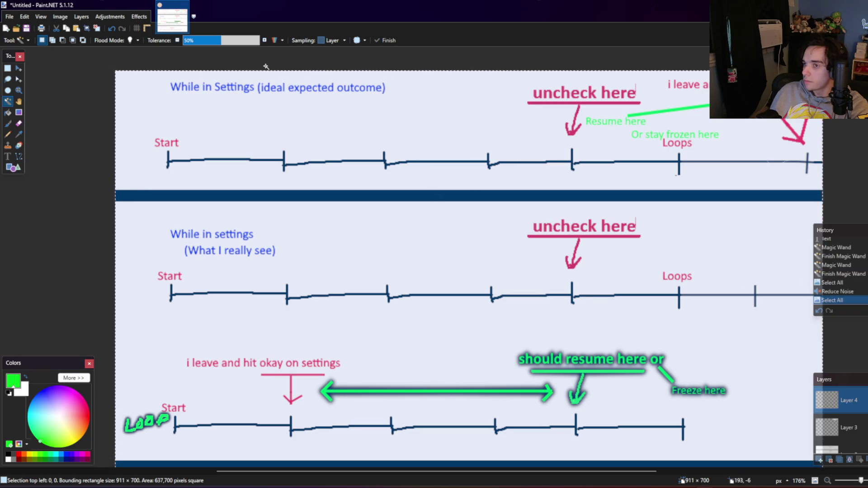
# Step: Apply Remove Dust set to white specks, then open and cancel Red Eye Removal
pyautogui.click(135, 17)
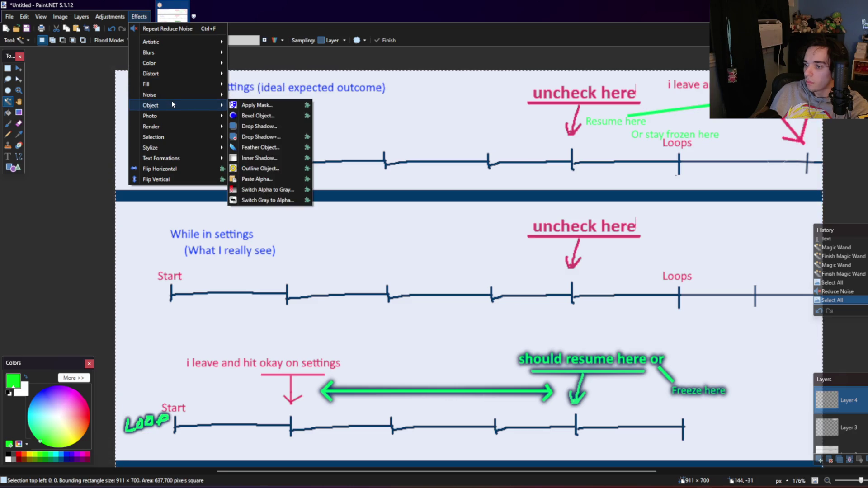
pyautogui.moveTo(175, 116)
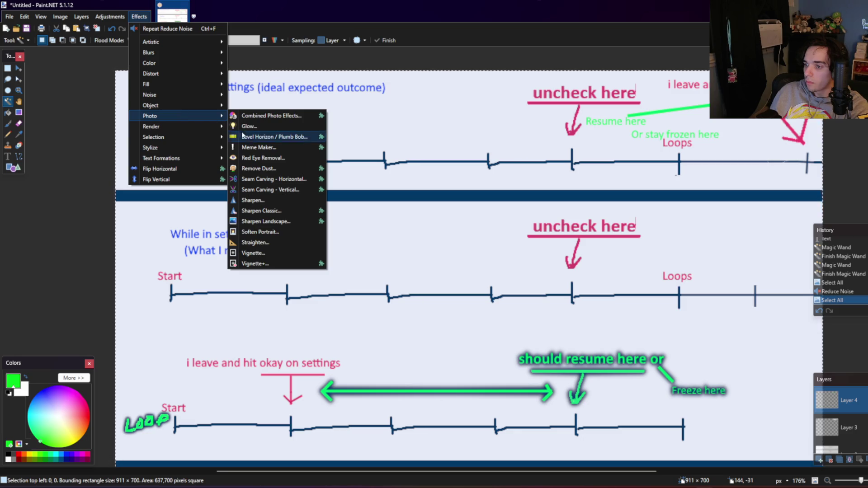
pyautogui.click(261, 169)
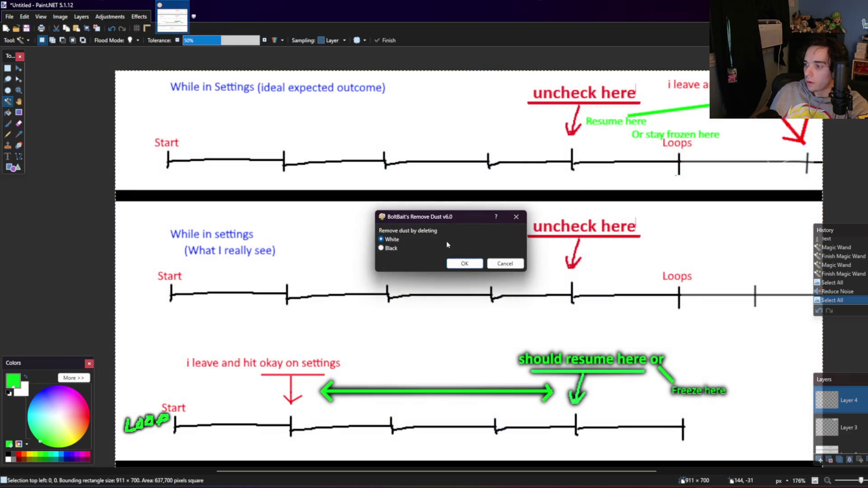
pyautogui.click(397, 243)
pyautogui.click(450, 263)
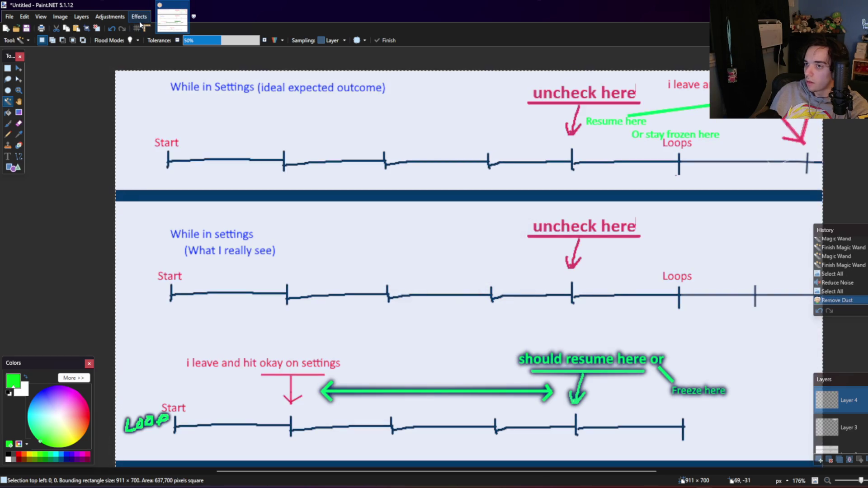
pyautogui.click(139, 16)
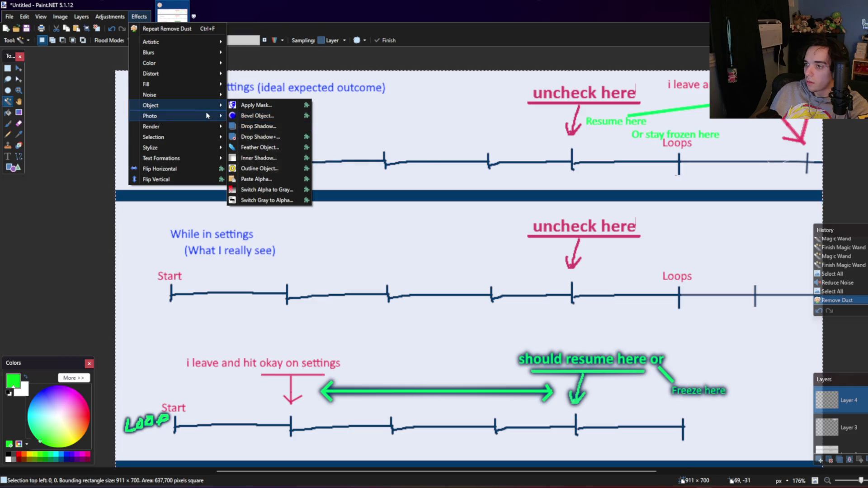
pyautogui.click(275, 160)
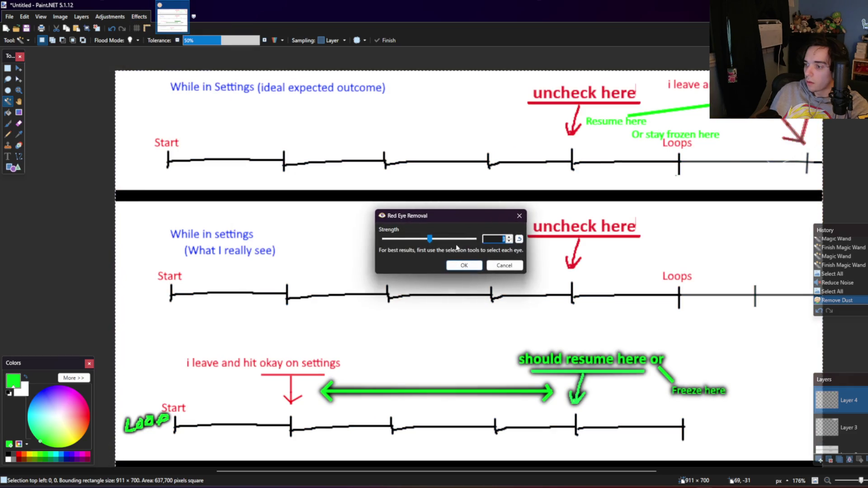
pyautogui.click(504, 265)
# Step: Apply Remove Dust a second time, then open and cancel Outline Object
pyautogui.click(140, 16)
pyautogui.moveTo(150, 116)
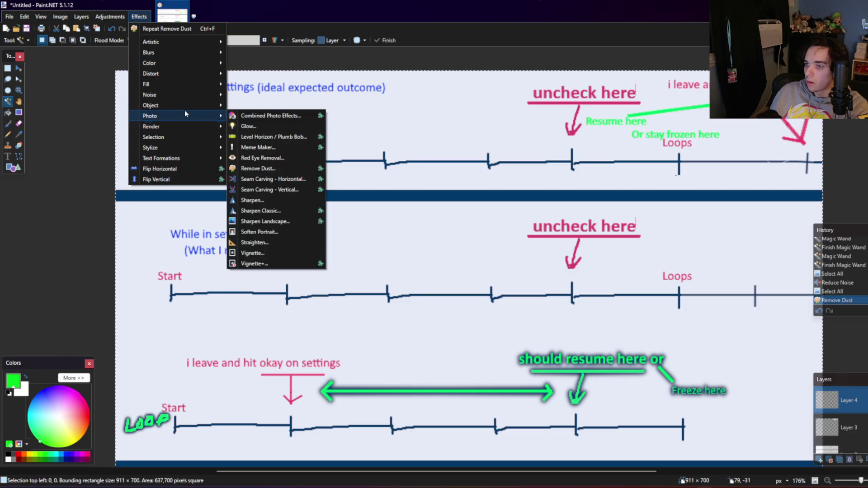
pyautogui.click(258, 169)
pyautogui.click(464, 264)
pyautogui.click(139, 17)
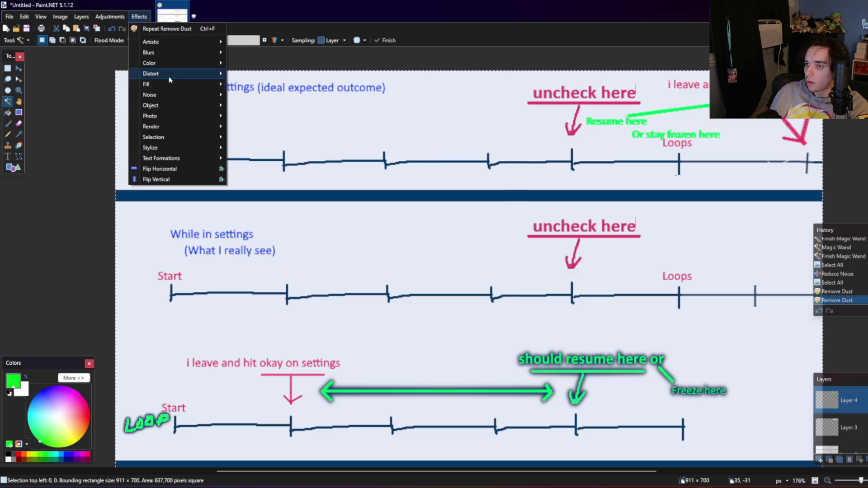
pyautogui.click(260, 168)
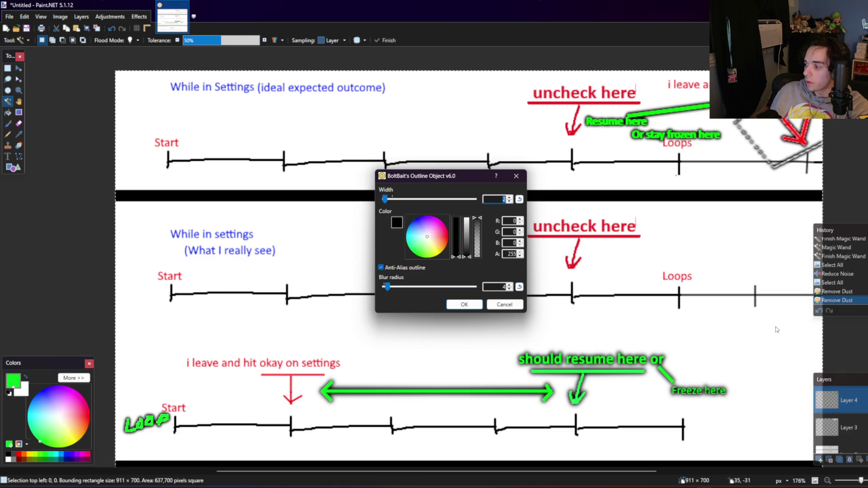
pyautogui.click(501, 305)
pyautogui.click(139, 16)
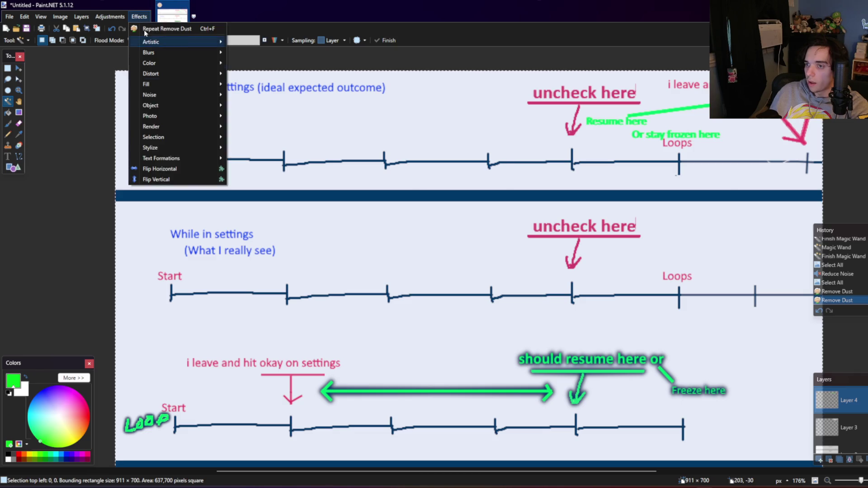
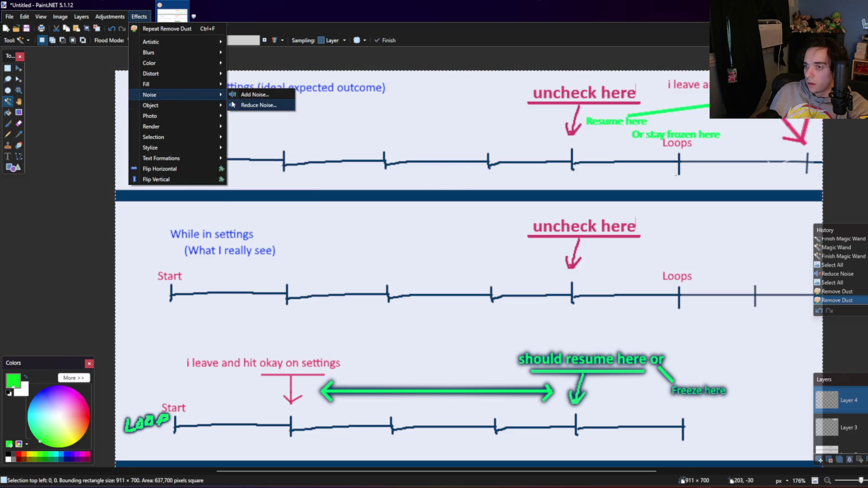
# Step: Try erasing the red arrow area at the top right, then undo it and clear the selection
pyautogui.click(364, 89)
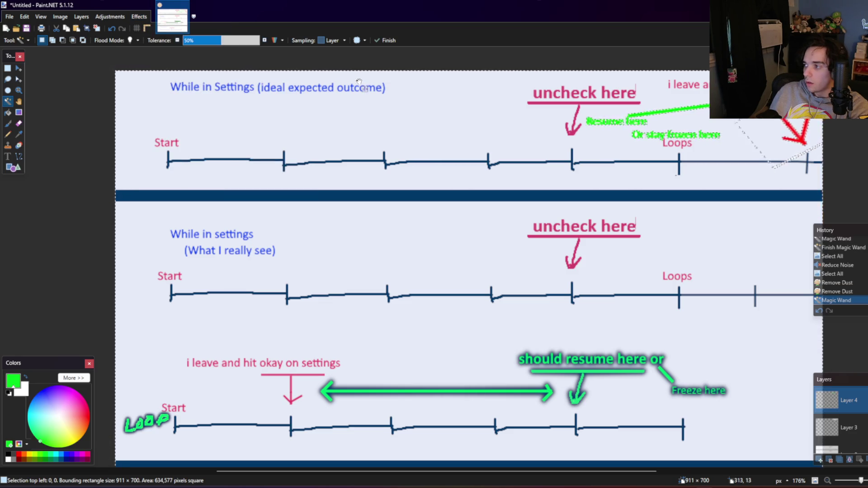
pyautogui.click(7, 68)
pyautogui.click(133, 76)
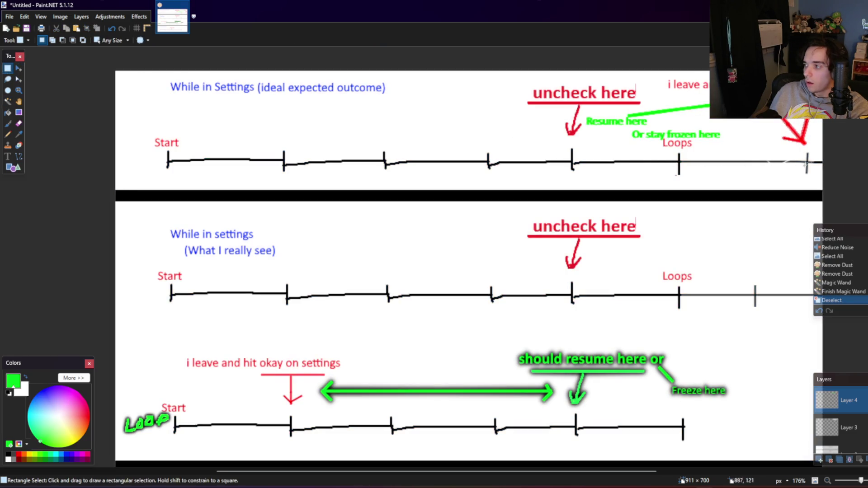
pyautogui.scroll(-2, 827, 165)
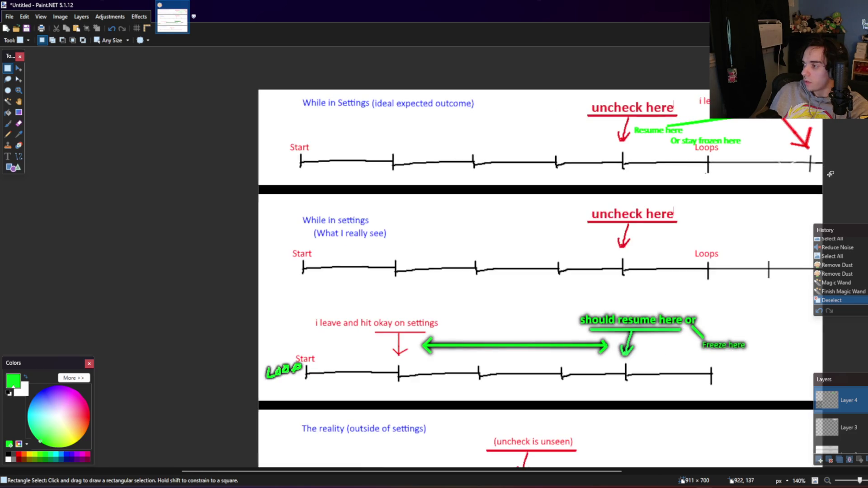
pyautogui.moveTo(830, 174); pyautogui.dragTo(769, 119)
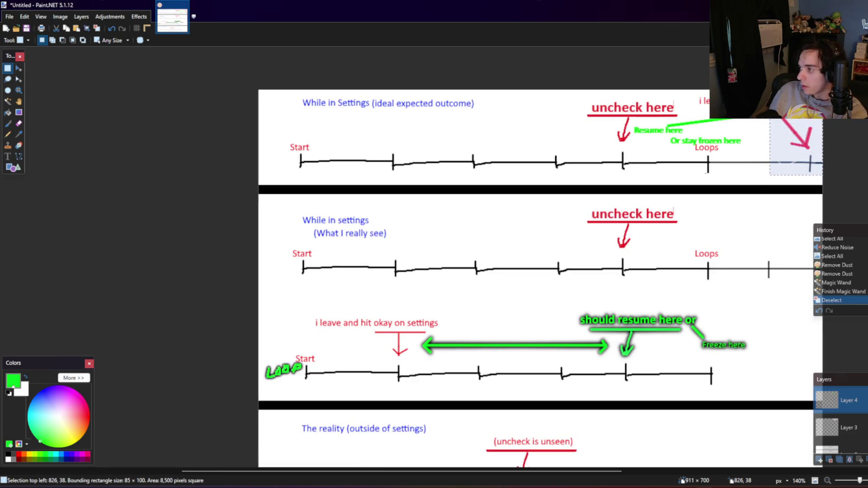
pyautogui.press('Delete')
pyautogui.moveTo(823, 92); pyautogui.dragTo(779, 120)
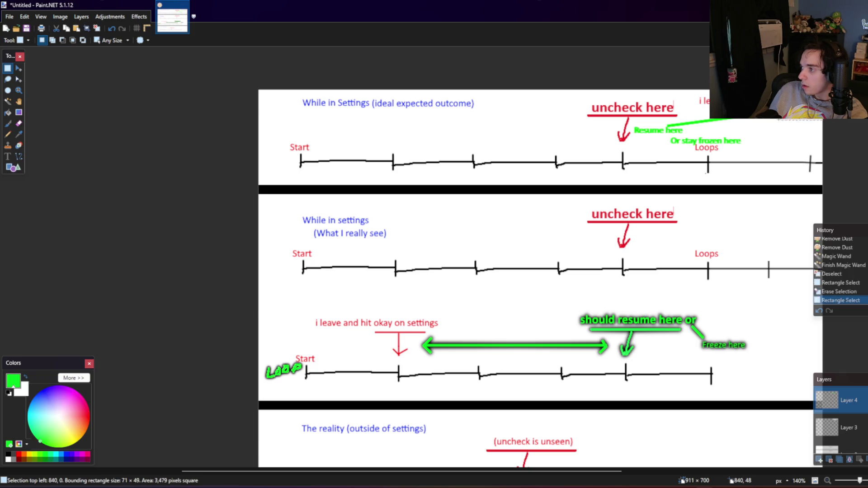
pyautogui.press('Delete')
pyautogui.hotkey('ctrl', 'z')
pyautogui.hotkey('ctrl', 'z')
pyautogui.hotkey('ctrl', 'z')
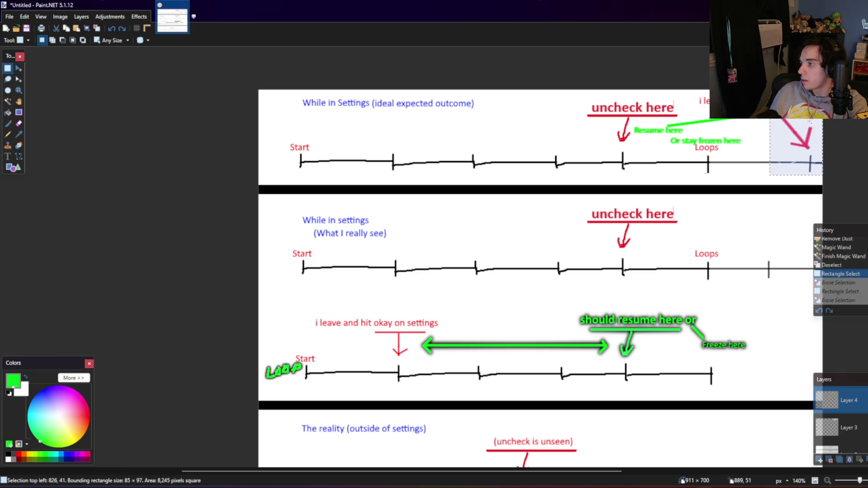
pyautogui.click(810, 121)
# Step: On Layer 3, try erasing the area around the Loops label, then undo it
pyautogui.click(841, 428)
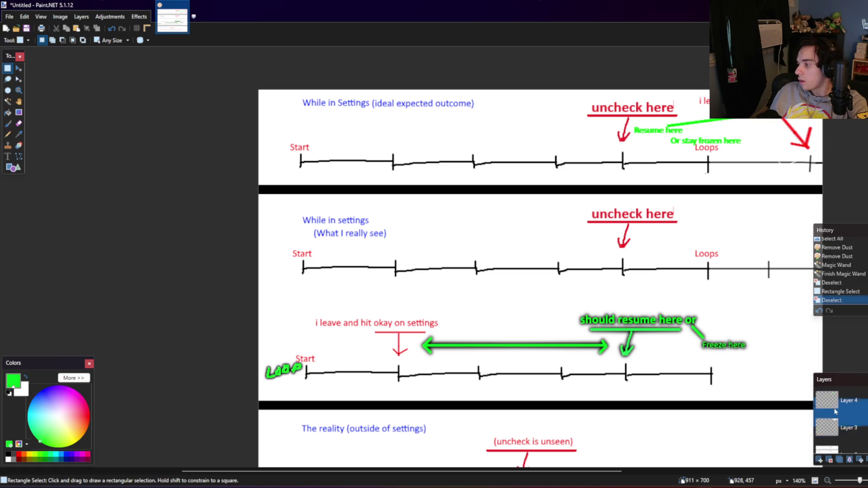
pyautogui.moveTo(769, 158); pyautogui.dragTo(699, 113)
pyautogui.press('Delete')
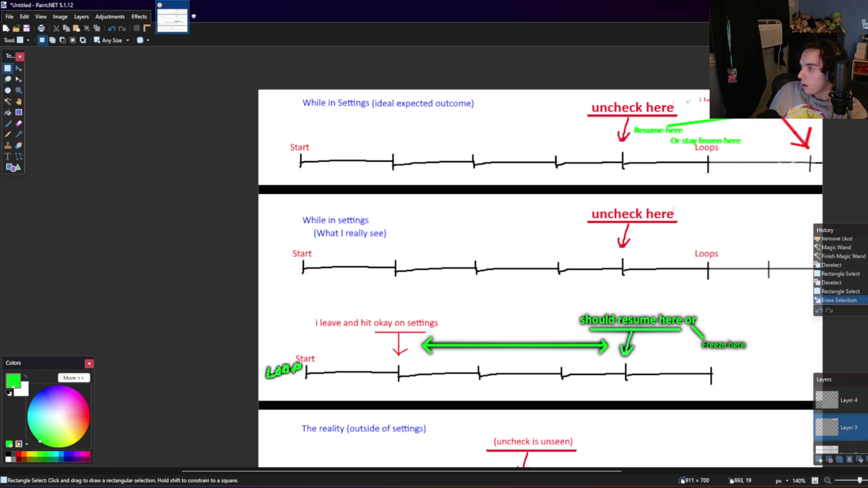
pyautogui.click(768, 121)
pyautogui.hotkey('ctrl', 'z')
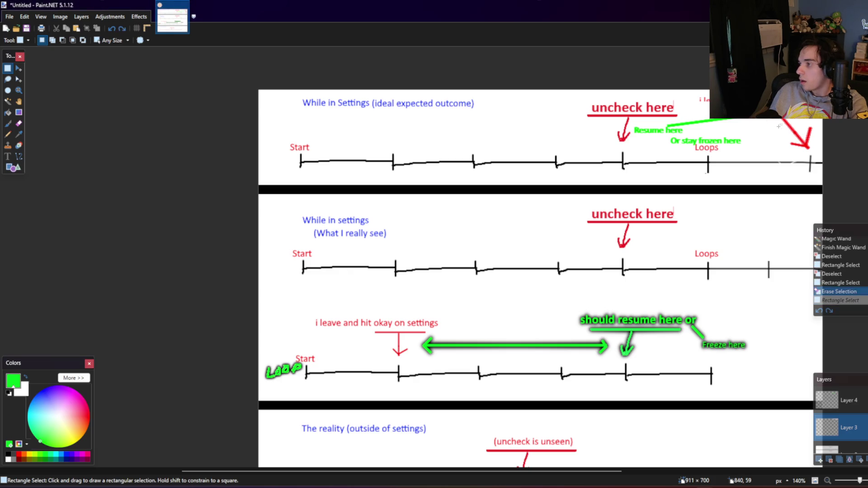
pyautogui.hotkey('ctrl', 'z')
pyautogui.hotkey('ctrl', 'z')
pyautogui.scroll(1, 779, 126)
pyautogui.scroll(1, 779, 126)
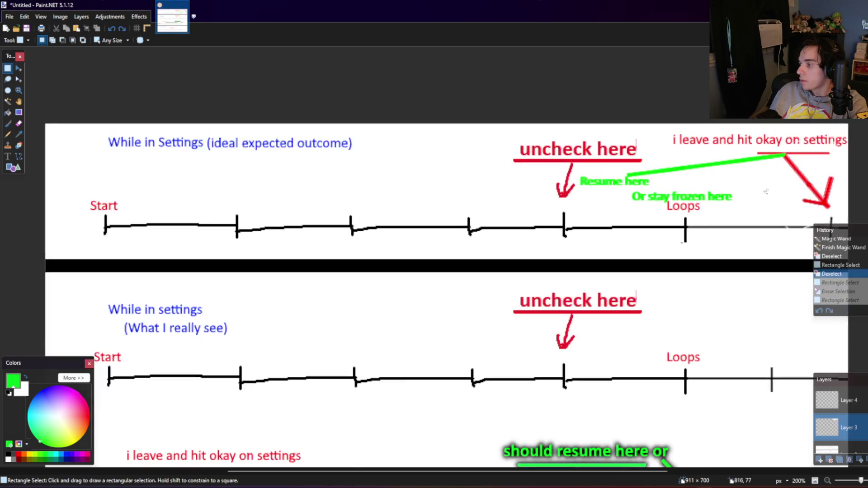
pyautogui.scroll(1, 779, 127)
# Step: Make Layer 4 active and step back through history to the deselected state
pyautogui.click(842, 391)
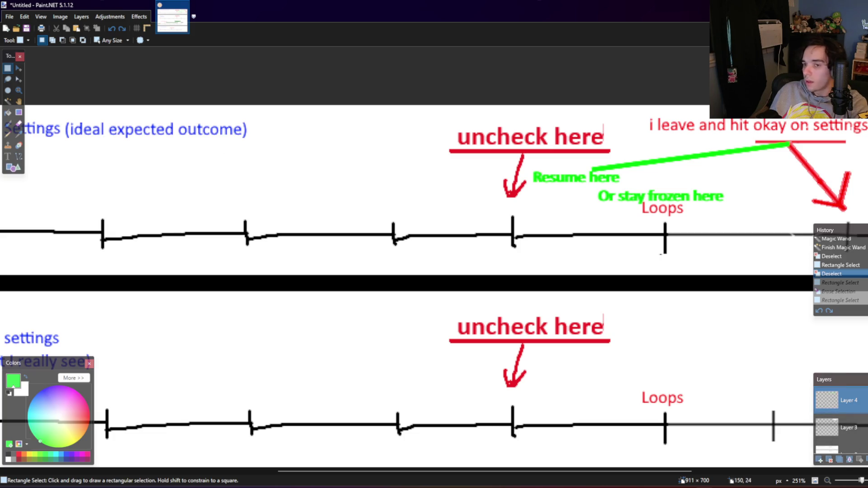
pyautogui.hotkey('ctrl', 'z')
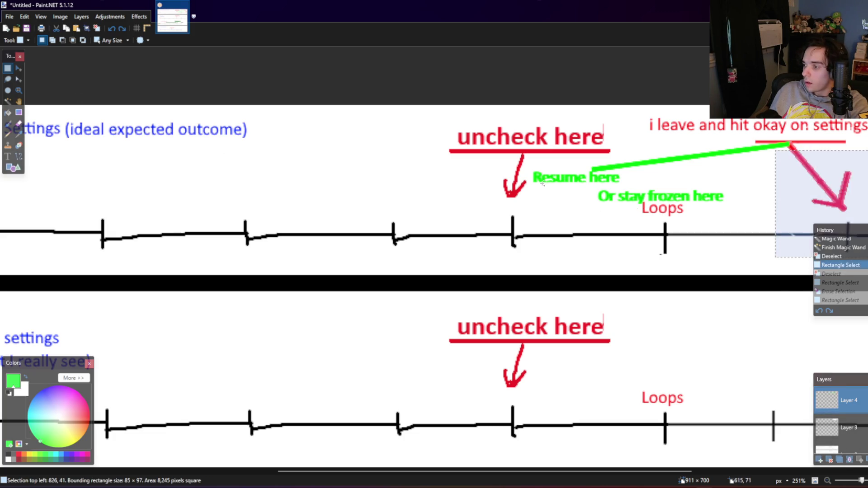
pyautogui.hotkey('ctrl', 'z')
pyautogui.hotkey('ctrl', 'z')
pyautogui.hotkey('ctrl', 'z')
pyautogui.hotkey('ctrl', 'z')
pyautogui.hotkey('ctrl', 'z')
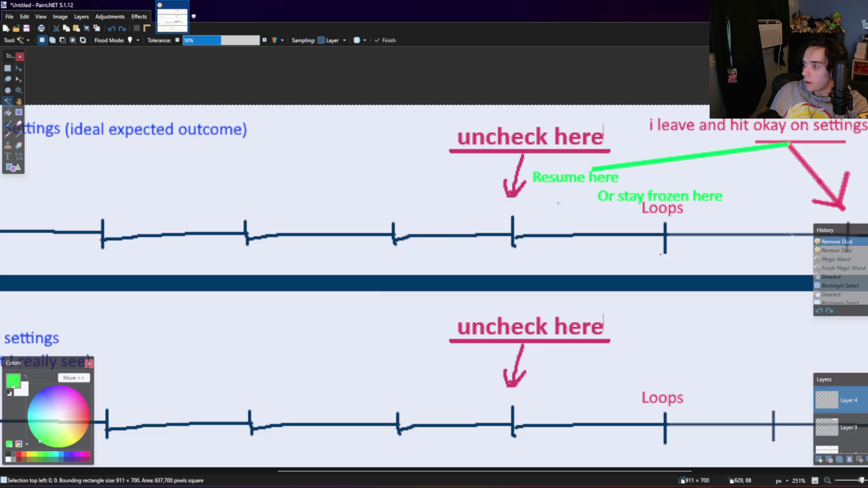
pyautogui.press('s')
pyautogui.hotkey('ctrl', 'd')
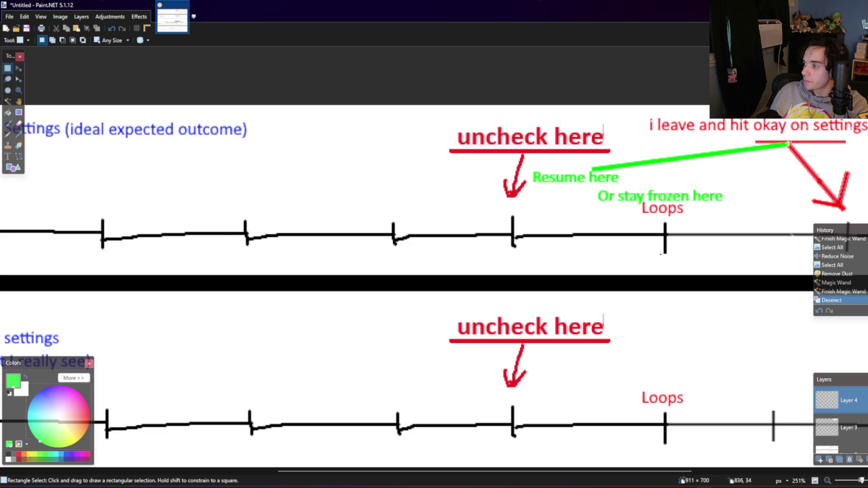
# Step: Lasso-select the green 'Resume here' and 'Or stay frozen here' annotations
pyautogui.click(6, 104)
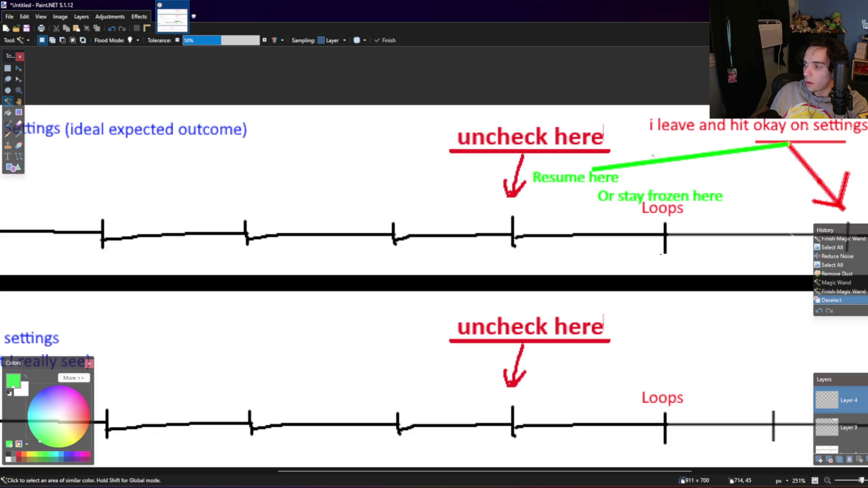
pyautogui.click(10, 81)
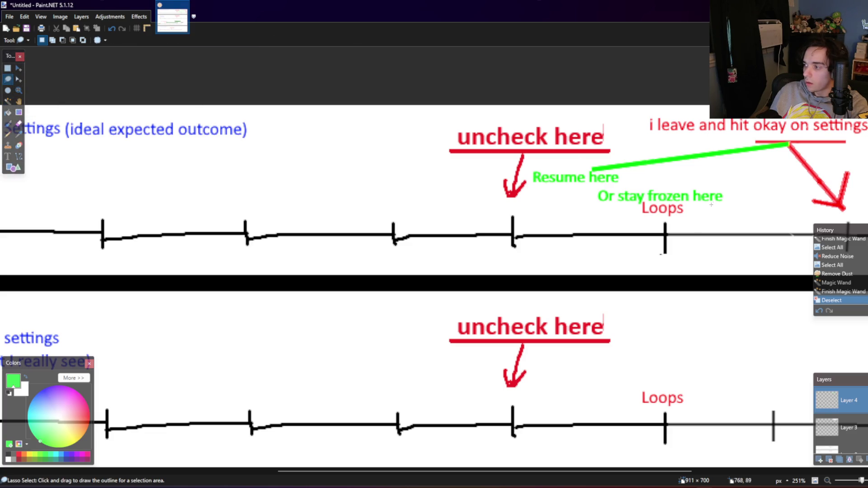
pyautogui.moveTo(728, 203); pyautogui.dragTo(682, 203)
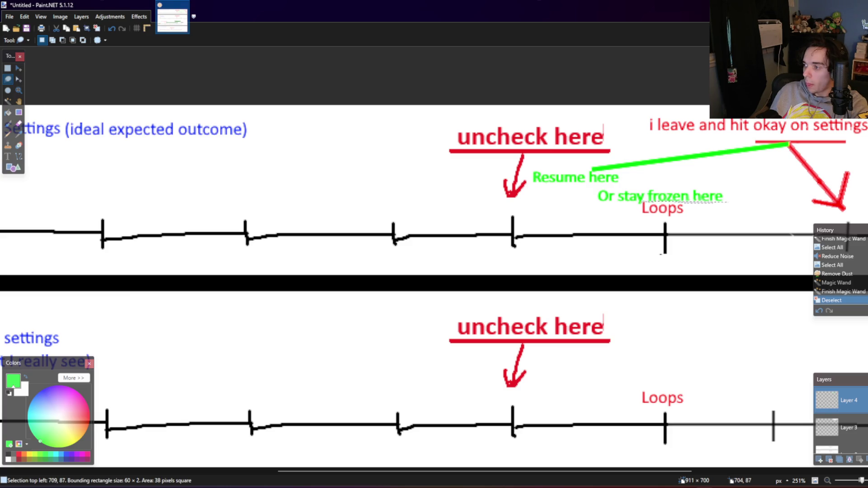
pyautogui.moveTo(643, 204)
pyautogui.mouseDown()
pyautogui.moveTo(550, 204)
pyautogui.moveTo(527, 177)
pyautogui.moveTo(602, 155)
pyautogui.moveTo(786, 149)
pyautogui.mouseUp()
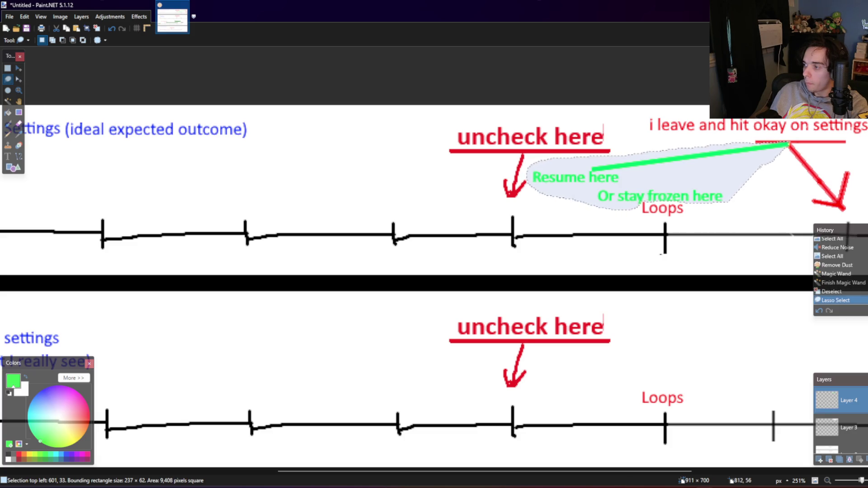
# Step: Apply Outline Object with width 1 to the selected green annotations, then deselect
pyautogui.click(138, 16)
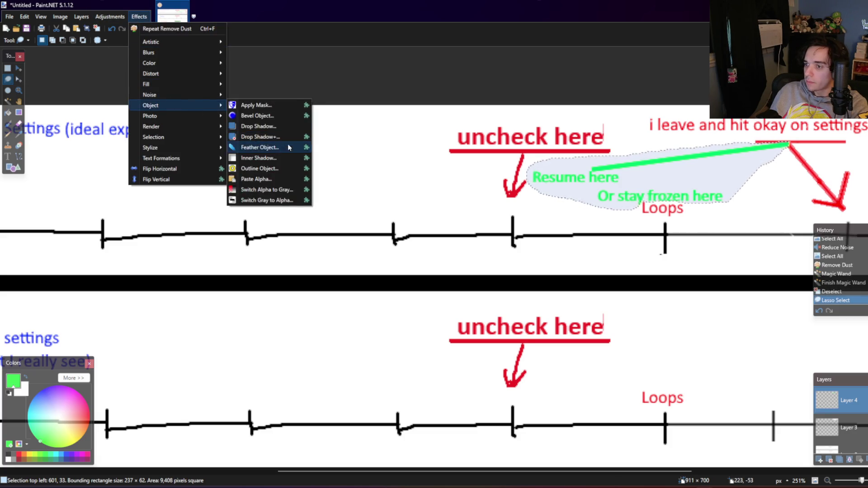
pyautogui.click(262, 168)
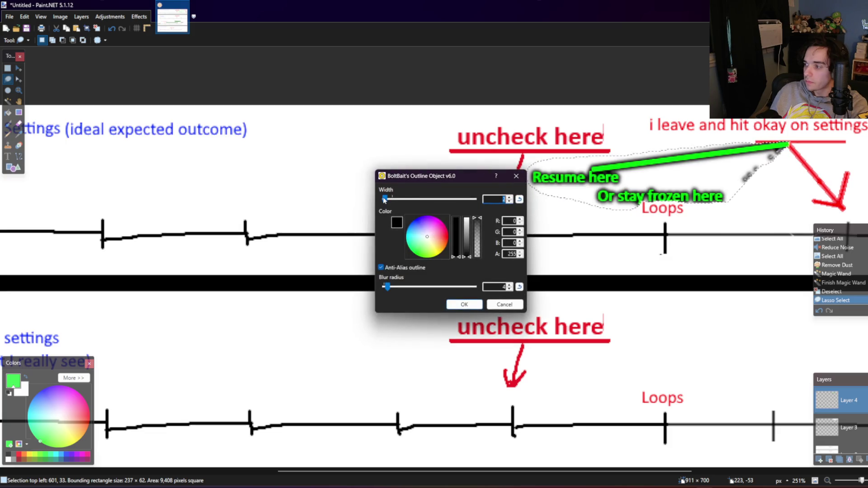
pyautogui.moveTo(385, 199); pyautogui.dragTo(381, 200)
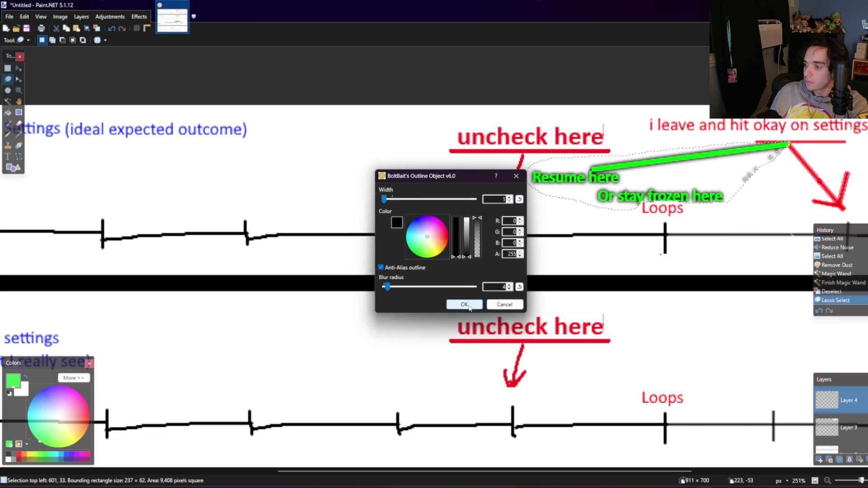
pyautogui.click(464, 305)
pyautogui.click(8, 68)
pyautogui.click(63, 71)
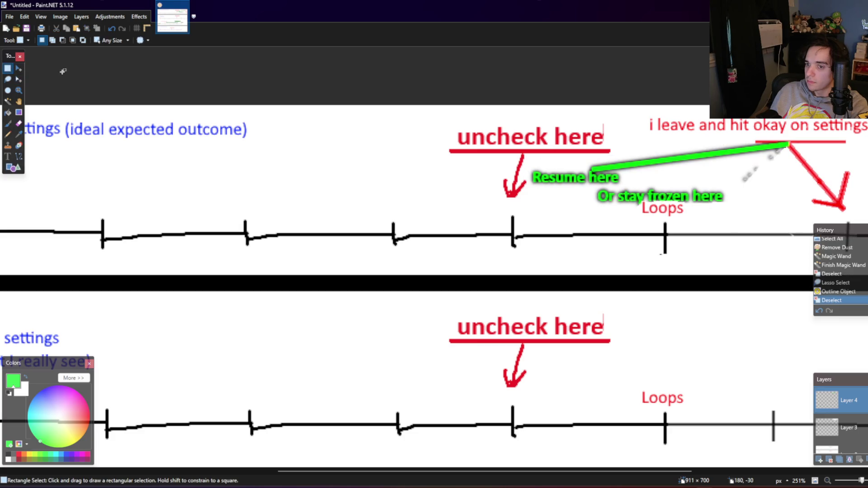
# Step: Erase the stray dots near the green line, undoing and redoing strokes
pyautogui.click(18, 123)
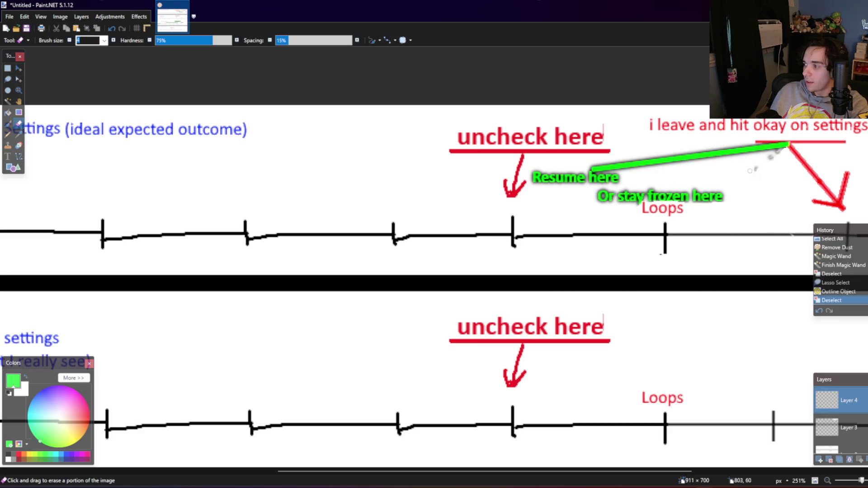
pyautogui.click(778, 153)
pyautogui.click(778, 152)
pyautogui.hotkey('ctrl', 'z')
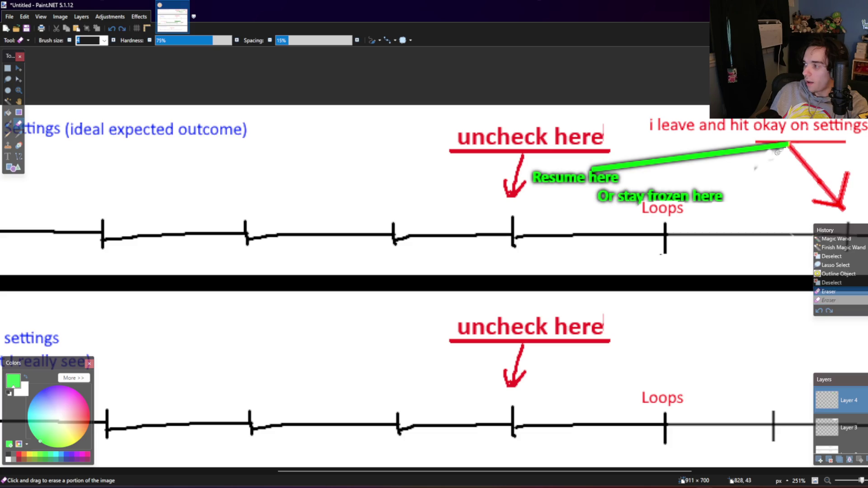
pyautogui.hotkey('ctrl', 'z')
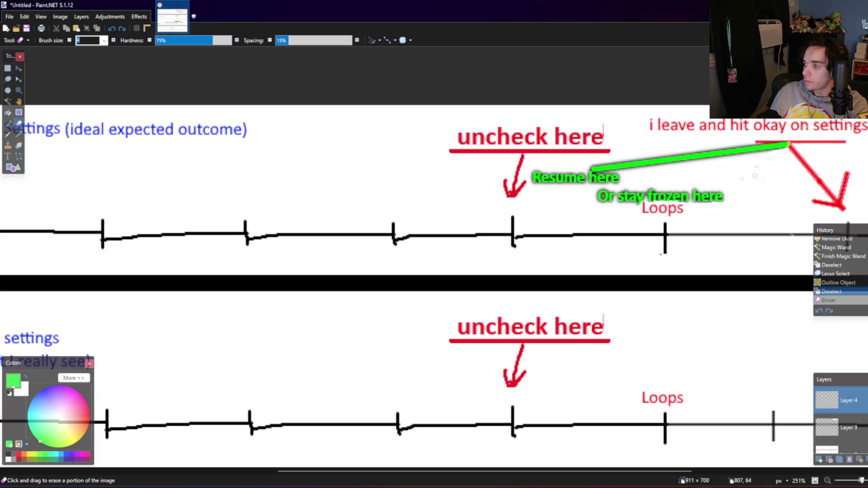
pyautogui.hotkey('ctrl', 'y')
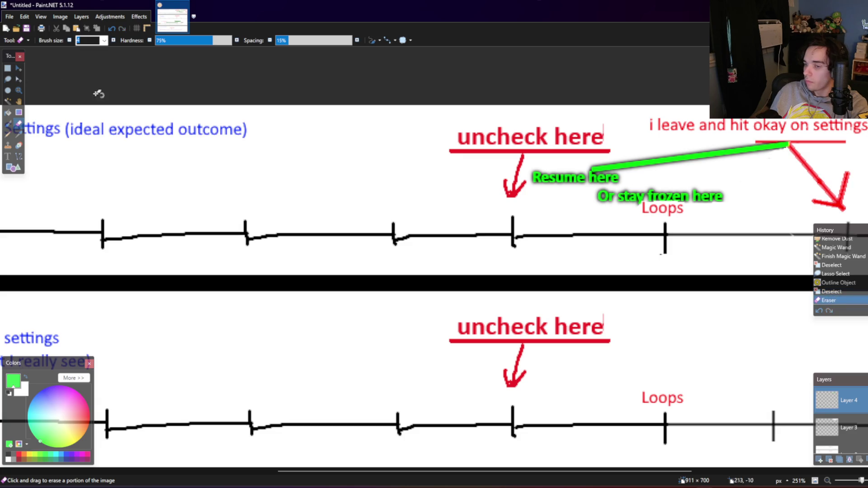
# Step: Merge the layer down, then select the Loops label and nudge it slightly right and down
pyautogui.click(7, 68)
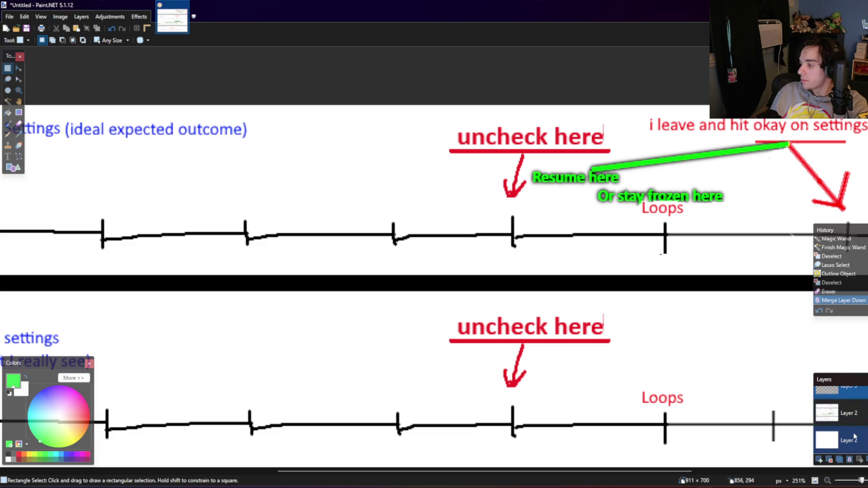
pyautogui.click(852, 461)
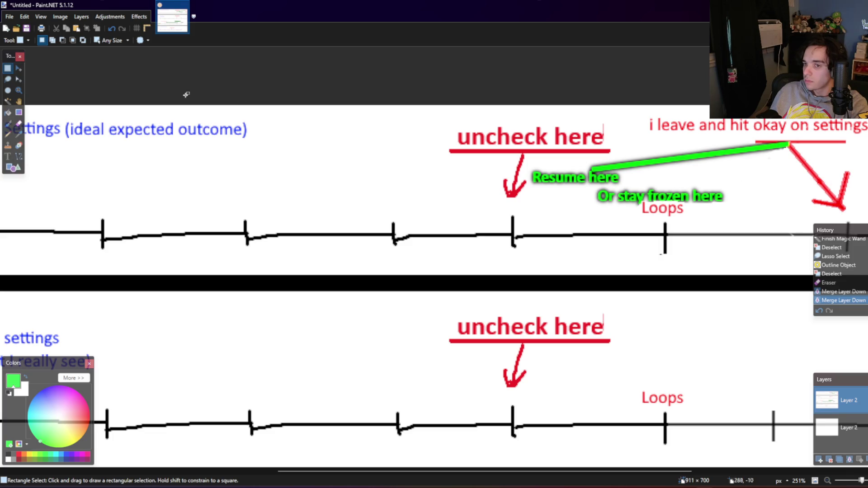
pyautogui.moveTo(676, 218)
pyautogui.mouseDown()
pyautogui.moveTo(688, 219)
pyautogui.moveTo(638, 206)
pyautogui.mouseUp()
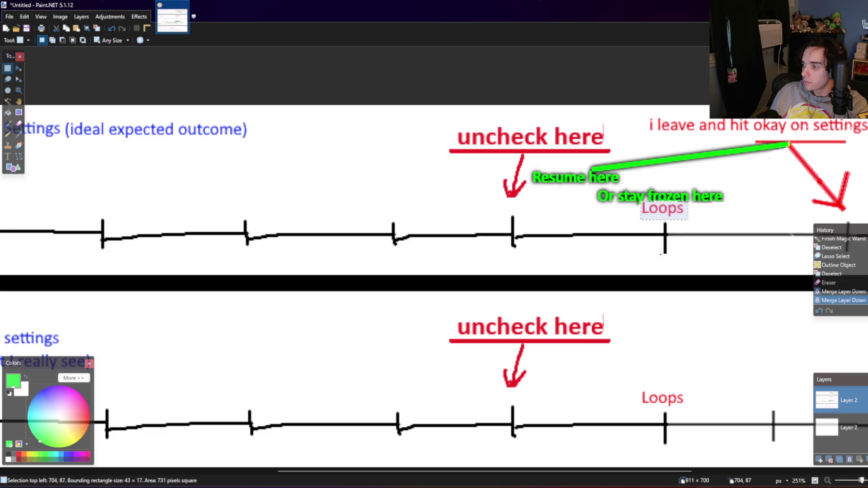
pyautogui.press('m')
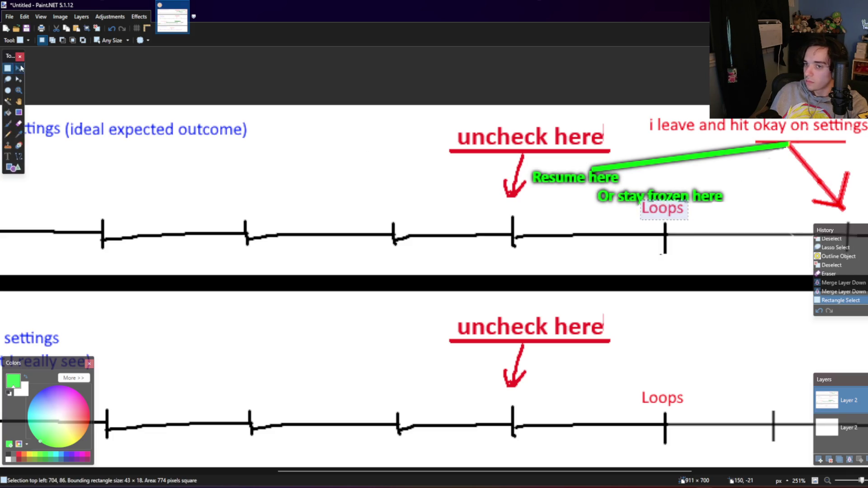
pyautogui.moveTo(675, 212); pyautogui.dragTo(710, 219)
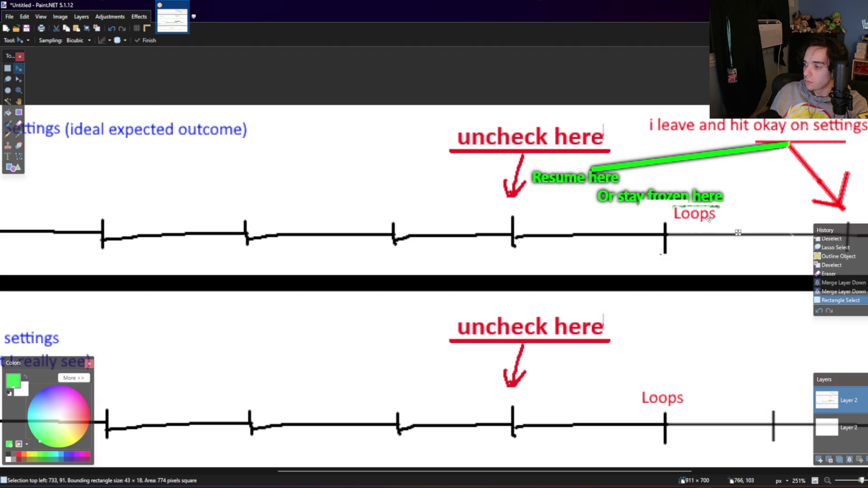
pyautogui.moveTo(709, 219); pyautogui.dragTo(714, 221)
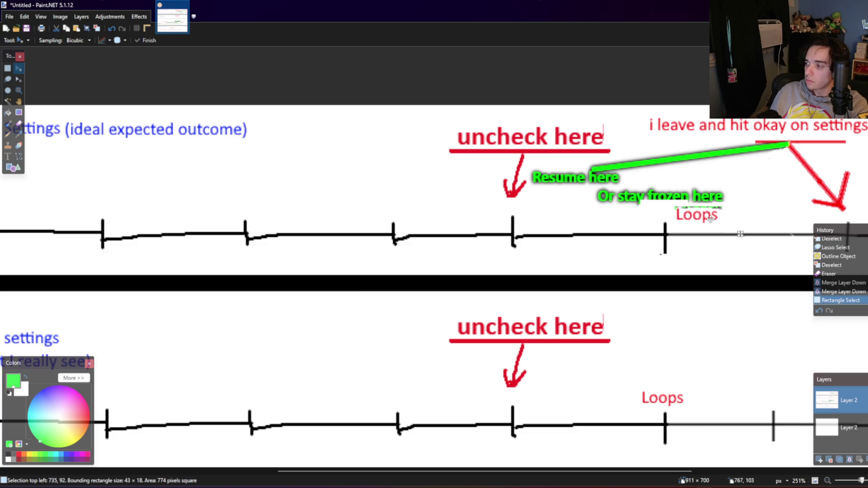
# Step: Rectangle-select the thin stray mark above Loops and delete it
pyautogui.click(8, 68)
pyautogui.moveTo(728, 201); pyautogui.dragTo(672, 203)
pyautogui.click(701, 204)
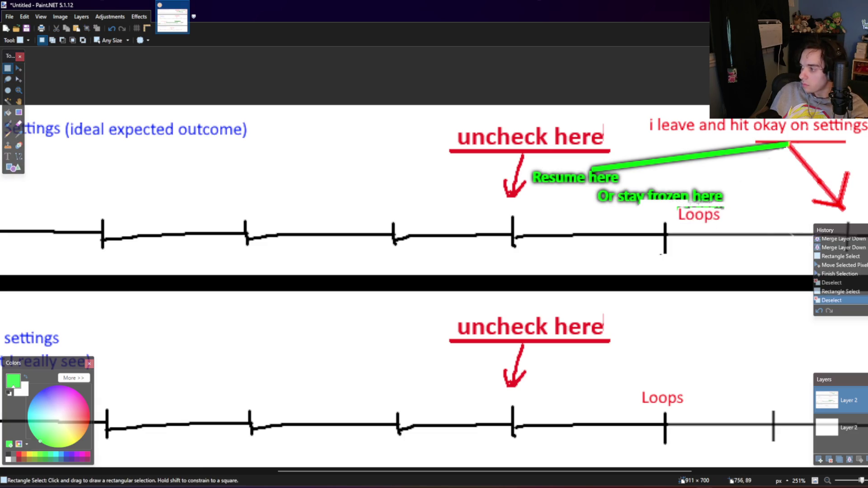
pyautogui.moveTo(727, 205); pyautogui.dragTo(666, 208)
pyautogui.press('Delete')
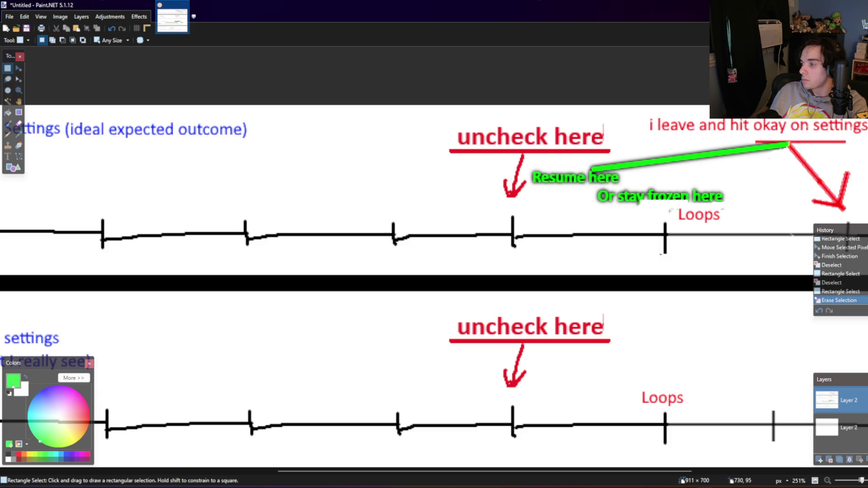
# Step: Add green text 'frozen' beside 'Or stay' and drag it into place
pyautogui.click(8, 156)
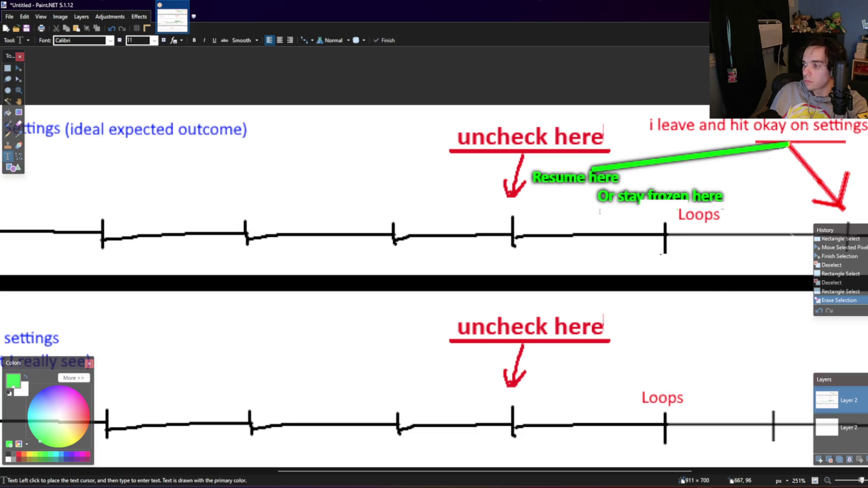
pyautogui.click(632, 193)
pyautogui.write('frozen')
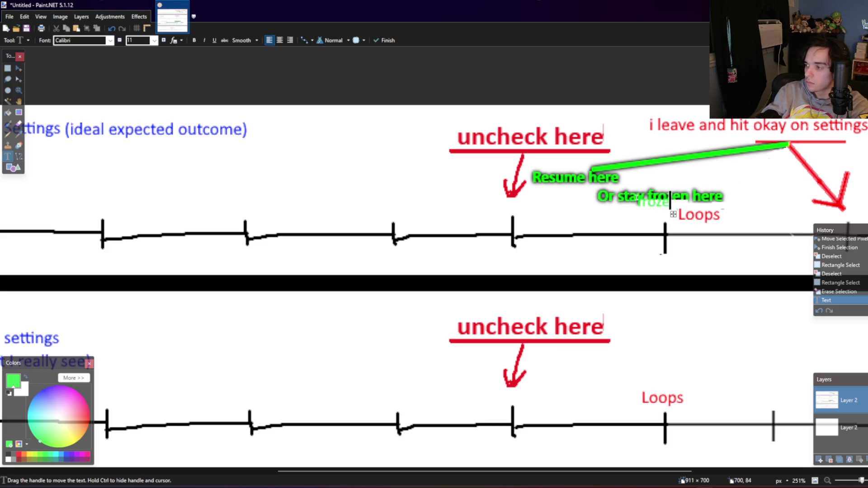
pyautogui.moveTo(683, 213); pyautogui.dragTo(695, 212)
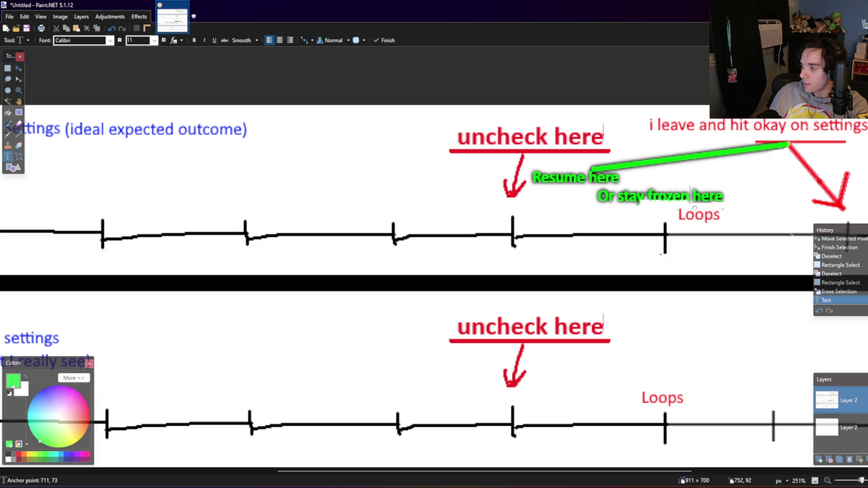
# Step: Try an outline effect on the whole layer, undo it, and deselect
pyautogui.hotkey('ctrl', 'a')
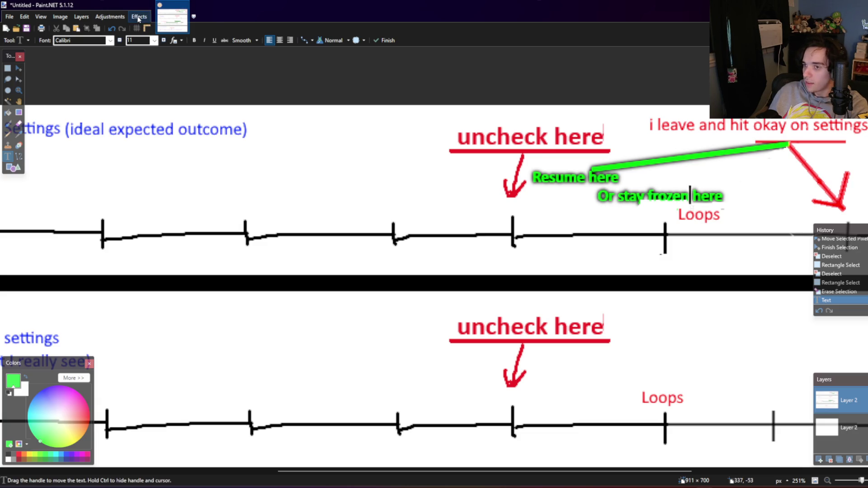
pyautogui.click(139, 17)
pyautogui.click(153, 28)
pyautogui.hotkey('ctrl', 'z')
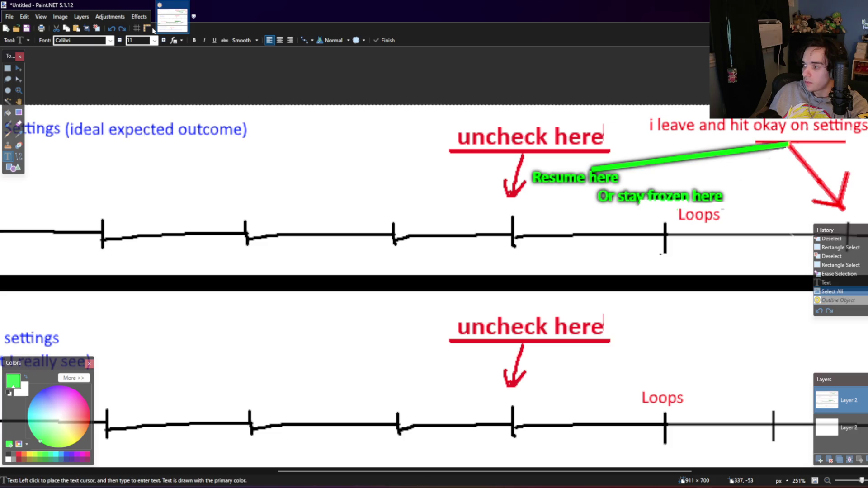
pyautogui.press('s')
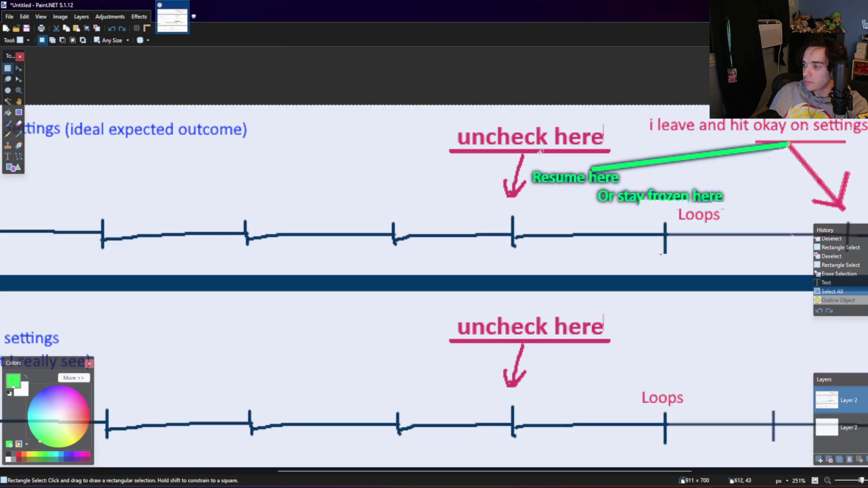
pyautogui.hotkey('ctrl', 'd')
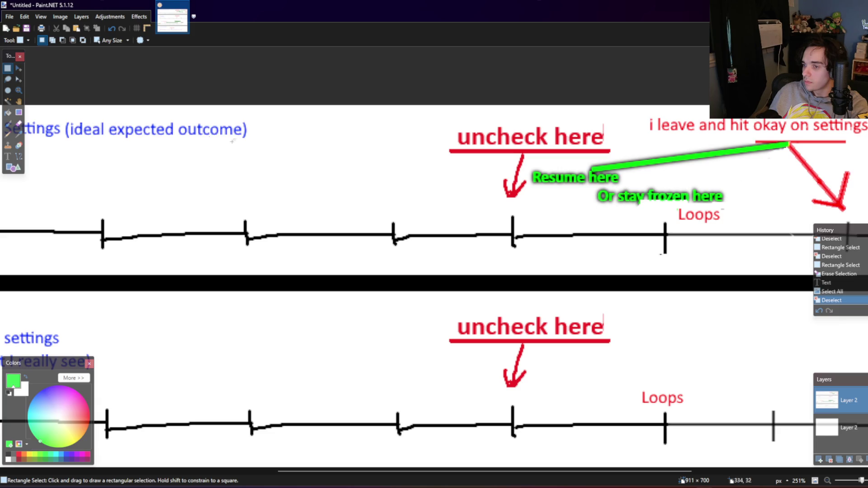
# Step: Magic-wand and delete the leftover patch beside Loops, then try and undo Outline Object
pyautogui.click(8, 101)
pyautogui.click(665, 204)
pyautogui.click(665, 204)
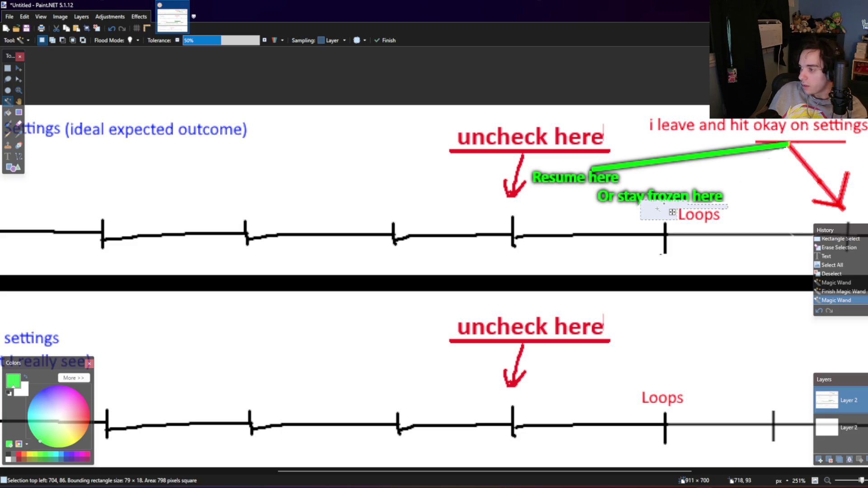
pyautogui.press('Delete')
pyautogui.click(139, 16)
pyautogui.click(146, 26)
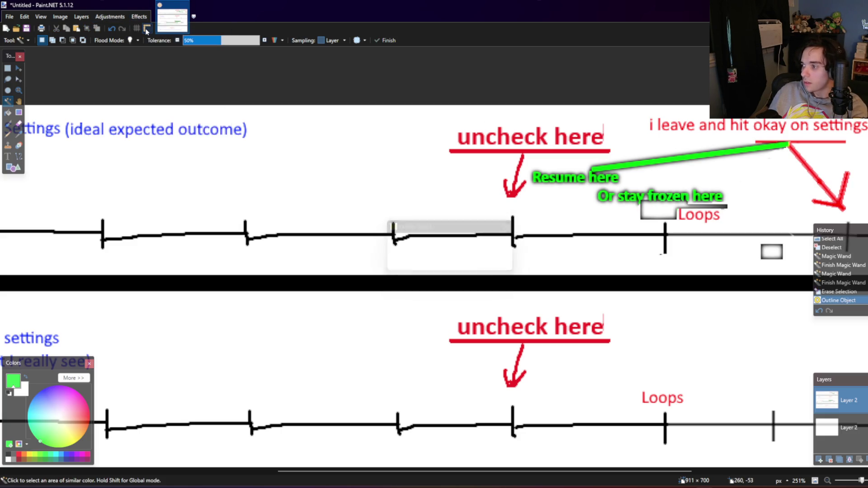
pyautogui.hotkey('ctrl', 'z')
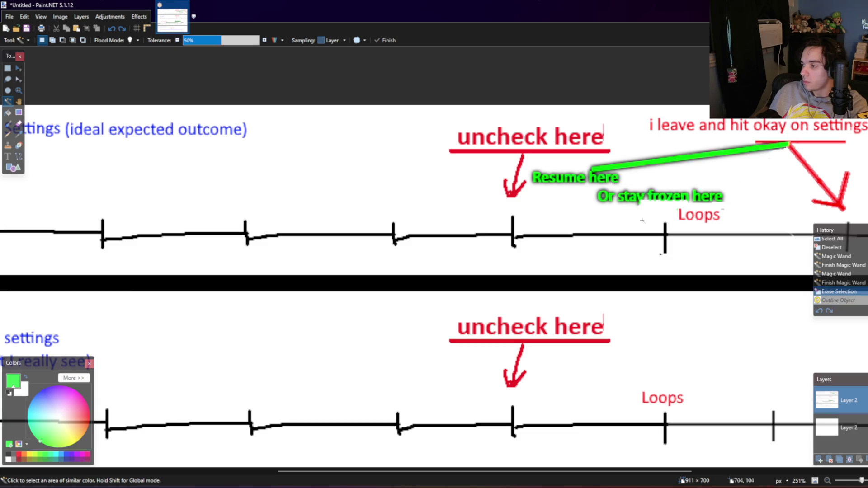
# Step: Erase the upper row's white background and select the small gaps near 'frozen' and Loops
pyautogui.click(635, 213)
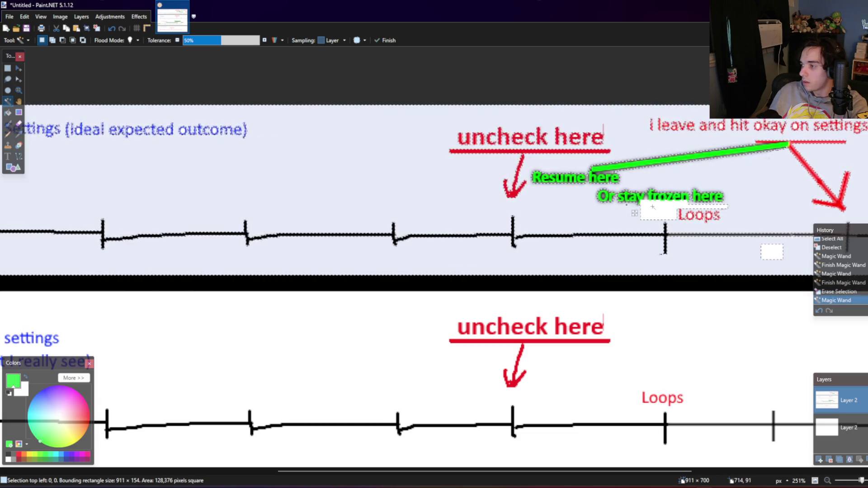
pyautogui.press('Delete')
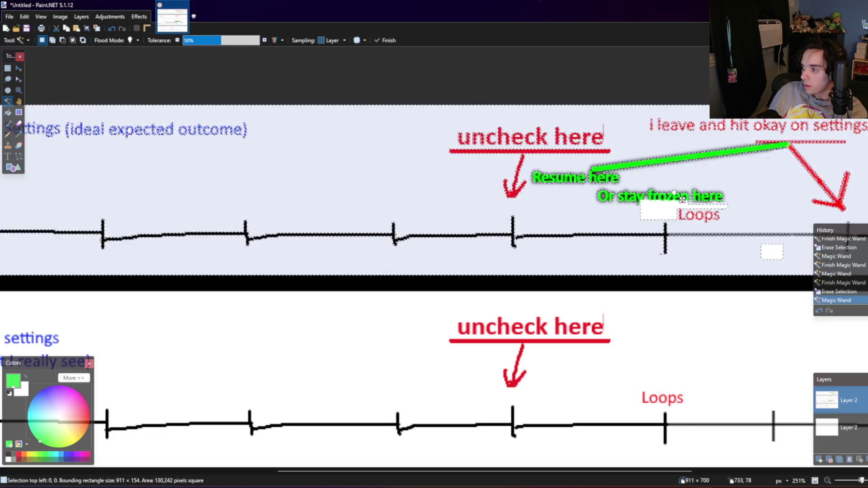
pyautogui.click(674, 193)
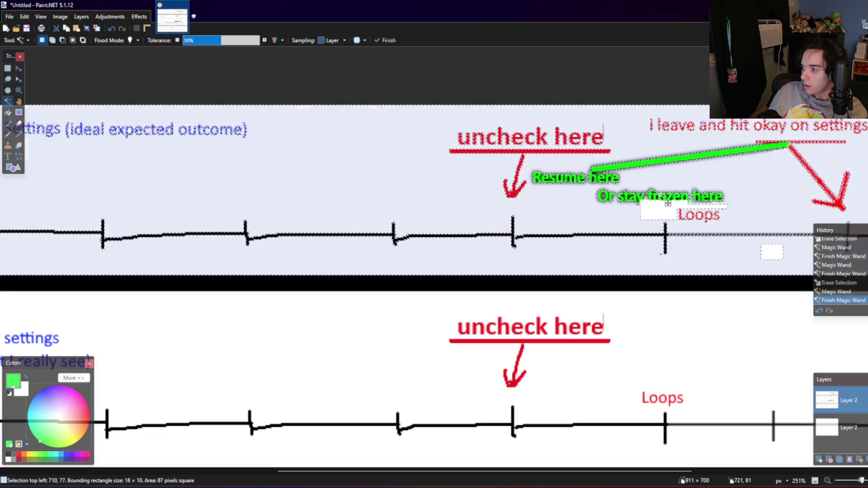
pyautogui.click(654, 209)
pyautogui.click(663, 208)
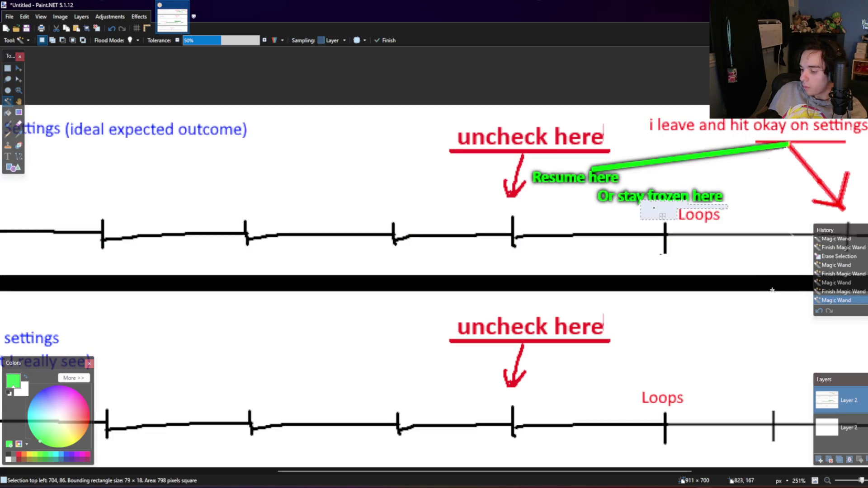
pyautogui.click(636, 224)
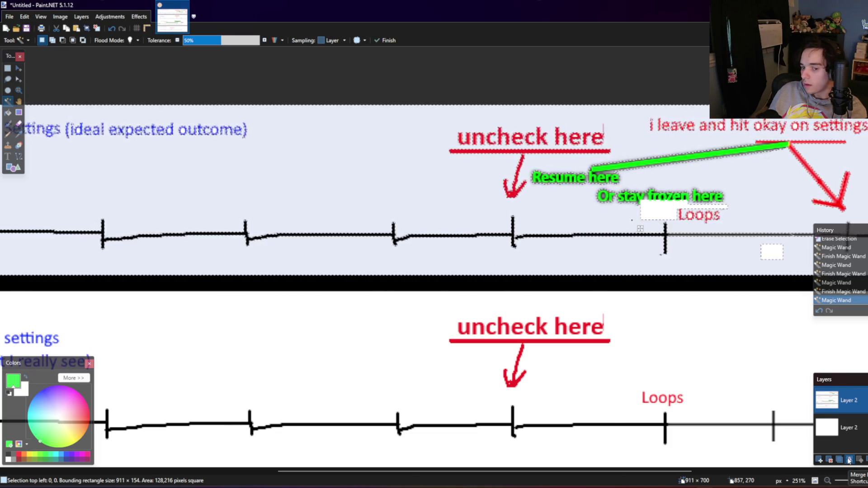
# Step: Merge the top layer down, try erasing the white background and adding a layer, then undo both
pyautogui.click(849, 460)
pyautogui.hotkey('ctrl', 'a')
pyautogui.scroll(-3, 595, 319)
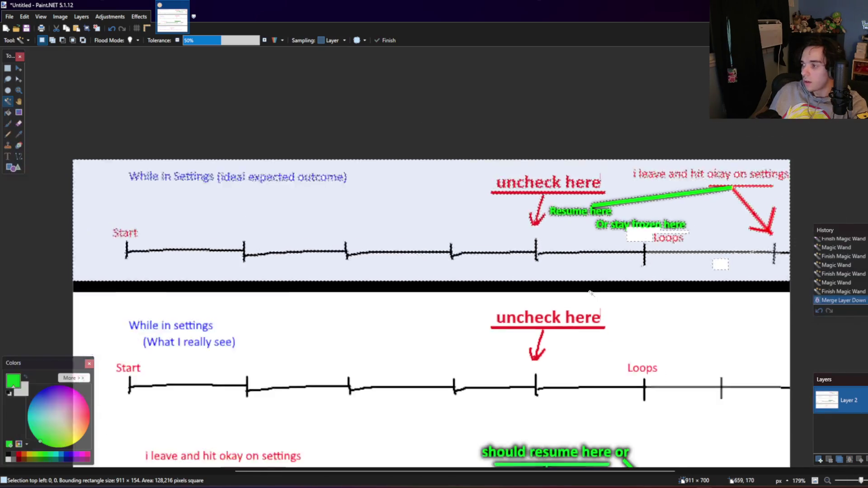
pyautogui.click(686, 327)
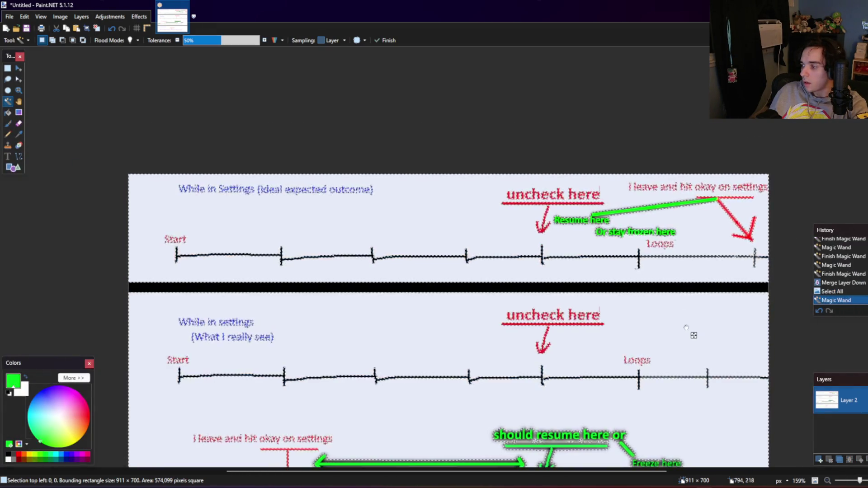
pyautogui.keyDown('ctrl'); pyautogui.scroll(2, 697, 277); pyautogui.keyUp('ctrl')
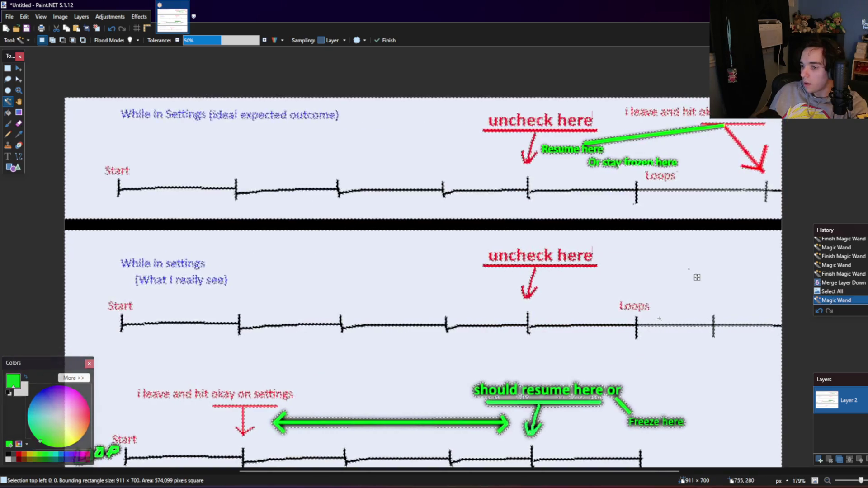
pyautogui.press('Delete')
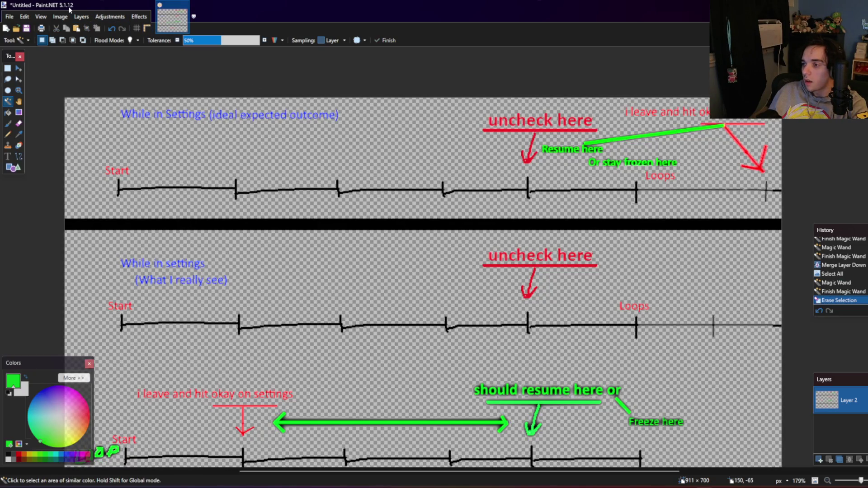
pyautogui.click(82, 17)
pyautogui.click(100, 27)
pyautogui.hotkey('ctrl', 'z')
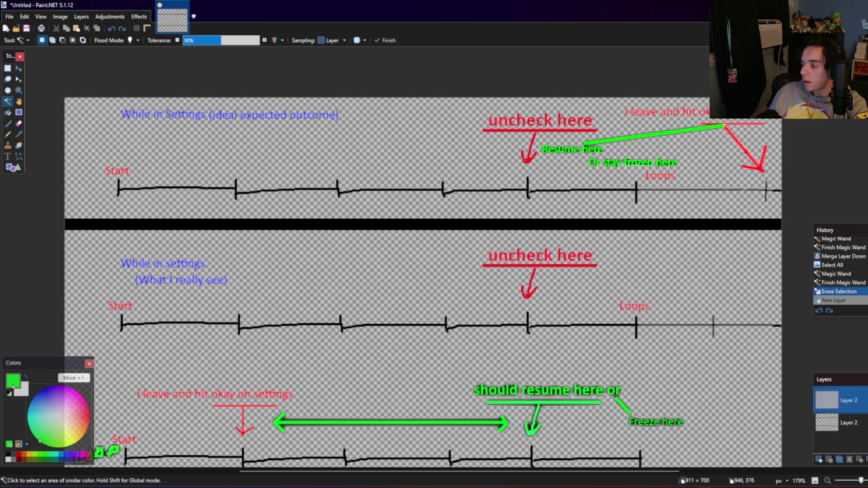
pyautogui.hotkey('ctrl', 'z')
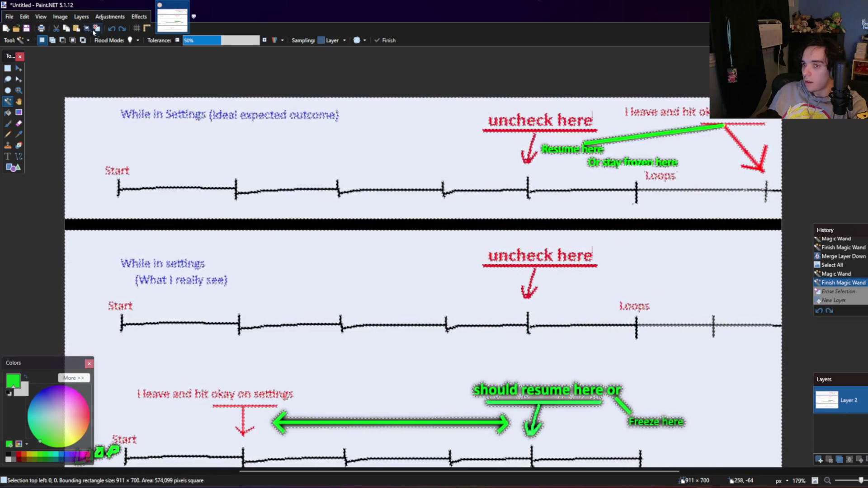
# Step: Add a new layer, swap colours and paint-bucket fill it; try erasing the drawing's white area, then undo
pyautogui.click(82, 17)
pyautogui.click(99, 29)
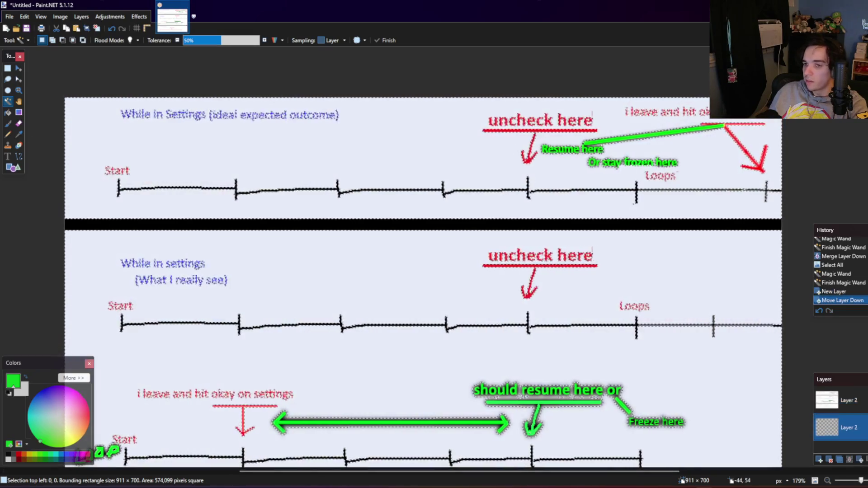
pyautogui.click(25, 376)
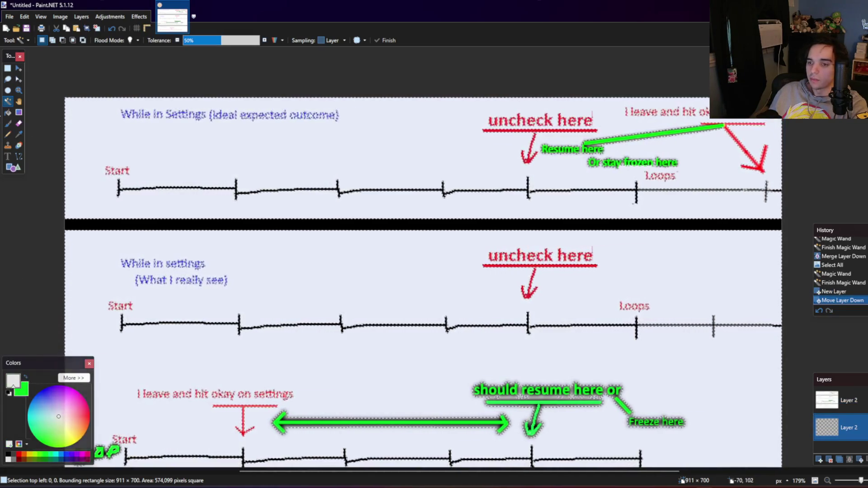
pyautogui.click(8, 112)
pyautogui.click(254, 169)
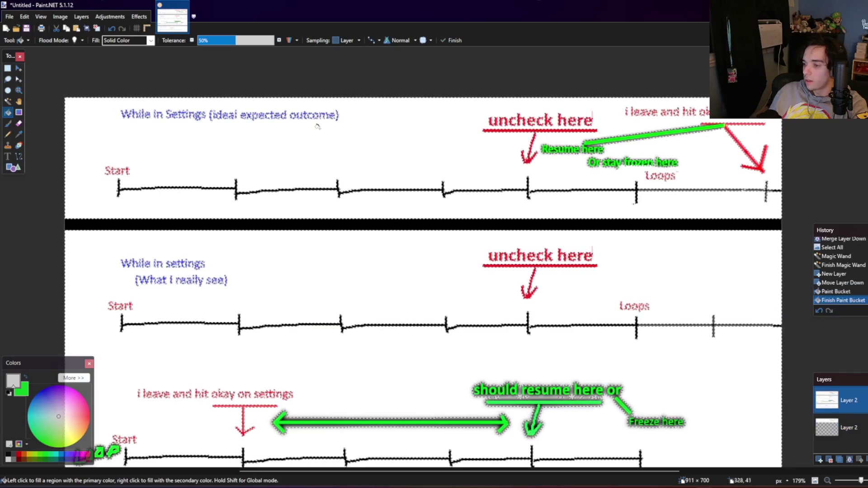
pyautogui.click(7, 101)
pyautogui.click(232, 219)
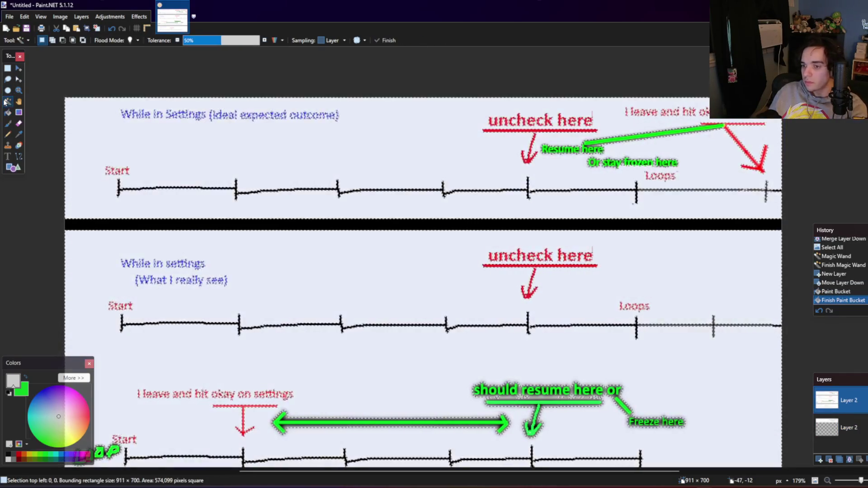
pyautogui.press('Delete')
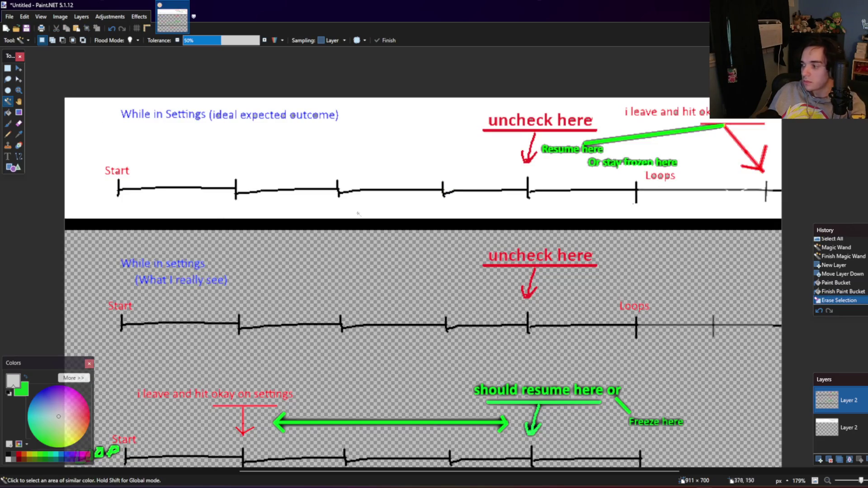
pyautogui.hotkey('ctrl', 'z')
# Step: Select the whole bottom layer and fill it with white
pyautogui.click(827, 429)
pyautogui.hotkey('ctrl', 'a')
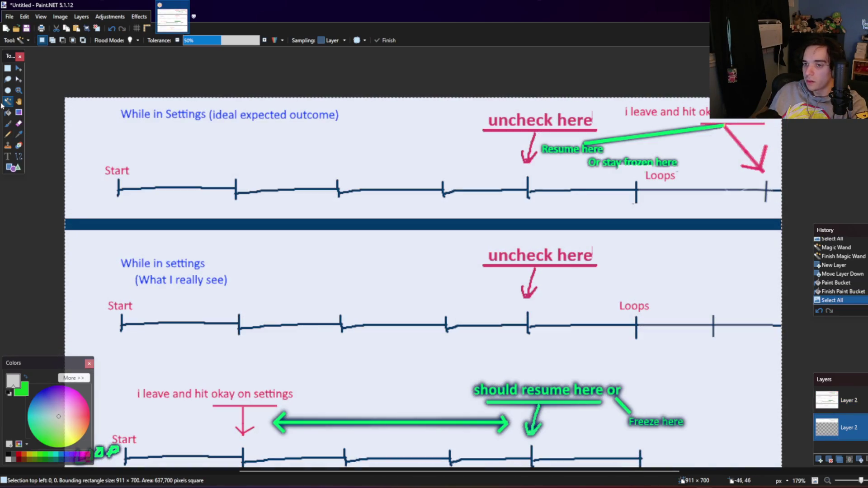
pyautogui.click(8, 112)
pyautogui.click(395, 319)
pyautogui.hotkey('ctrl', 'a')
# Step: On the top layer, try deleting the white background by magic wand, undo it, and clear the selection
pyautogui.hotkey('alt', 'pageup')
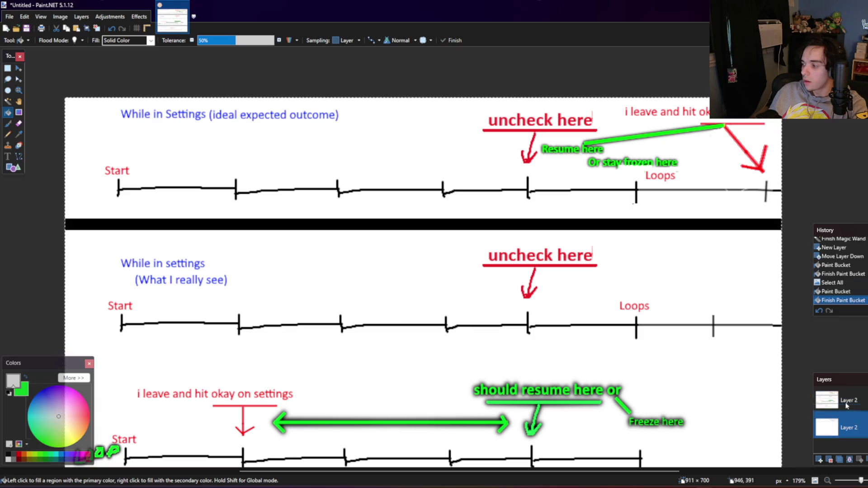
pyautogui.click(7, 101)
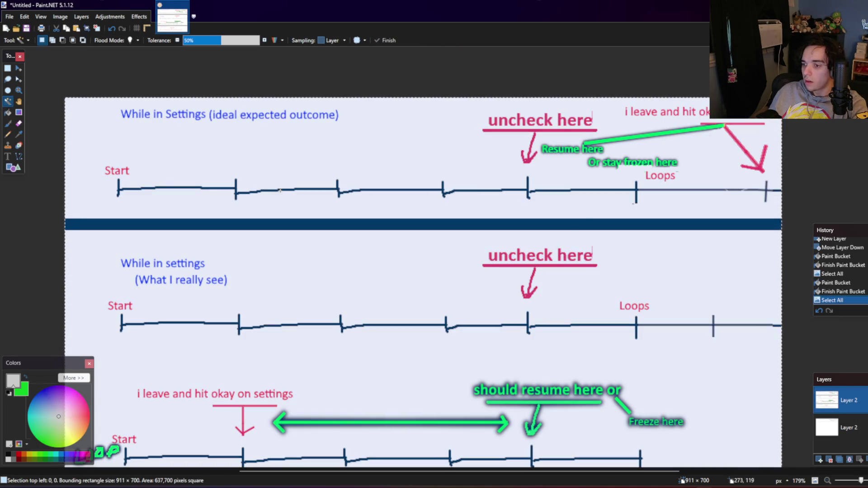
pyautogui.click(377, 155)
pyautogui.press('Delete')
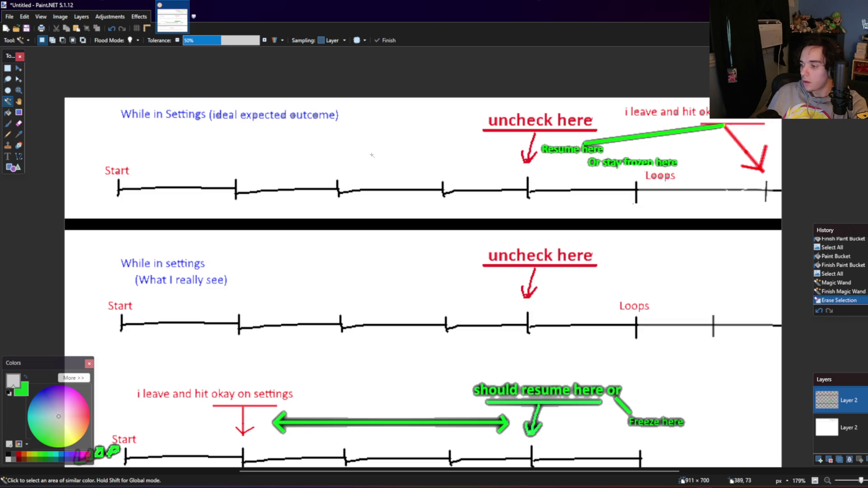
pyautogui.scroll(-2, 372, 155)
pyautogui.scroll(1, 317, 176)
pyautogui.hotkey('ctrl', 'z')
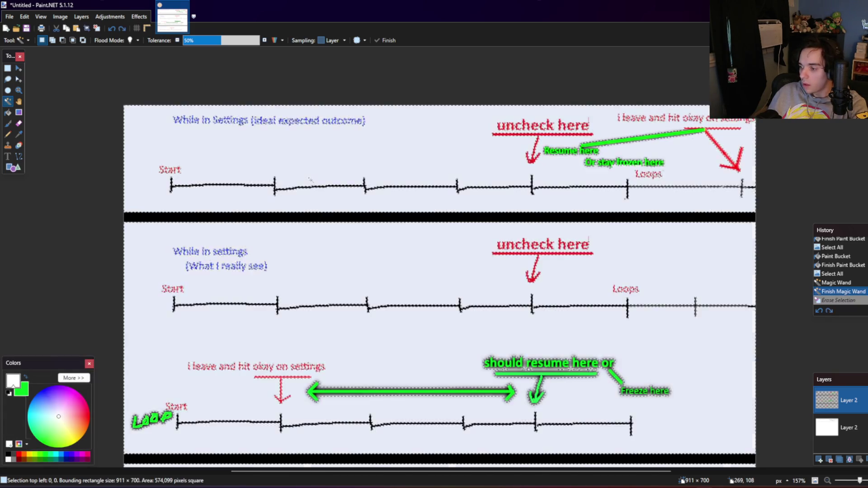
pyautogui.hotkey('ctrl', 'z')
pyautogui.hotkey('ctrl', 'z')
pyautogui.hotkey('ctrl', 'z')
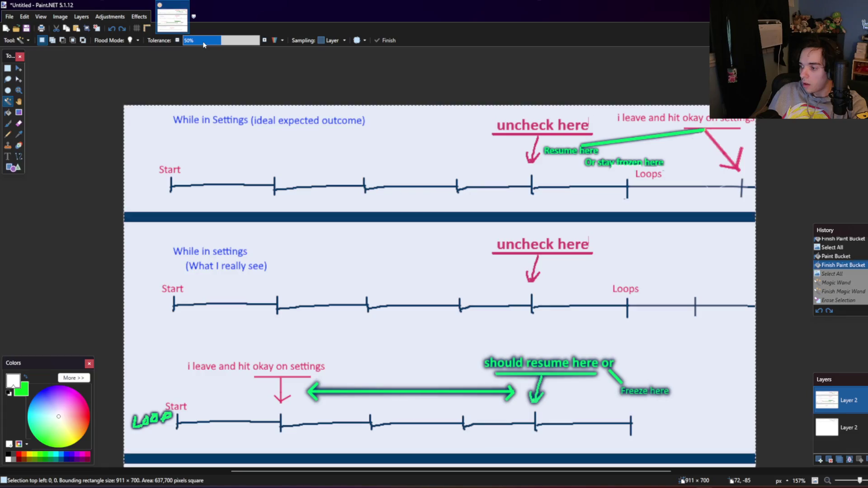
pyautogui.click(7, 68)
pyautogui.click(89, 71)
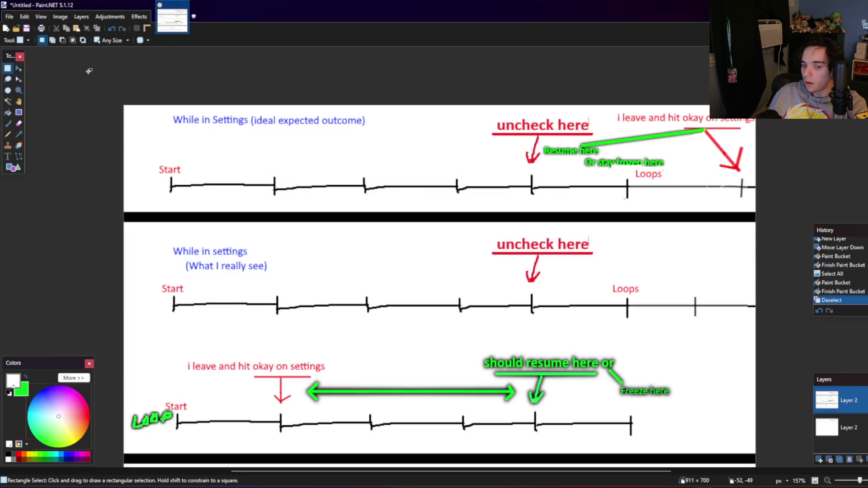
pyautogui.scroll(1, 46, 107)
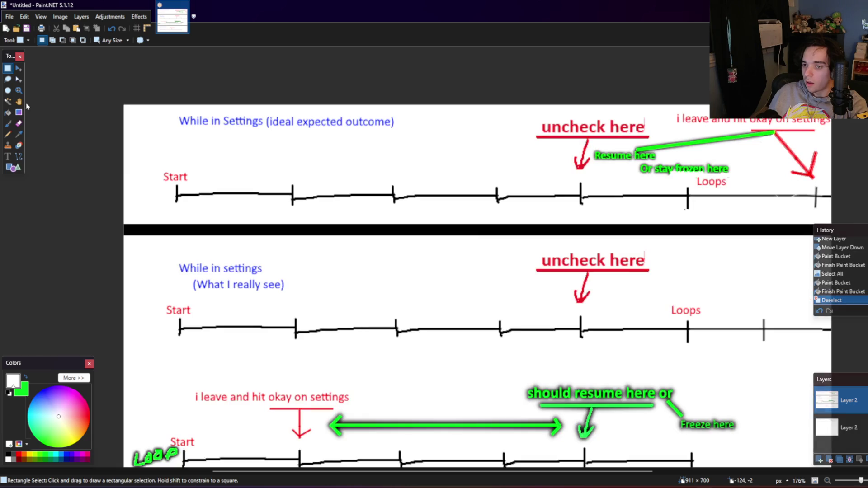
# Step: Magic-wand the top layer's white background at lowered tolerance, delete it, then undo to check
pyautogui.press('s')
pyautogui.press('s')
pyautogui.press('s')
pyautogui.click(398, 150)
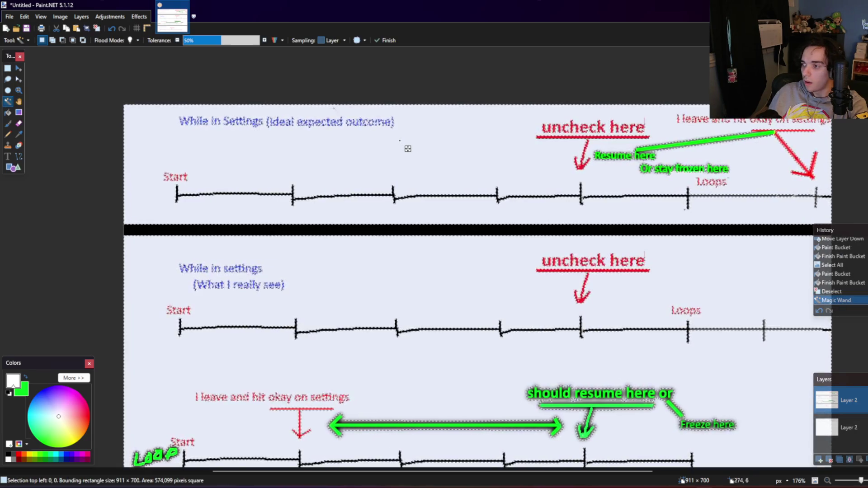
pyautogui.click(212, 41)
pyautogui.moveTo(212, 40)
pyautogui.mouseDown()
pyautogui.moveTo(194, 43)
pyautogui.moveTo(213, 50)
pyautogui.mouseUp()
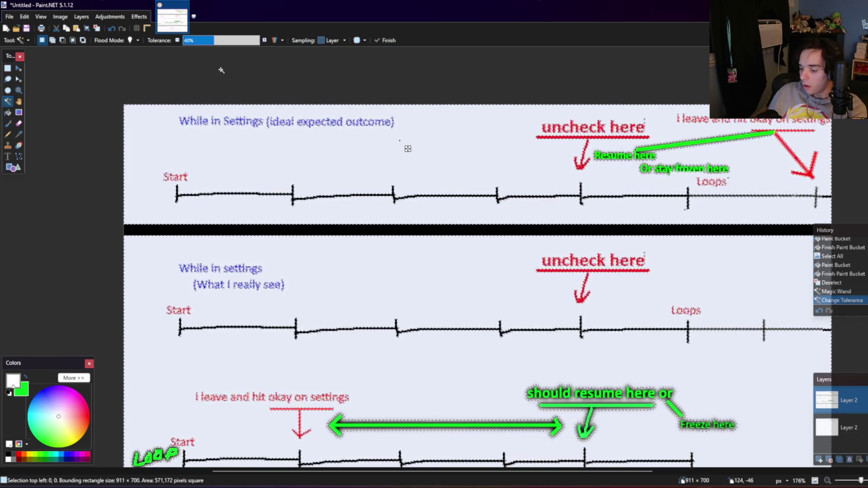
pyautogui.press('Delete')
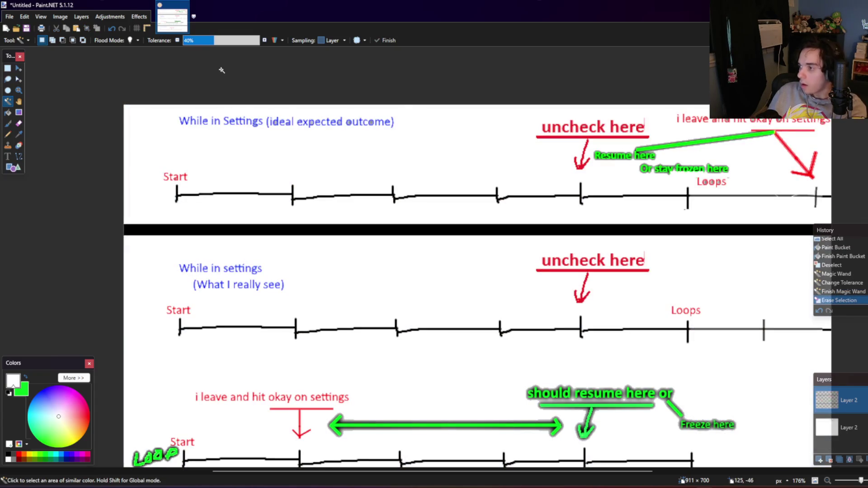
pyautogui.hotkey('ctrl', 'z')
pyautogui.hotkey('ctrl', 'z')
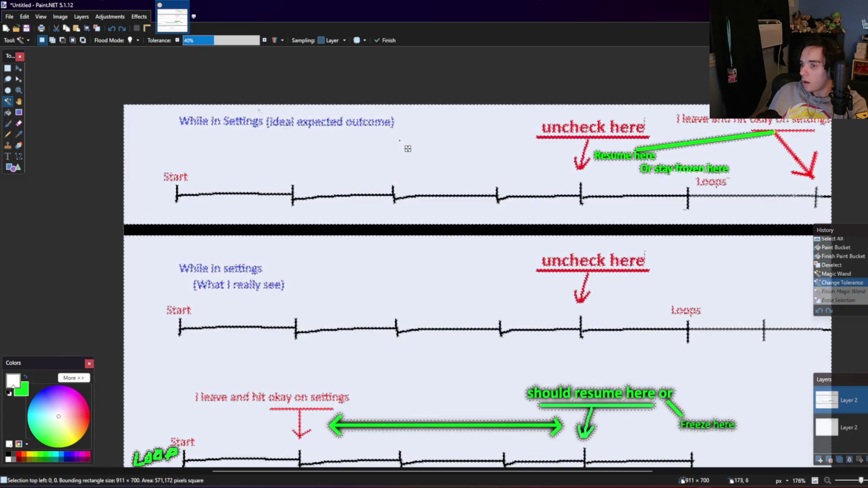
# Step: Reselect the background, adjusting tolerance from about 23% to 56%, and compare deleting versus undoing
pyautogui.click(293, 151)
pyautogui.moveTo(213, 40); pyautogui.dragTo(202, 42)
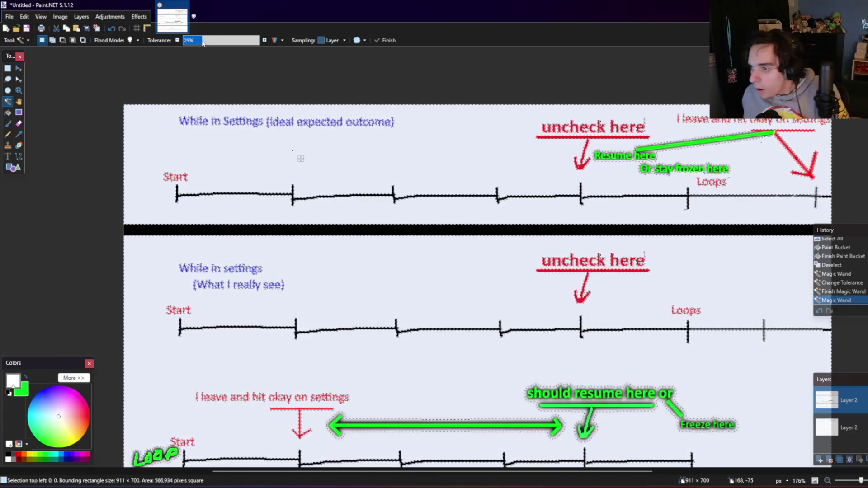
pyautogui.moveTo(202, 42)
pyautogui.mouseDown()
pyautogui.moveTo(224, 45)
pyautogui.moveTo(217, 50)
pyautogui.mouseUp()
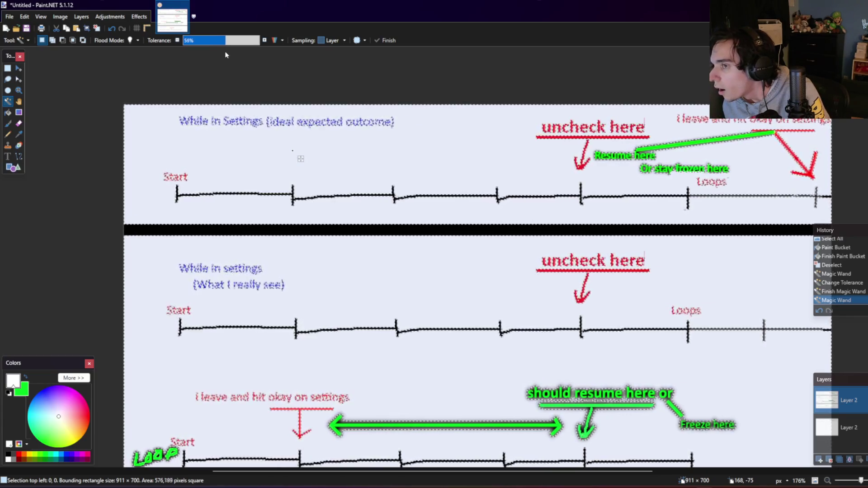
pyautogui.moveTo(221, 50); pyautogui.dragTo(225, 52)
pyautogui.press('Delete')
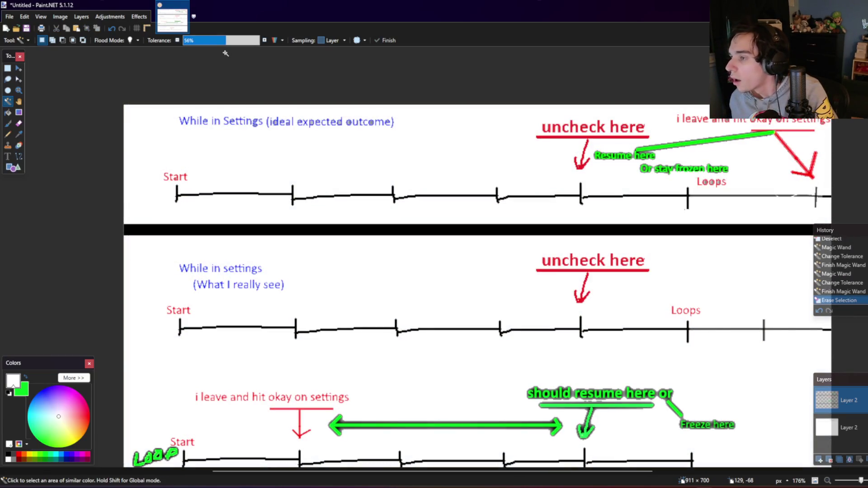
pyautogui.hotkey('ctrl', 'z')
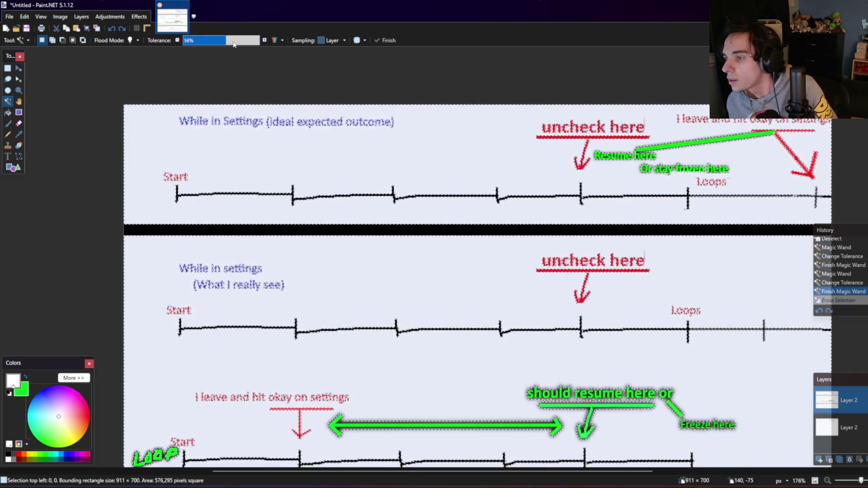
pyautogui.press('Delete')
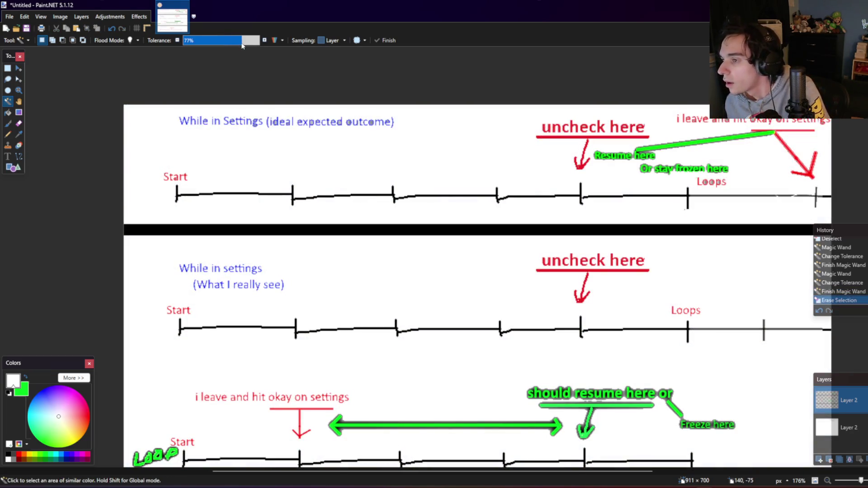
pyautogui.hotkey('ctrl', 'z')
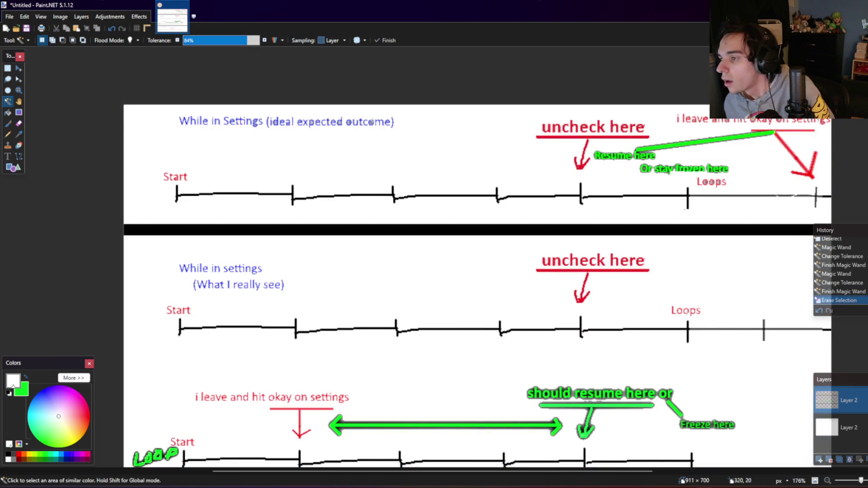
# Step: Reselect the white background, settle tolerance near 16%, and delete it so the lines stay intact
pyautogui.click(386, 140)
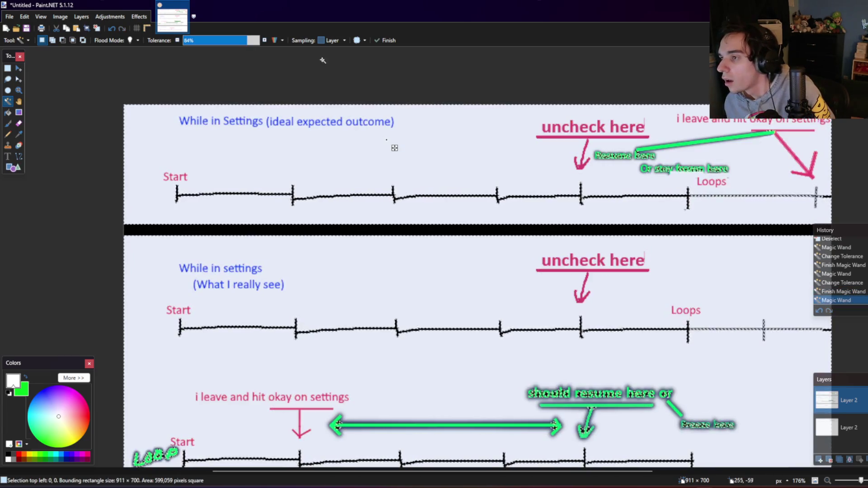
pyautogui.click(258, 40)
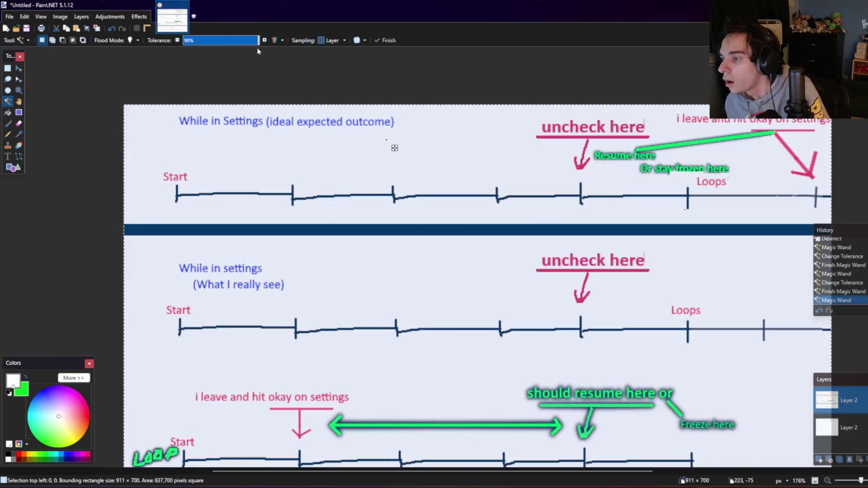
pyautogui.moveTo(258, 50); pyautogui.dragTo(237, 46)
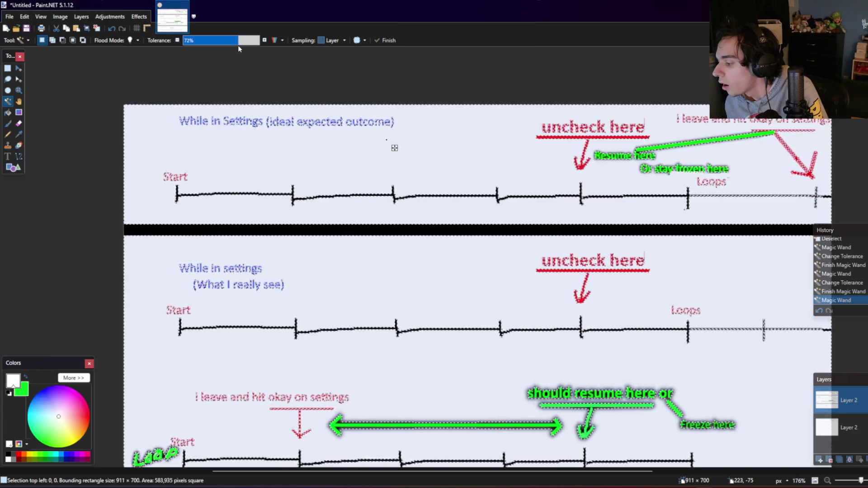
pyautogui.press('Delete')
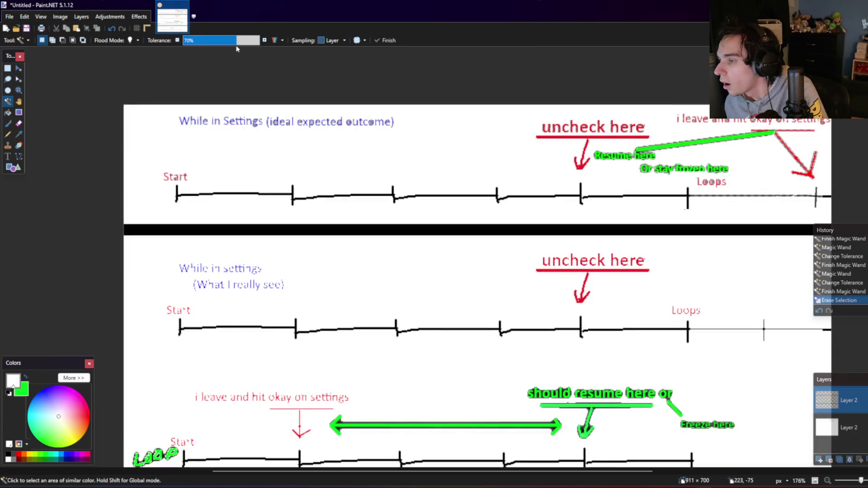
pyautogui.hotkey('ctrl', 'z')
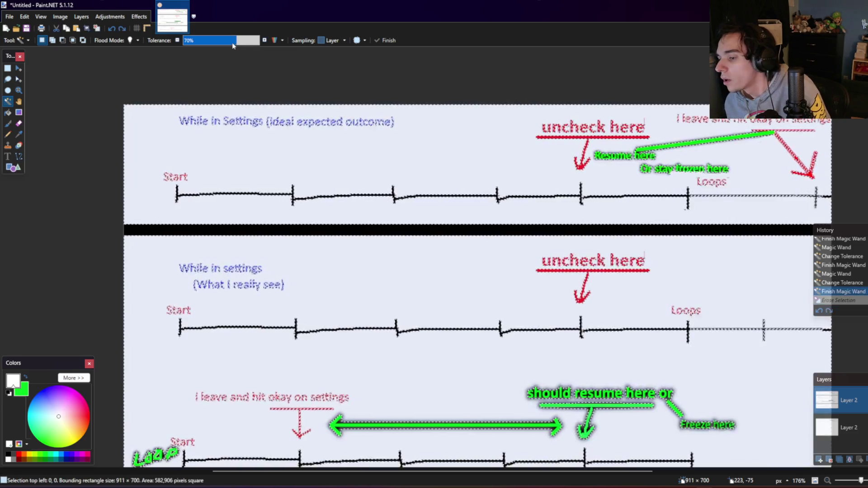
pyautogui.moveTo(232, 43); pyautogui.dragTo(196, 44)
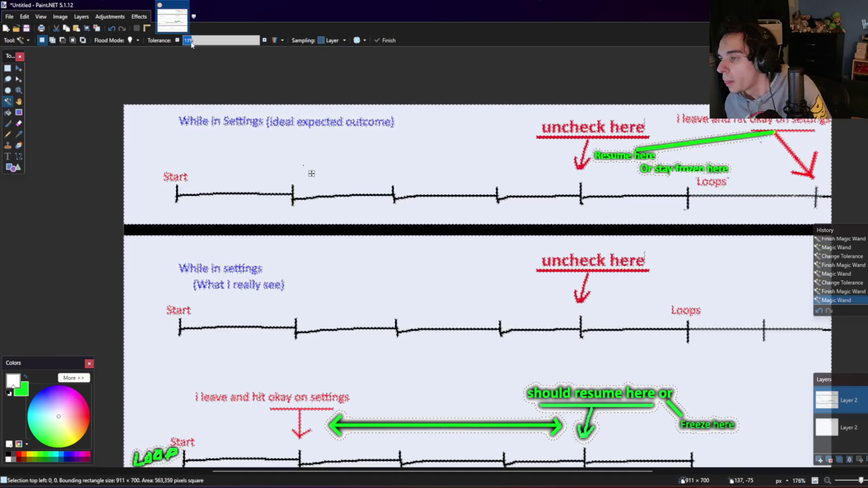
pyautogui.press('Delete')
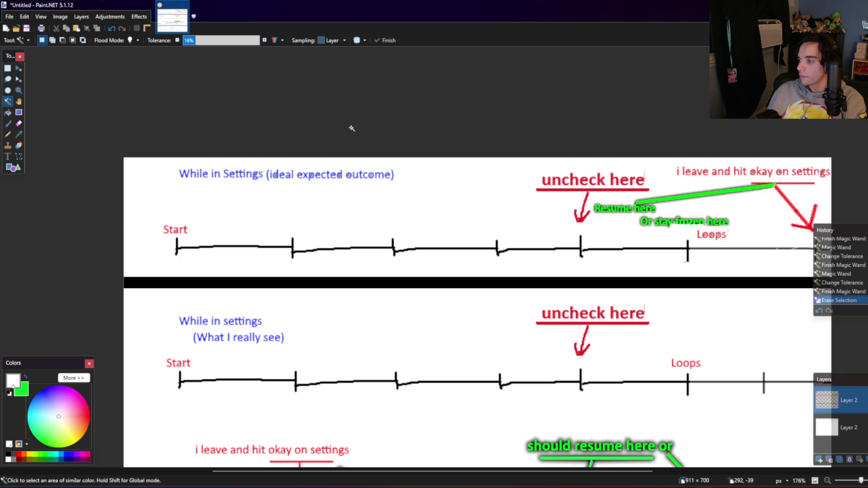
pyautogui.keyDown('ctrl'); pyautogui.scroll(2, 578, 199); pyautogui.keyUp('ctrl')
pyautogui.keyDown('ctrl'); pyautogui.scroll(1, 579, 199); pyautogui.keyUp('ctrl')
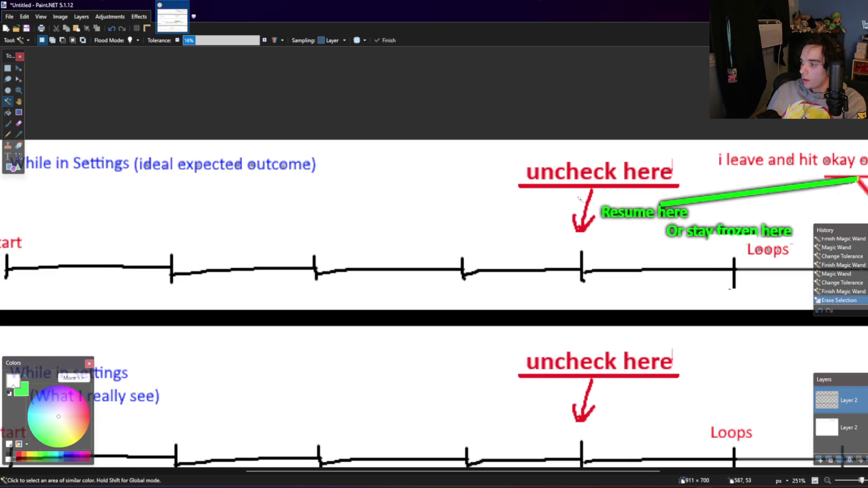
# Step: Erase the 'Or stay frozen here' label from the upper row
pyautogui.press('s')
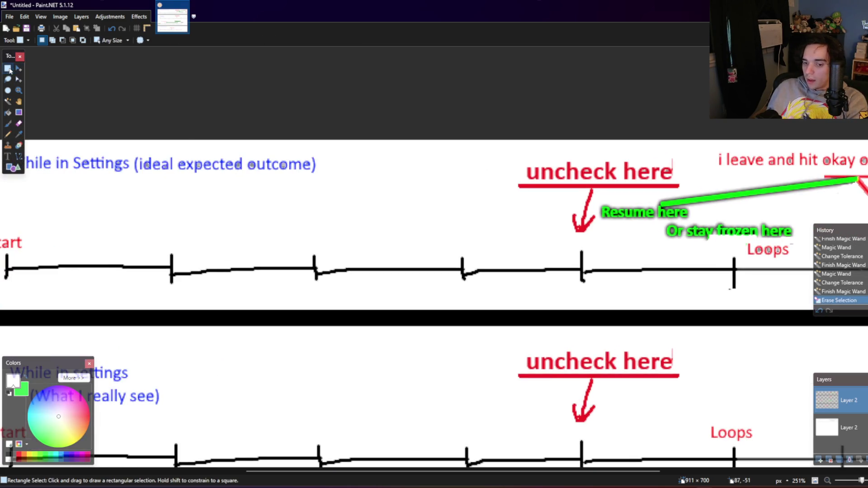
pyautogui.moveTo(659, 241); pyautogui.dragTo(797, 220)
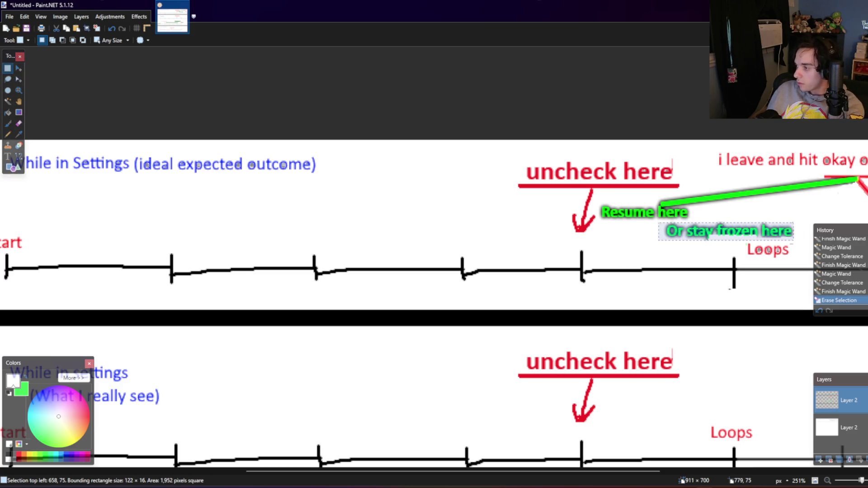
pyautogui.press('Delete')
# Step: Fill the bottom layer's erased areas white, using 100% fill tolerance
pyautogui.click(8, 112)
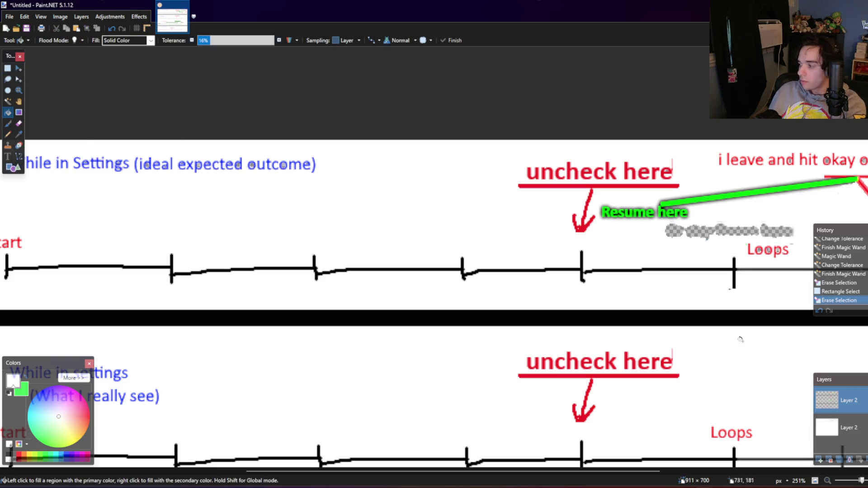
pyautogui.click(827, 428)
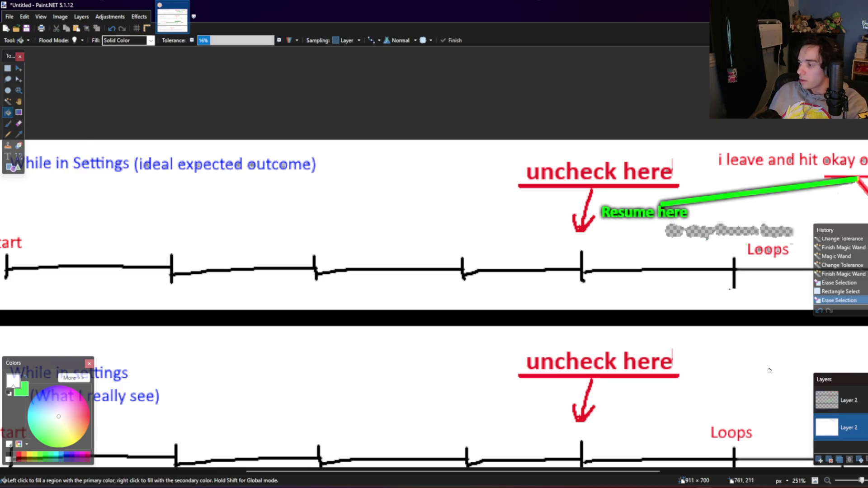
pyautogui.hotkey('ctrl', 'a')
pyautogui.click(226, 243)
pyautogui.click(548, 225)
pyautogui.click(683, 230)
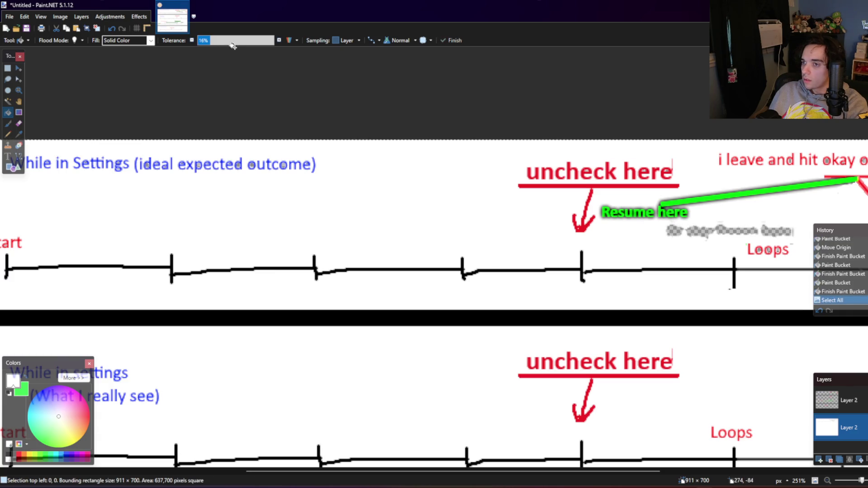
pyautogui.moveTo(204, 41); pyautogui.dragTo(274, 40)
pyautogui.hotkey('ctrl', 'a')
pyautogui.click(595, 199)
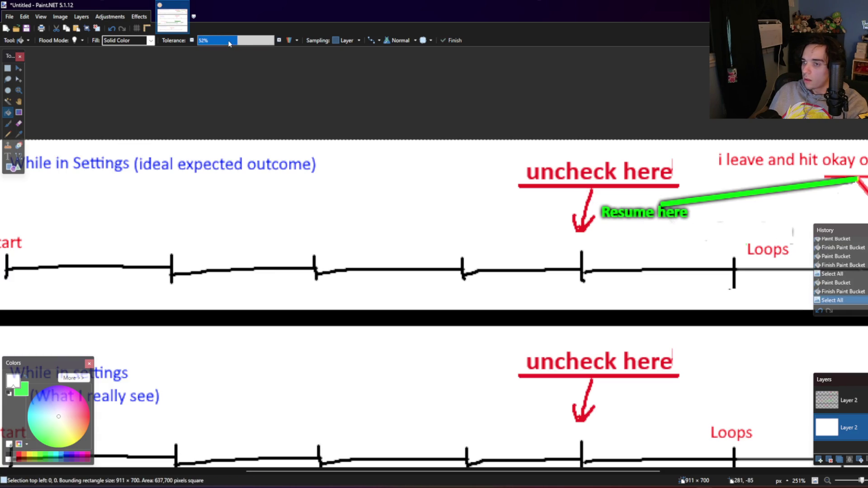
pyautogui.click(19, 68)
# Step: Select the whole canvas, make the top Layer 2 active and switch to the Text tool
pyautogui.hotkey('ctrl', 'a')
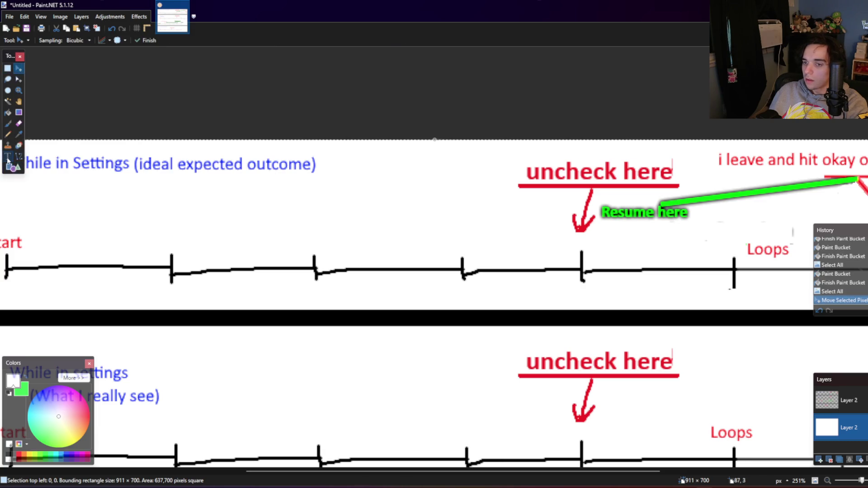
pyautogui.click(8, 157)
pyautogui.hotkey('alt', 'pageup')
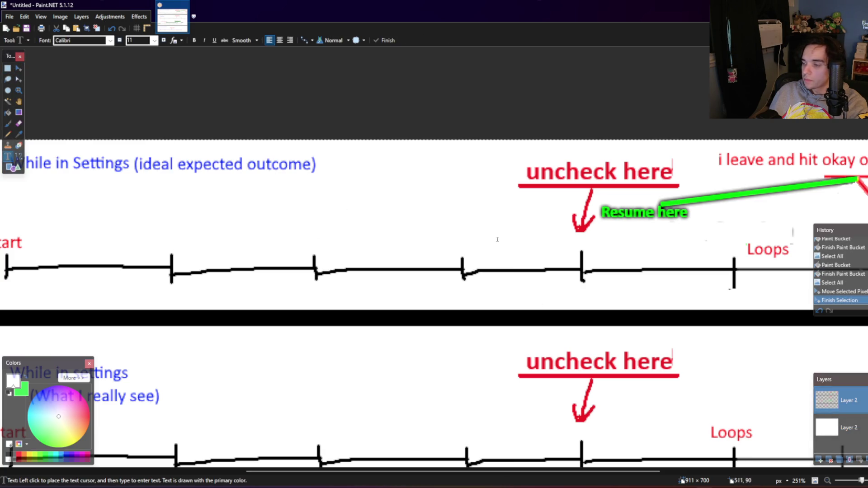
# Step: Write a green 'End in reality' label just left of Loops
pyautogui.click(690, 247)
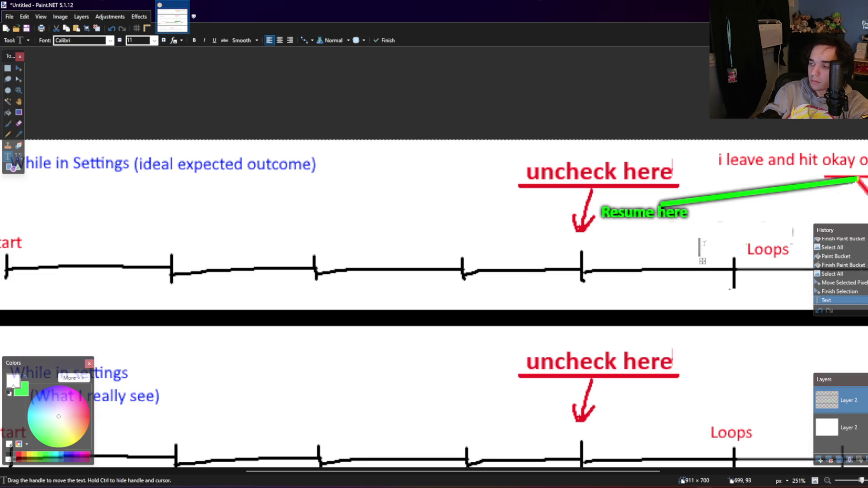
pyautogui.write('Loops')
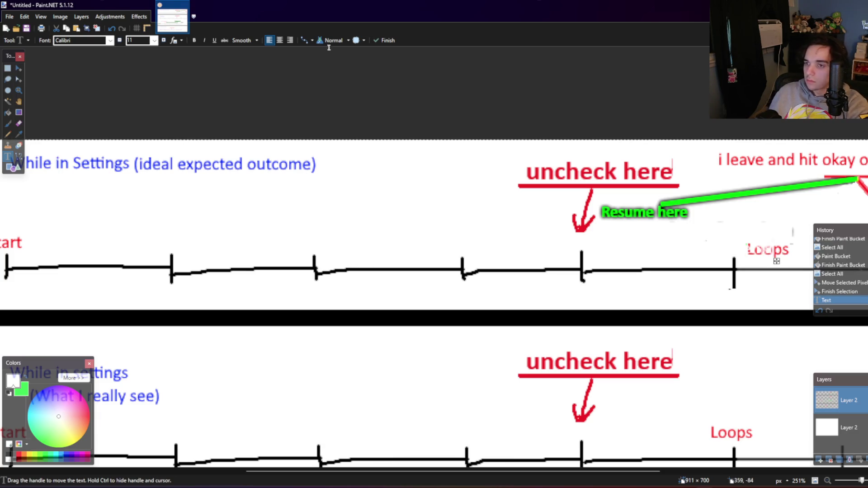
pyautogui.click(23, 376)
pyautogui.write('Odea;;y e')
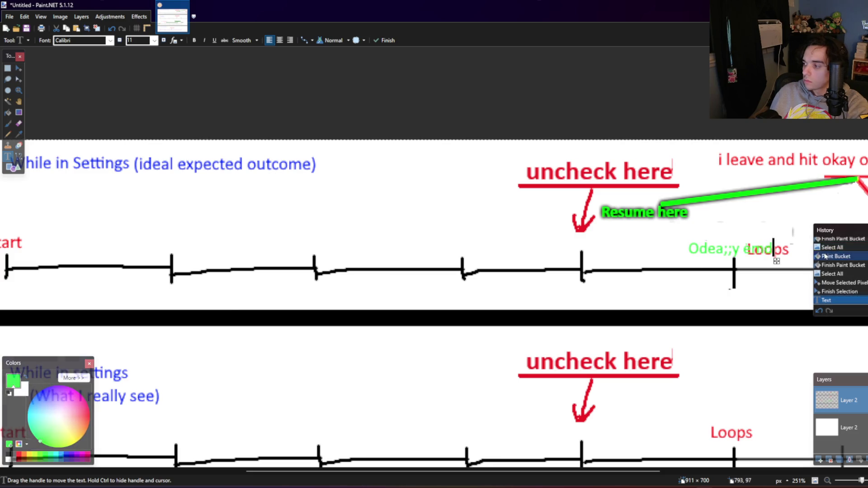
pyautogui.moveTo(776, 261); pyautogui.dragTo(733, 261)
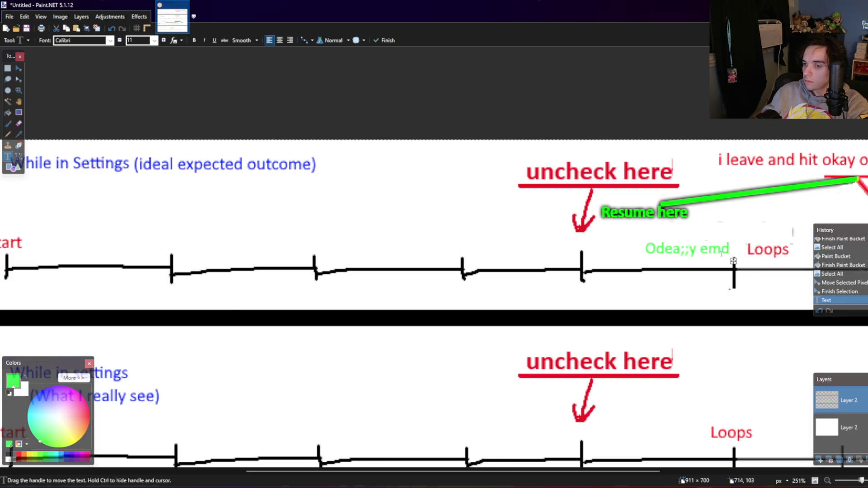
pyautogui.press('BackSpace')
pyautogui.press('BackSpace')
pyautogui.press('BackSpace')
pyautogui.press('BackSpace')
pyautogui.press('BackSpace')
pyautogui.press('BackSpace')
pyautogui.press('BackSpace')
pyautogui.write('End in')
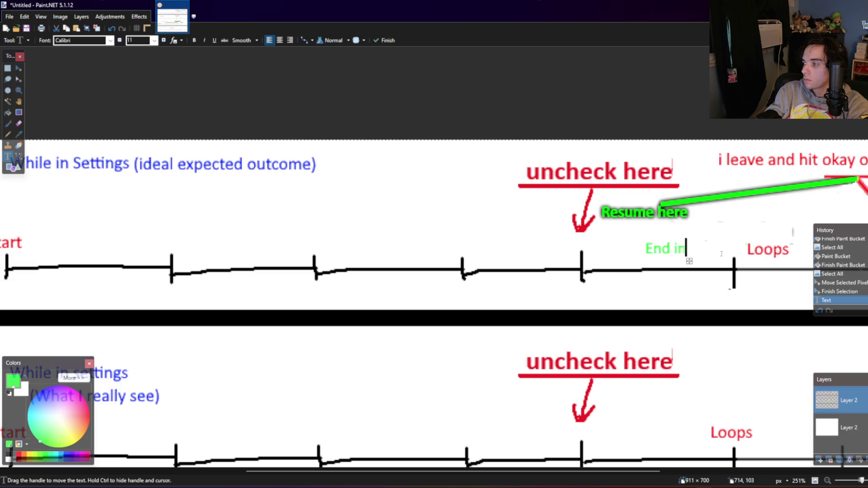
pyautogui.write('practice')
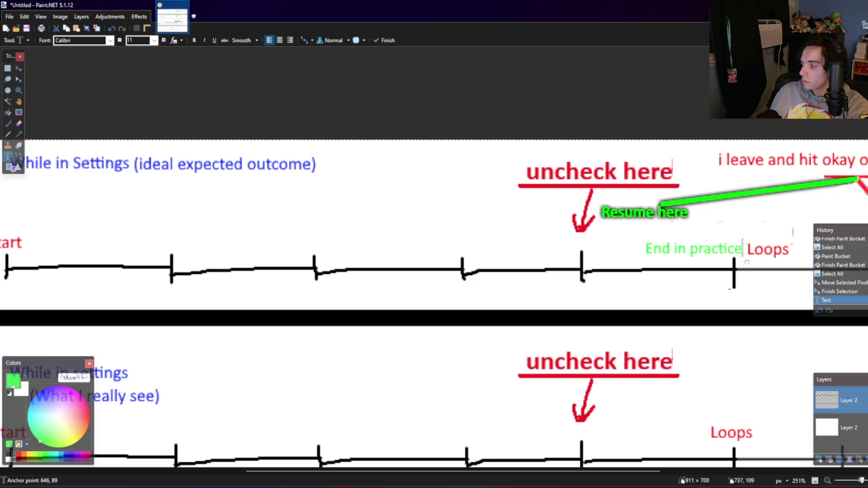
pyautogui.moveTo(744, 265); pyautogui.dragTo(746, 262)
pyautogui.press('BackSpace')
pyautogui.press('BackSpace')
pyautogui.press('BackSpace')
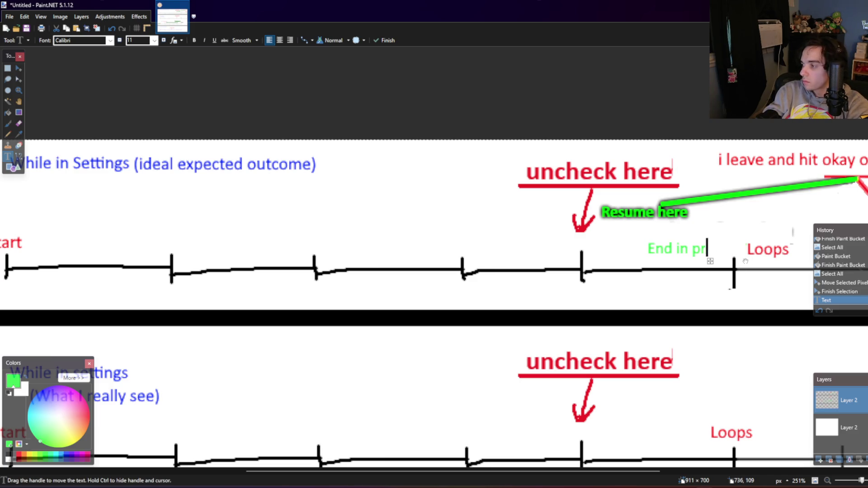
pyautogui.press('BackSpace')
pyautogui.press('BackSpace')
pyautogui.write('reality')
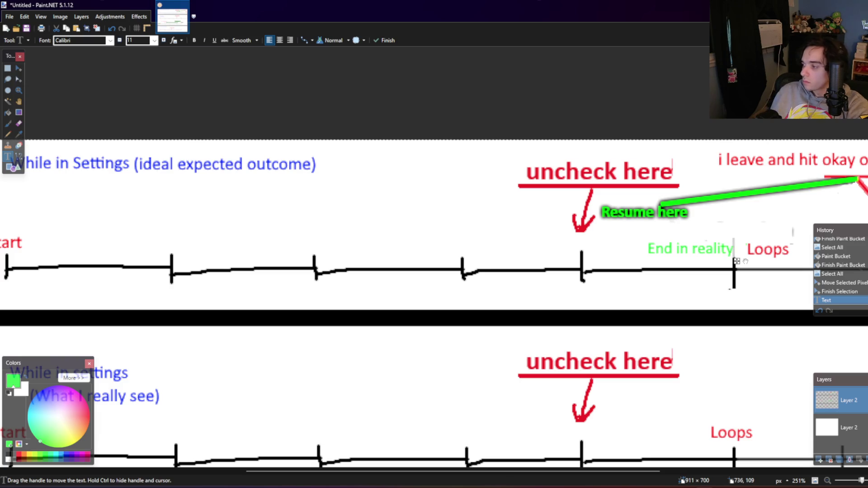
pyautogui.moveTo(737, 262); pyautogui.dragTo(747, 261)
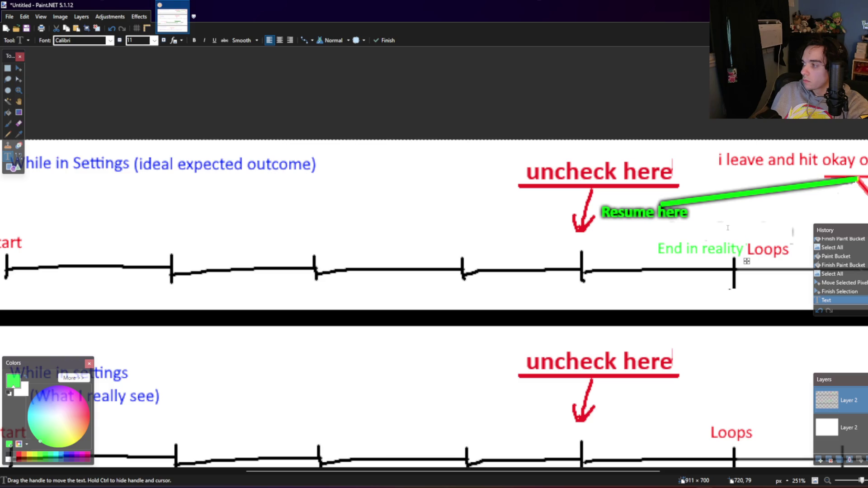
pyautogui.press('Left')
pyautogui.press('Left')
pyautogui.press('Left')
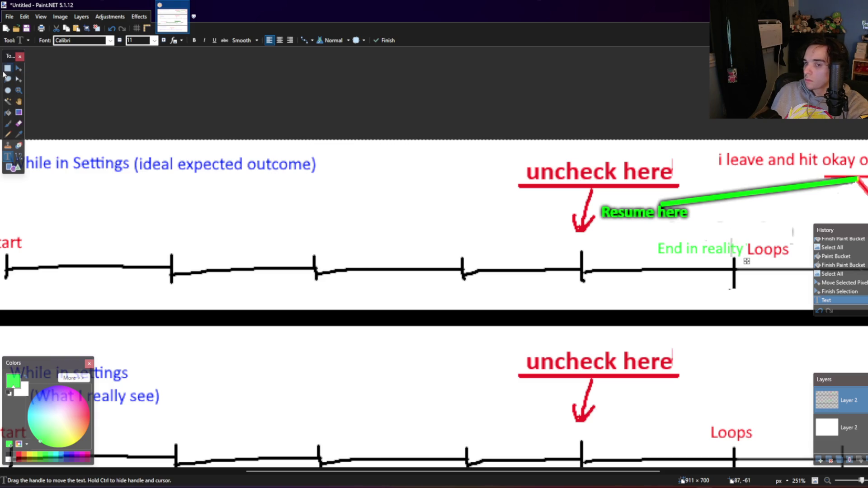
pyautogui.click(8, 67)
# Step: Draw a green arrow from 'Resume here' to 'End in reality'
pyautogui.click(19, 156)
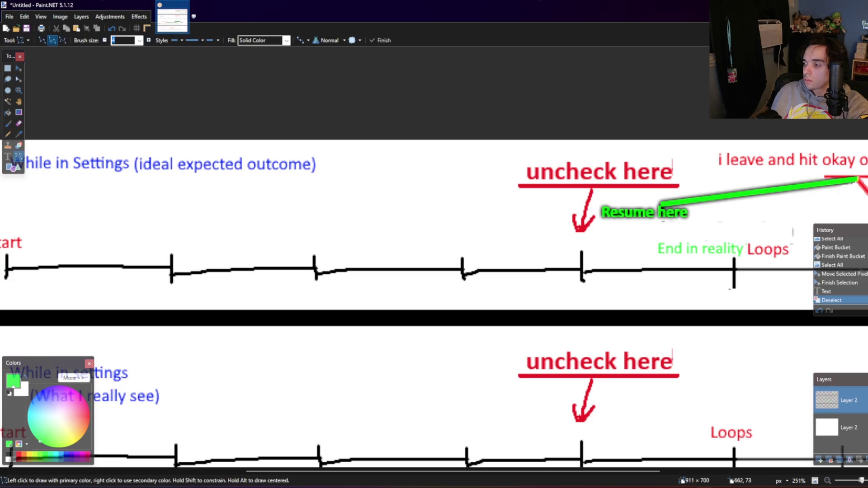
pyautogui.moveTo(663, 221); pyautogui.dragTo(696, 236)
pyautogui.click(695, 227)
pyautogui.press('Return')
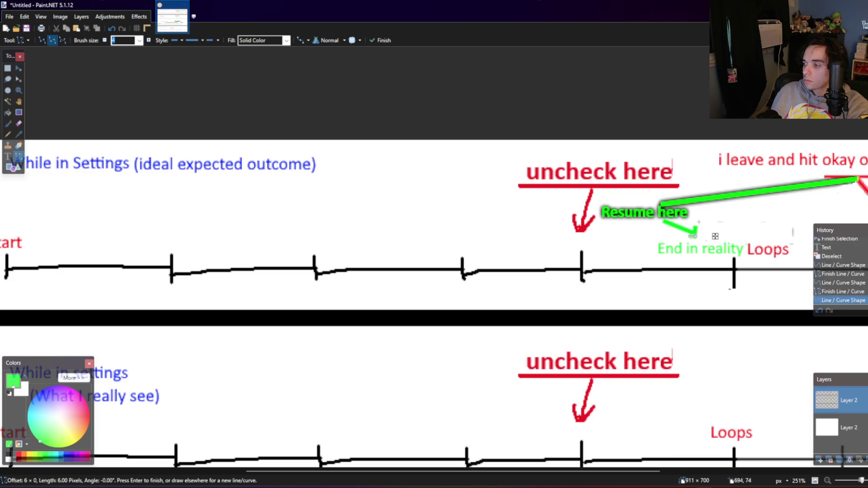
# Step: Add a smaller 'Or here' label above 'End in reality'
pyautogui.click(8, 156)
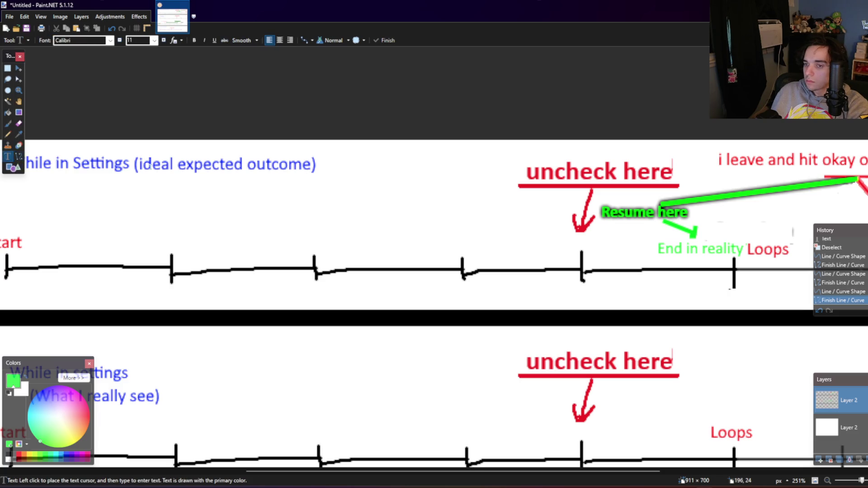
pyautogui.click(707, 227)
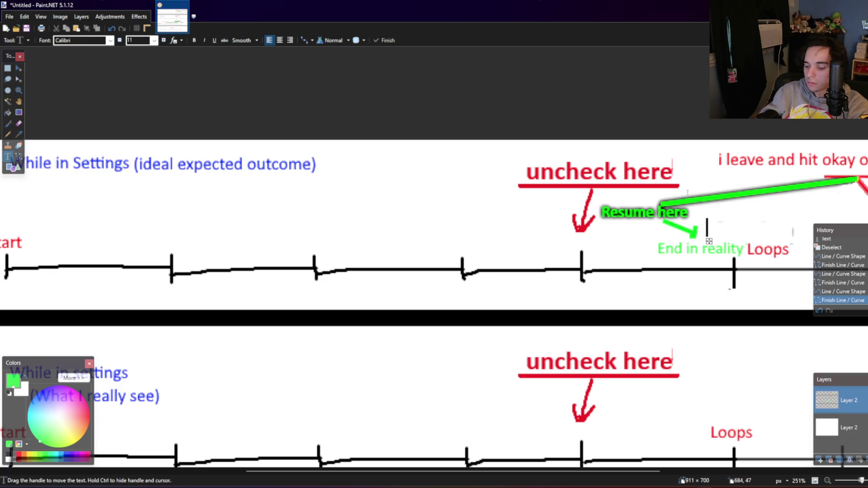
pyautogui.write('Or her')
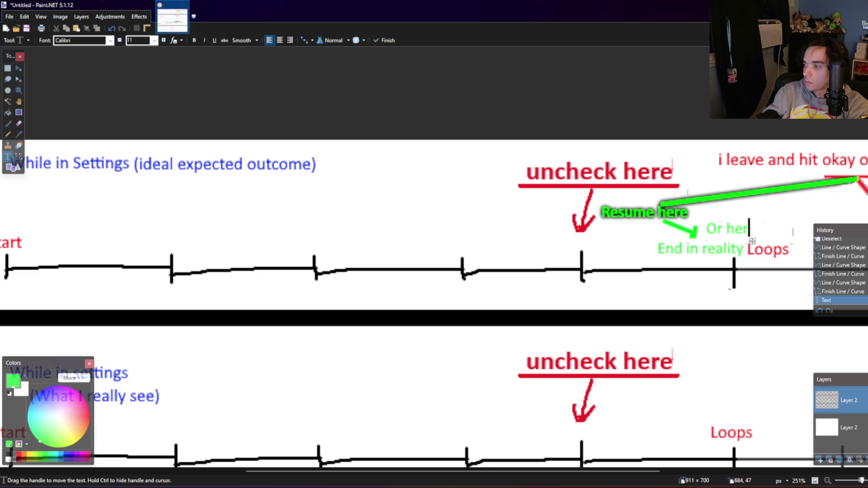
pyautogui.write('e')
pyautogui.moveTo(762, 242); pyautogui.dragTo(754, 244)
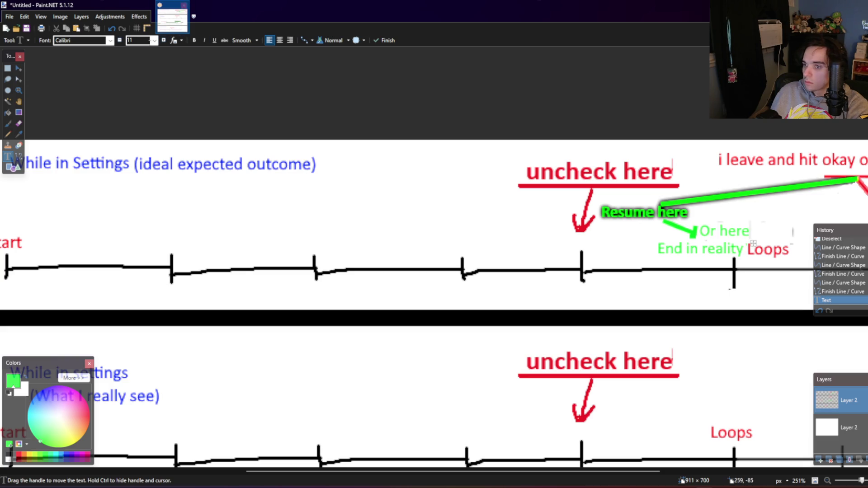
pyautogui.click(120, 41)
pyautogui.click(120, 41)
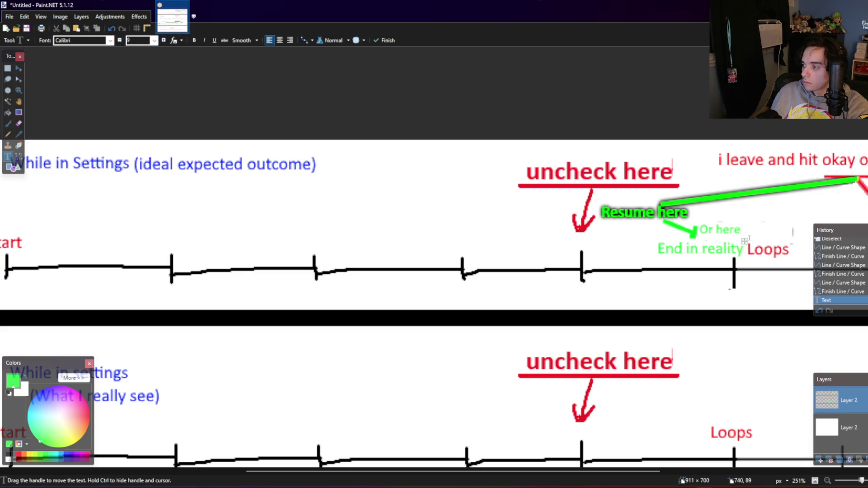
pyautogui.moveTo(750, 239); pyautogui.dragTo(749, 244)
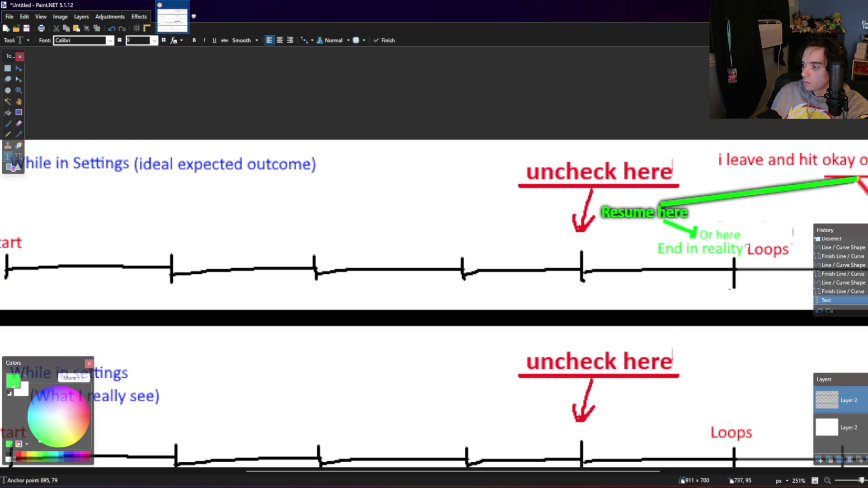
pyautogui.click(8, 69)
# Step: Add a red 'But it' label to the right of 'Or here'
pyautogui.click(7, 156)
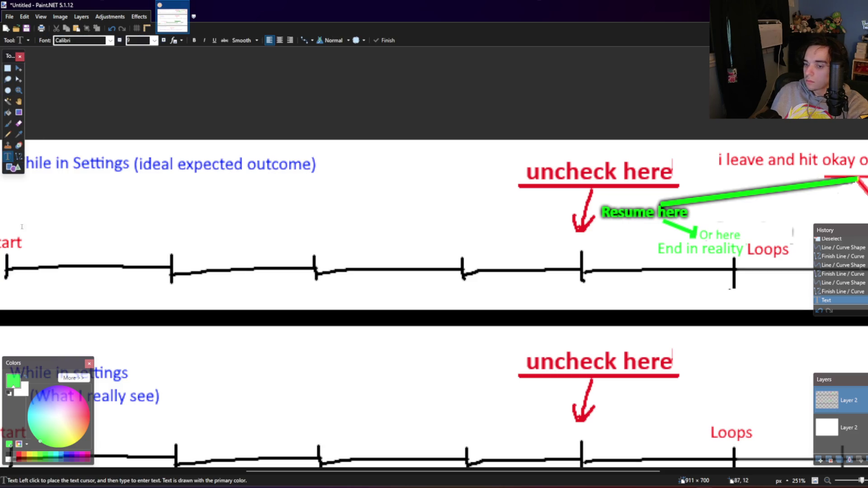
pyautogui.click(20, 456)
pyautogui.click(754, 236)
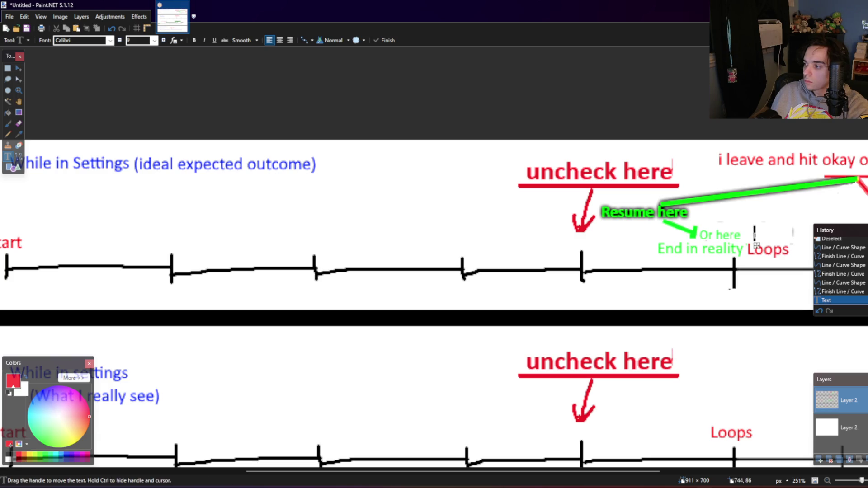
pyautogui.write('Btu')
pyautogui.press('BackSpace')
pyautogui.press('BackSpace')
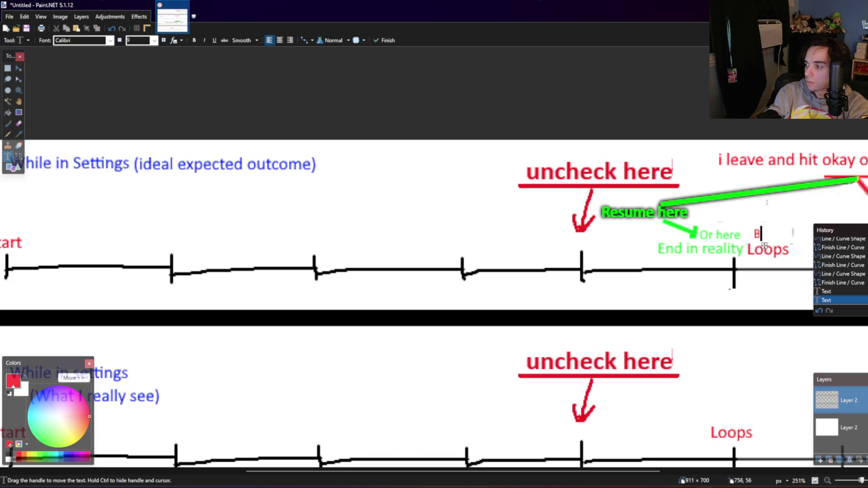
pyautogui.write('ut it')
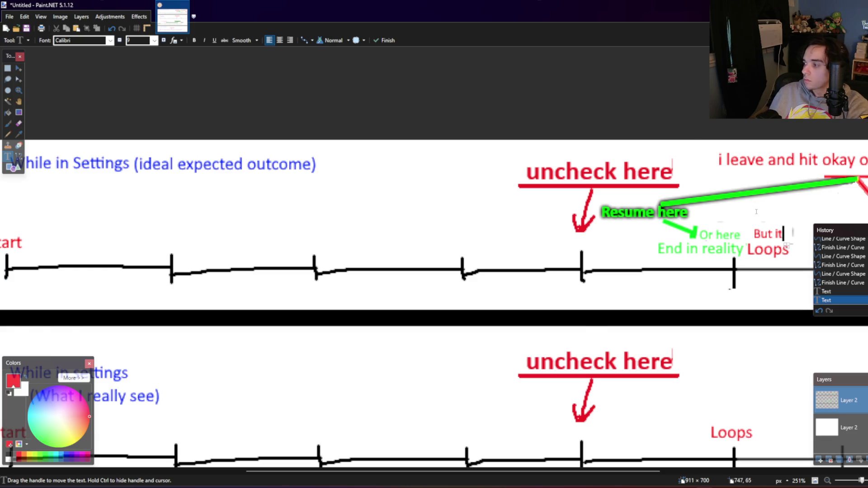
# Step: Add '(which i expect)' right after Loops
pyautogui.scroll(-2, 767, 202)
pyautogui.keyDown('ctrl'); pyautogui.scroll(-1, 766, 204); pyautogui.keyUp('ctrl')
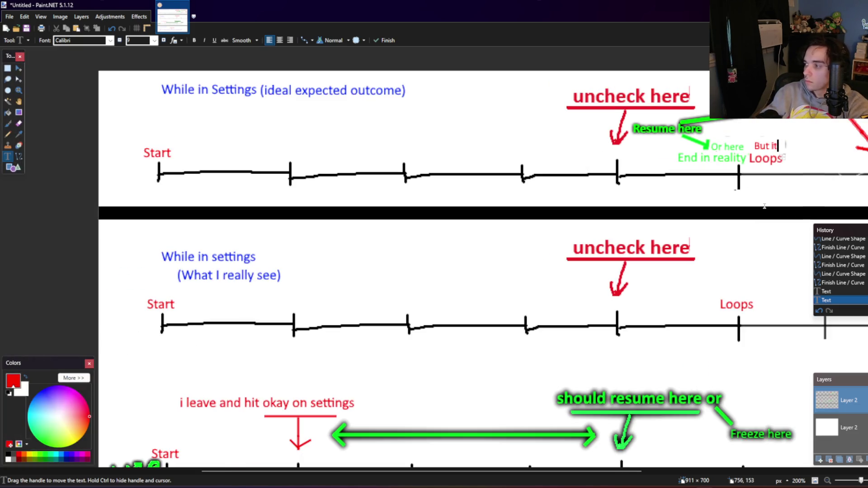
pyautogui.click(792, 167)
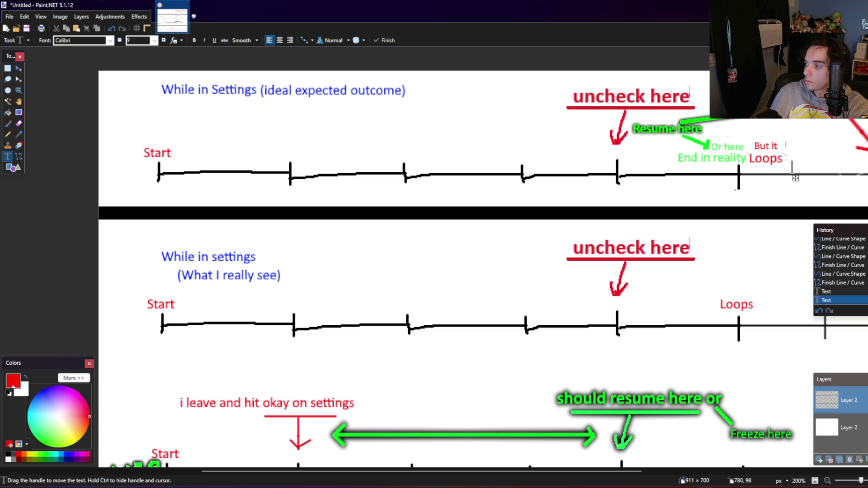
pyautogui.click(787, 164)
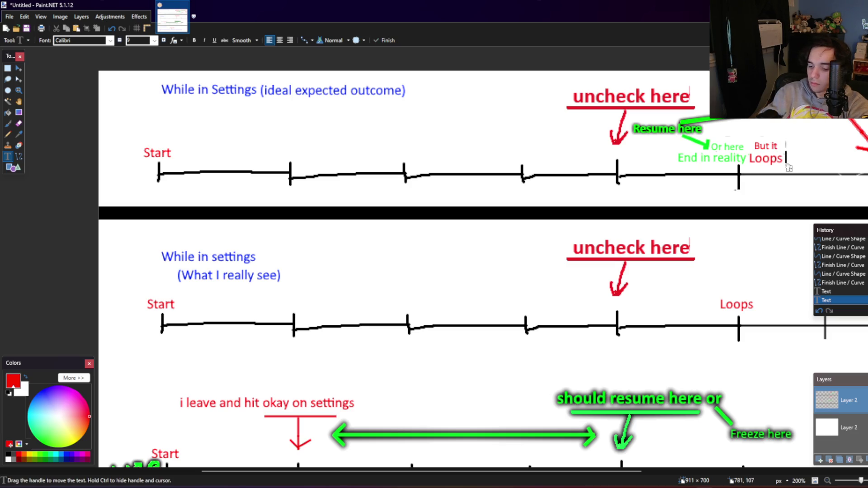
pyautogui.write('(whi')
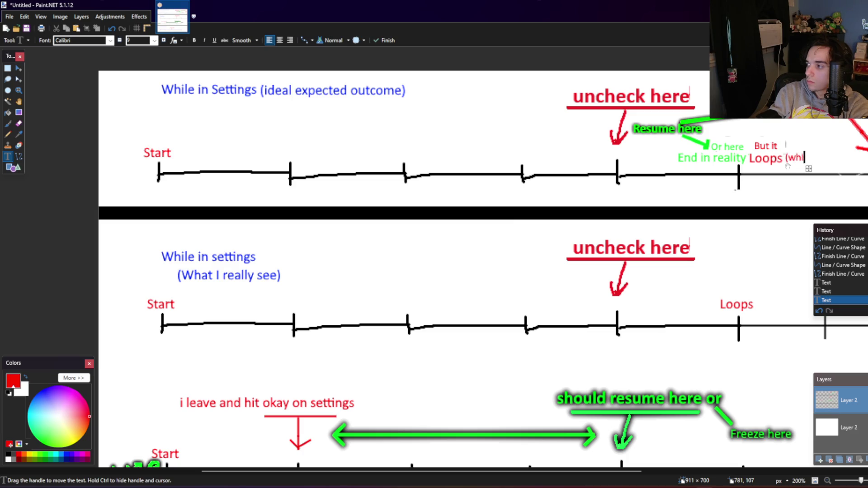
pyautogui.write('ch i expect)')
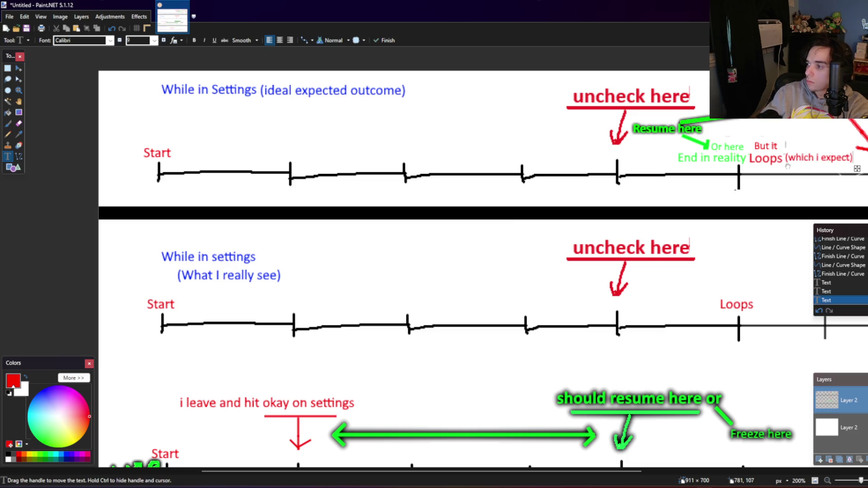
pyautogui.moveTo(857, 169); pyautogui.dragTo(854, 171)
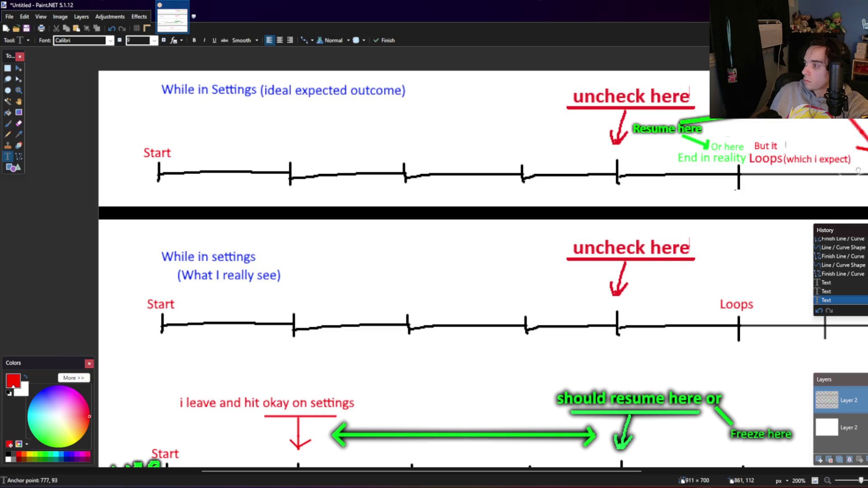
# Step: Add a green 'but it should' note just above 'Resume here'
pyautogui.click(817, 127)
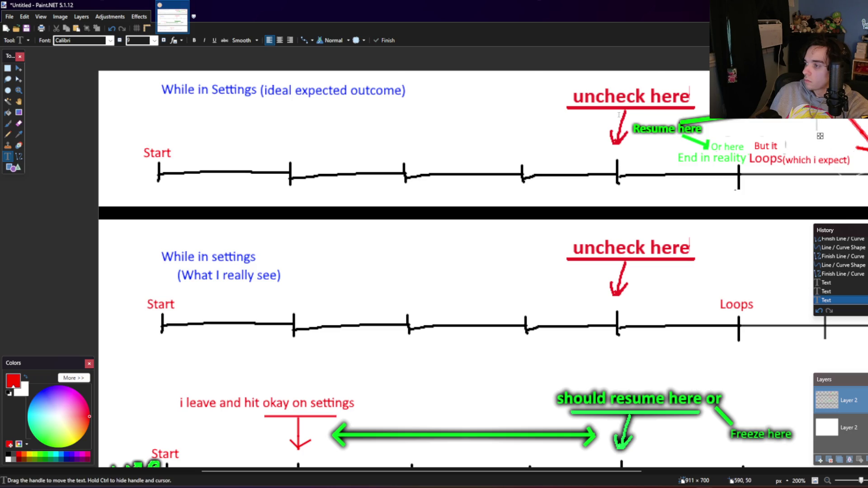
pyautogui.write('b')
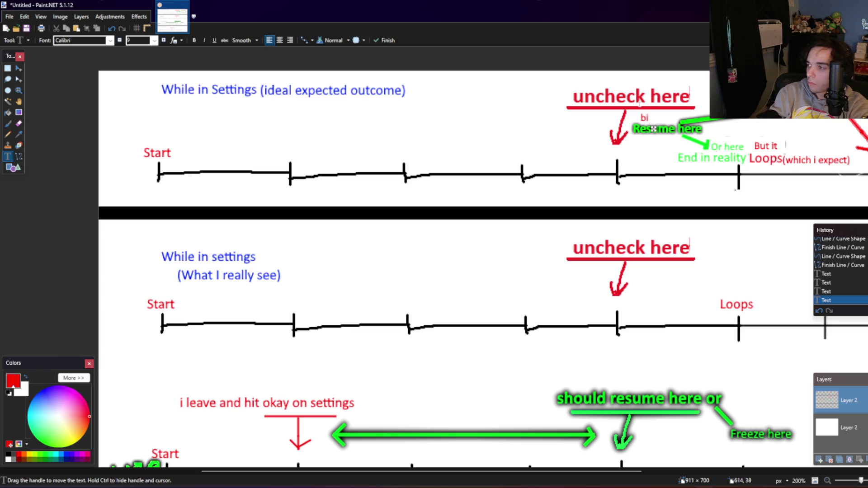
pyautogui.write('ut it should')
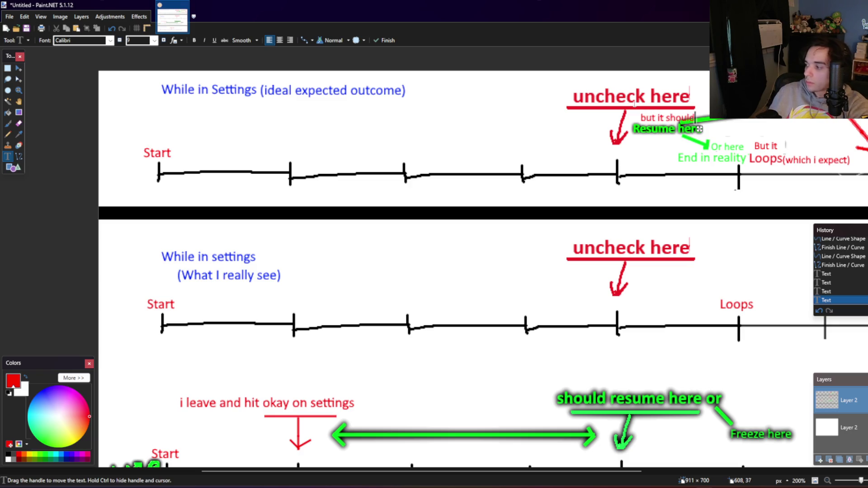
pyautogui.moveTo(700, 130); pyautogui.dragTo(687, 131)
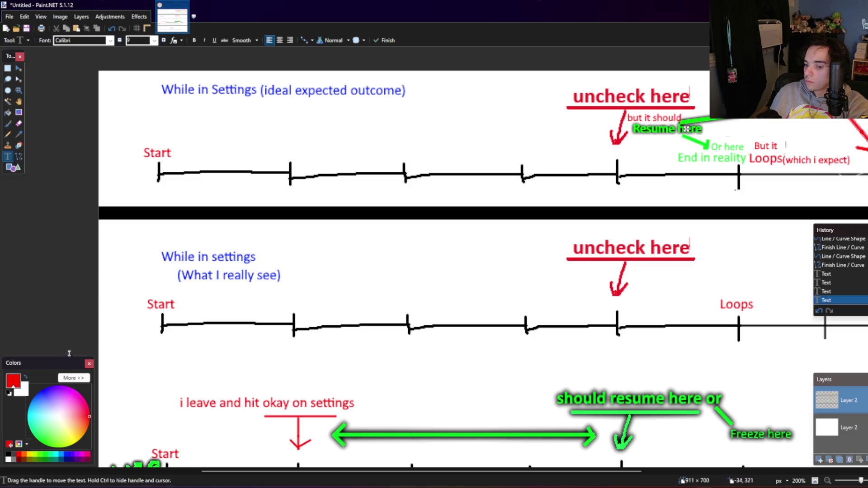
pyautogui.click(47, 454)
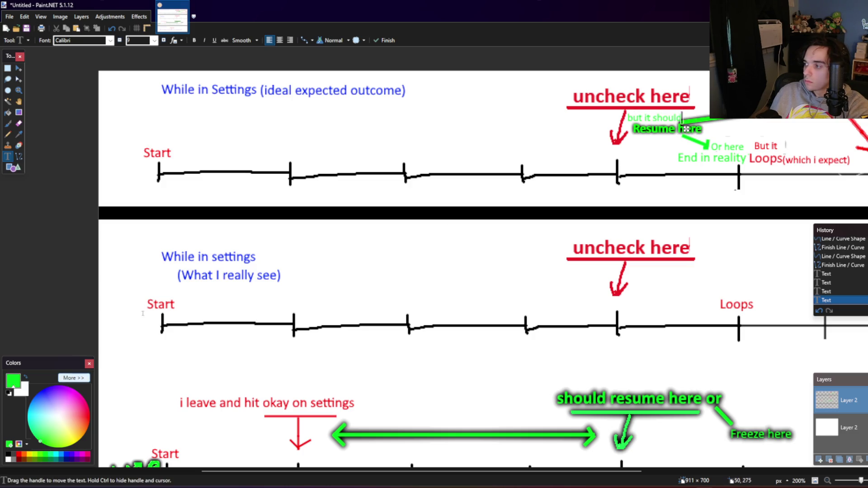
pyautogui.click(11, 77)
pyautogui.click(7, 68)
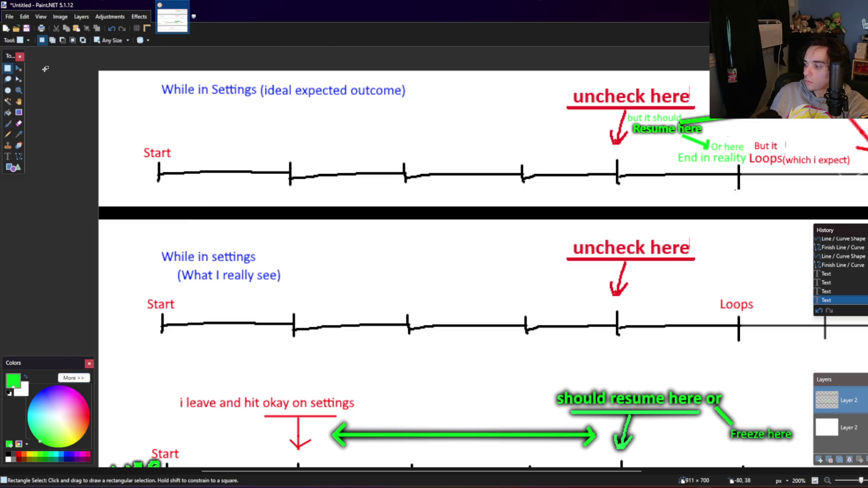
pyautogui.moveTo(614, 182); pyautogui.dragTo(747, 110)
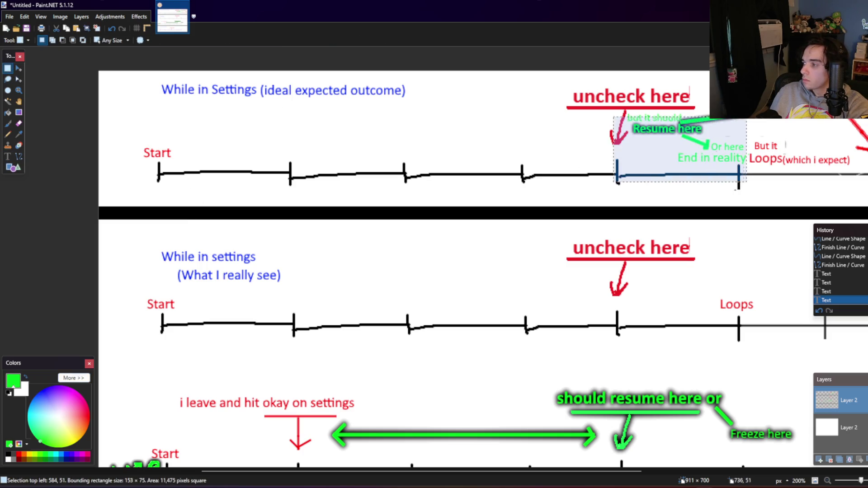
pyautogui.click(139, 17)
pyautogui.moveTo(150, 105)
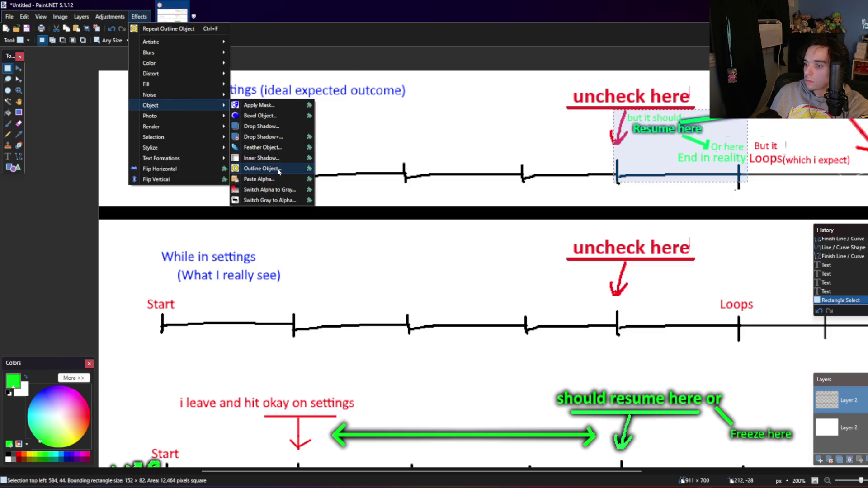
pyautogui.click(278, 169)
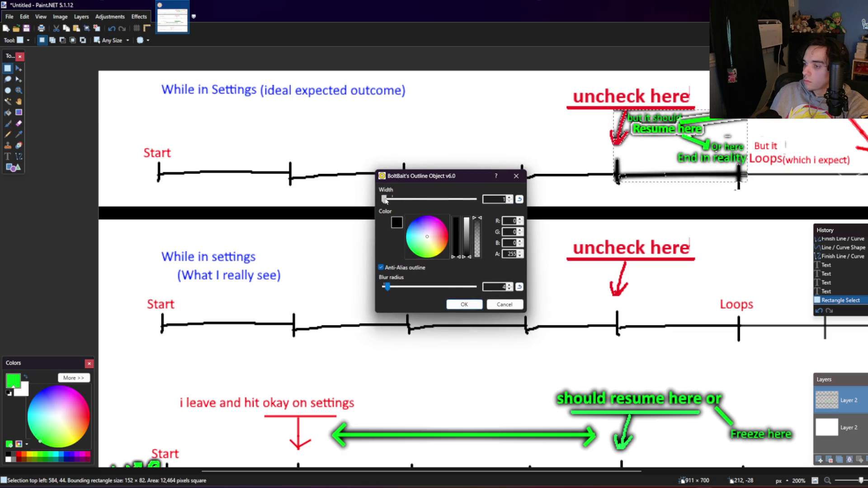
pyautogui.moveTo(385, 201); pyautogui.dragTo(387, 211)
pyautogui.moveTo(385, 287); pyautogui.dragTo(385, 290)
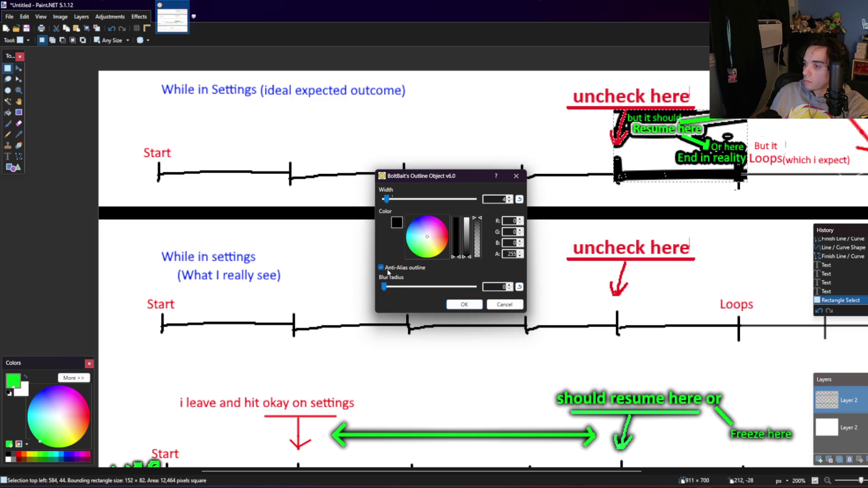
pyautogui.tripleClick(511, 203)
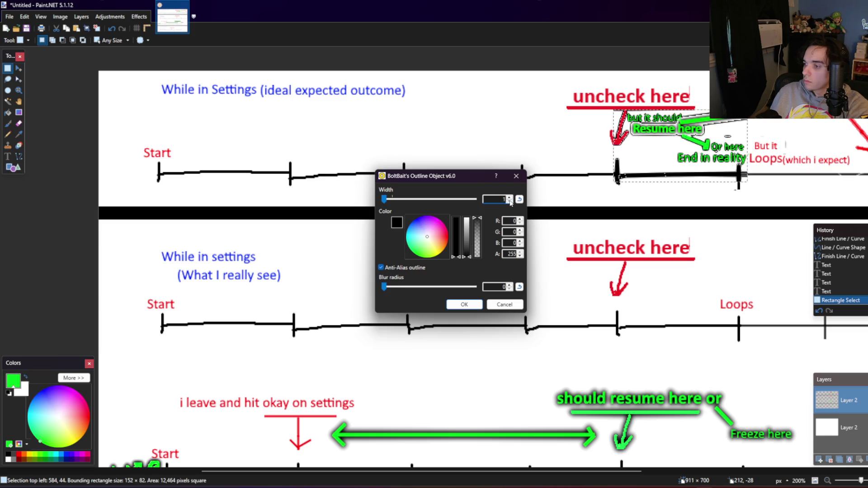
pyautogui.click(509, 199)
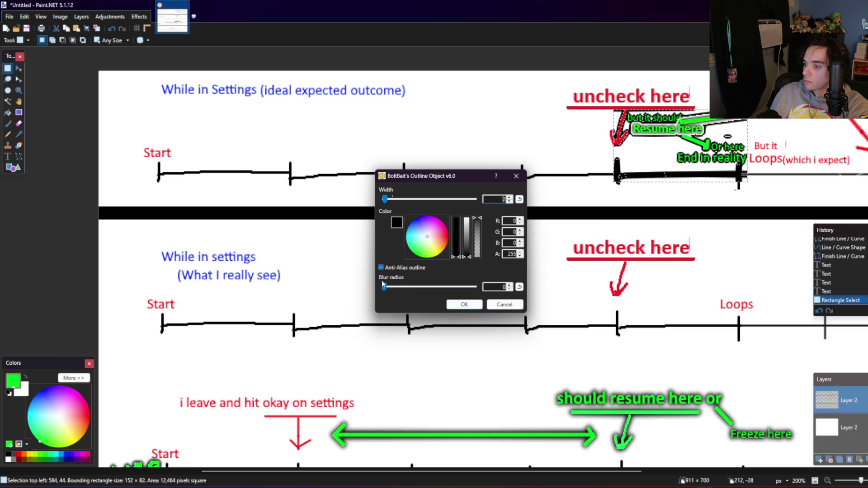
pyautogui.moveTo(385, 288); pyautogui.dragTo(395, 290)
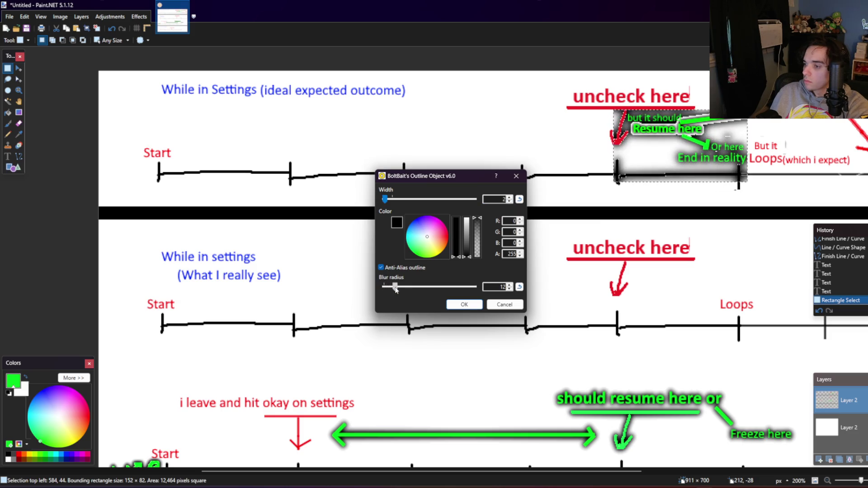
pyautogui.click(510, 202)
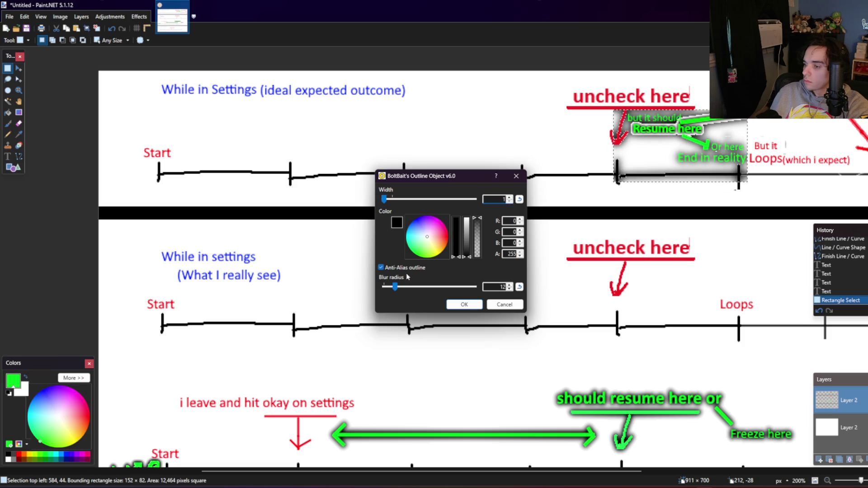
pyautogui.moveTo(396, 292); pyautogui.dragTo(385, 290)
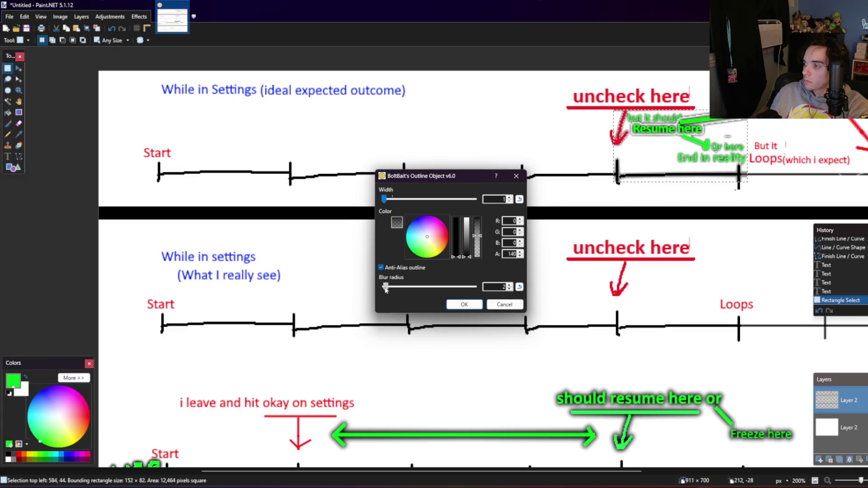
pyautogui.moveTo(478, 240); pyautogui.dragTo(476, 245)
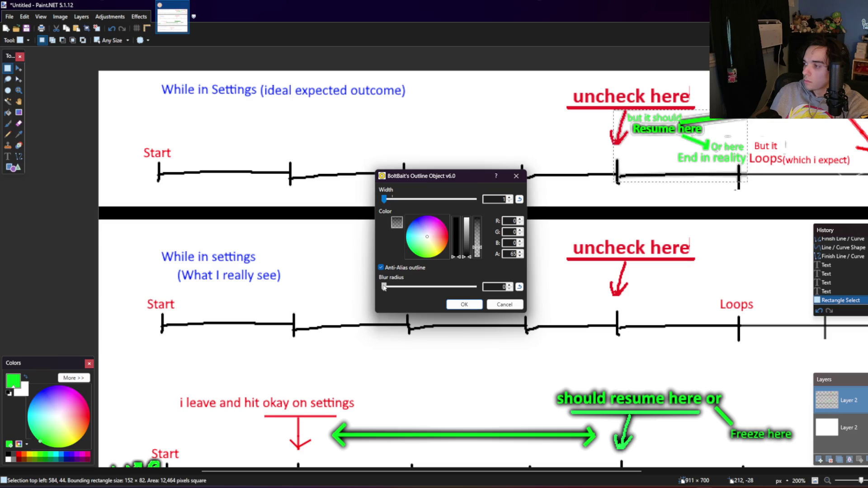
pyautogui.click(479, 236)
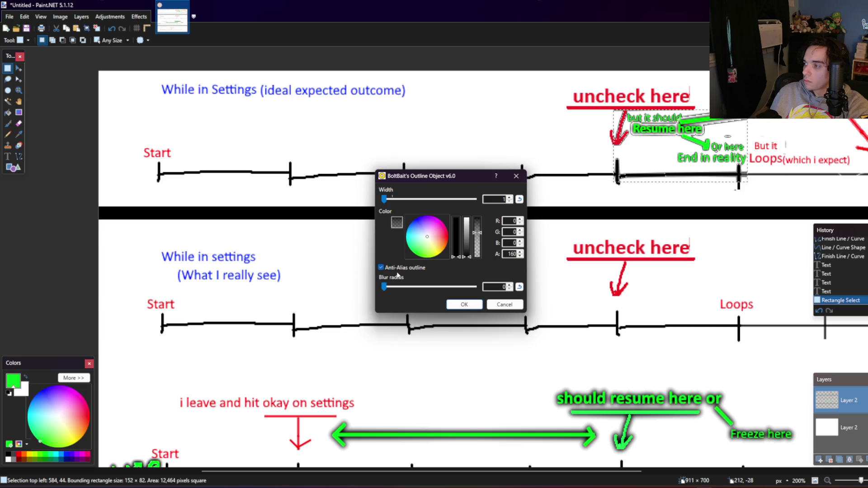
pyautogui.click(480, 245)
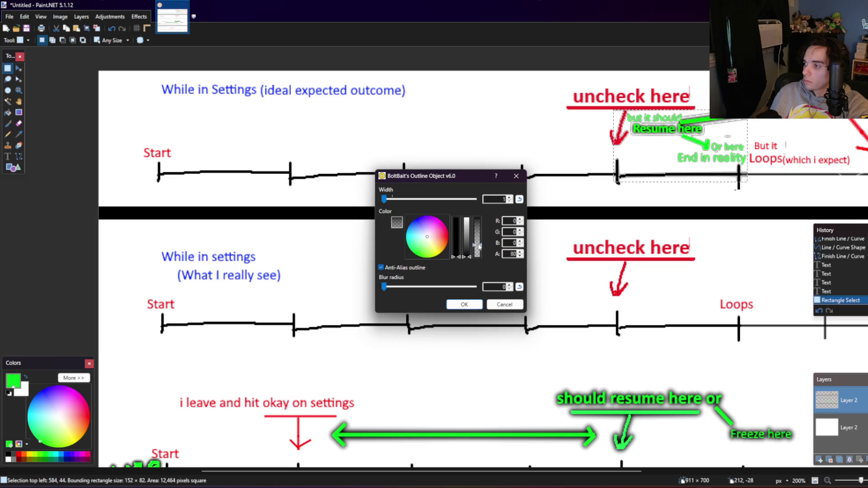
pyautogui.click(475, 251)
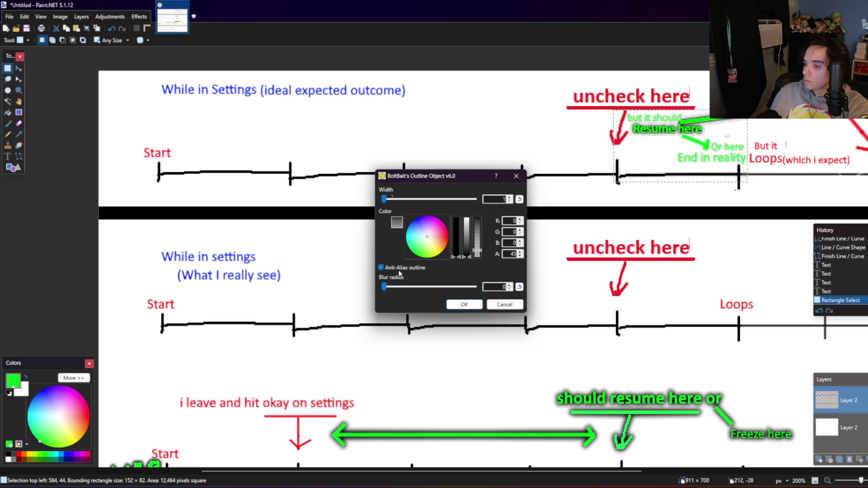
pyautogui.moveTo(479, 235); pyautogui.dragTo(482, 202)
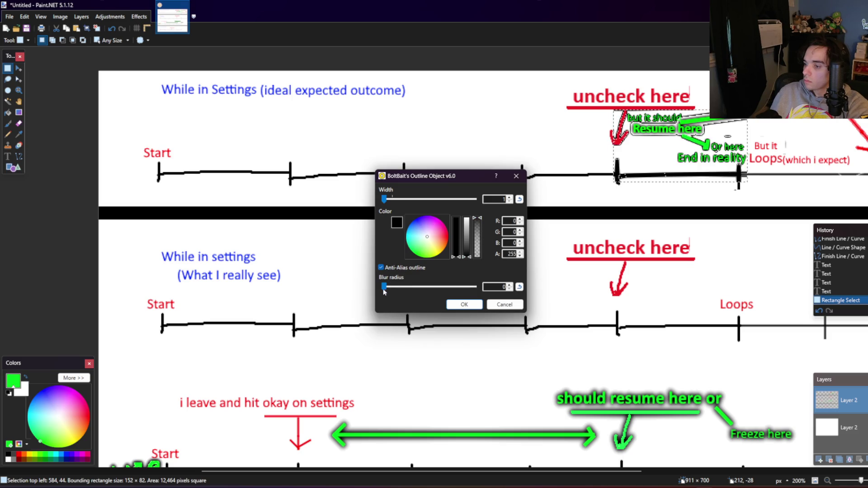
pyautogui.moveTo(384, 288)
pyautogui.mouseDown()
pyautogui.moveTo(400, 287)
pyautogui.moveTo(386, 289)
pyautogui.mouseUp()
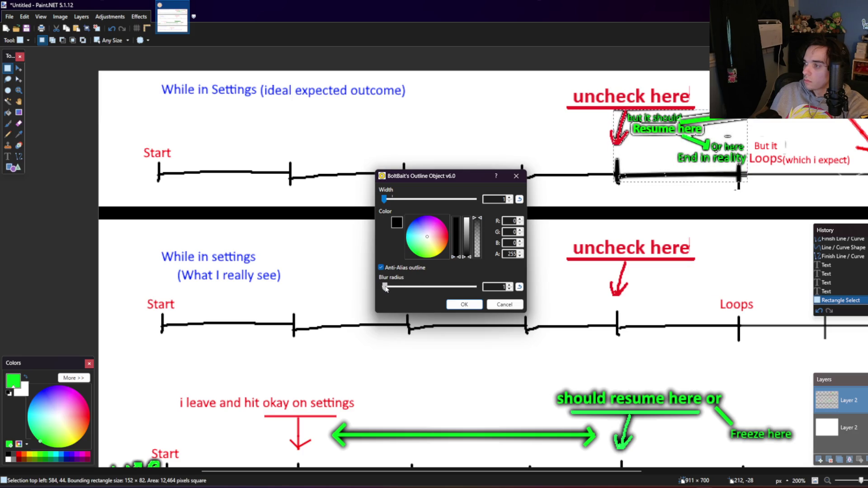
pyautogui.moveTo(385, 288); pyautogui.dragTo(387, 290)
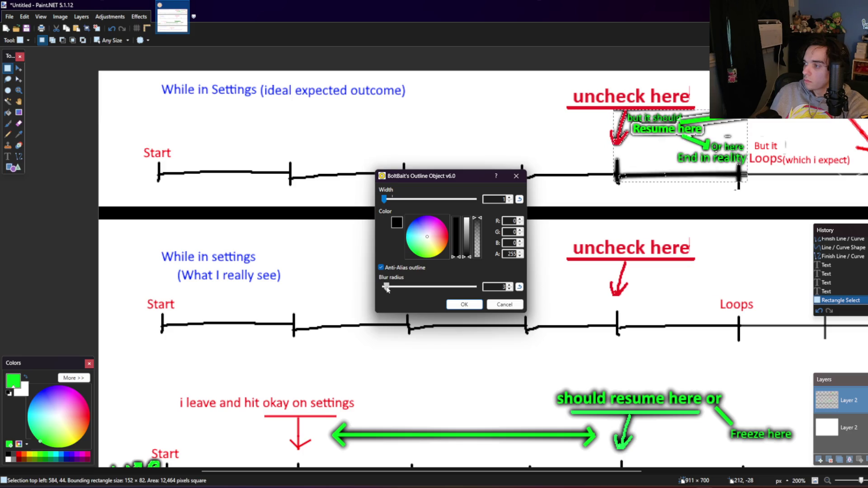
pyautogui.click(478, 235)
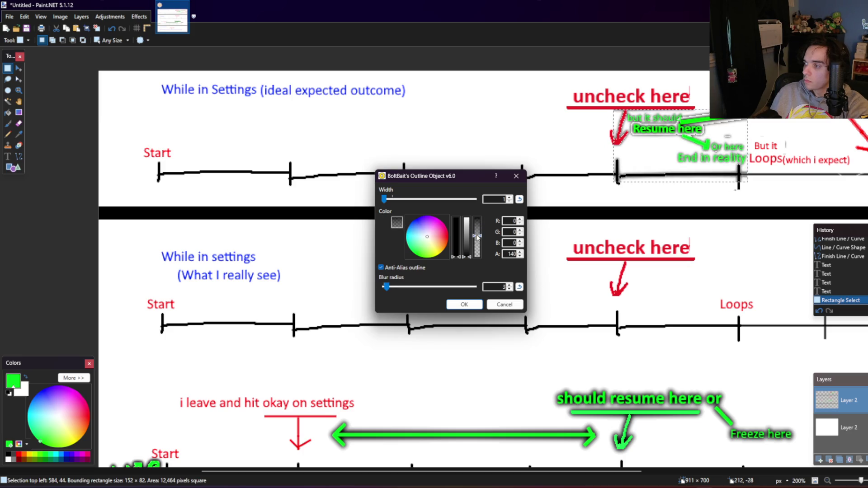
pyautogui.moveTo(477, 236); pyautogui.dragTo(478, 256)
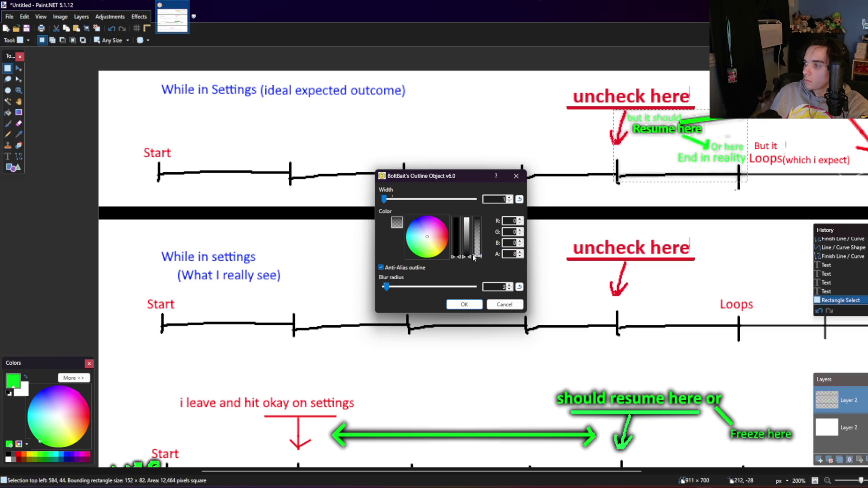
pyautogui.click(504, 304)
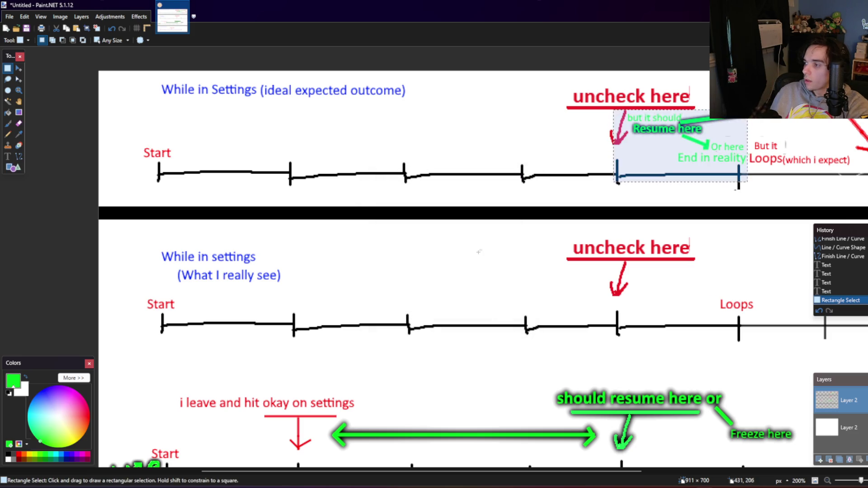
pyautogui.hotkey('ctrl', 'a')
pyautogui.click(140, 16)
pyautogui.moveTo(150, 116)
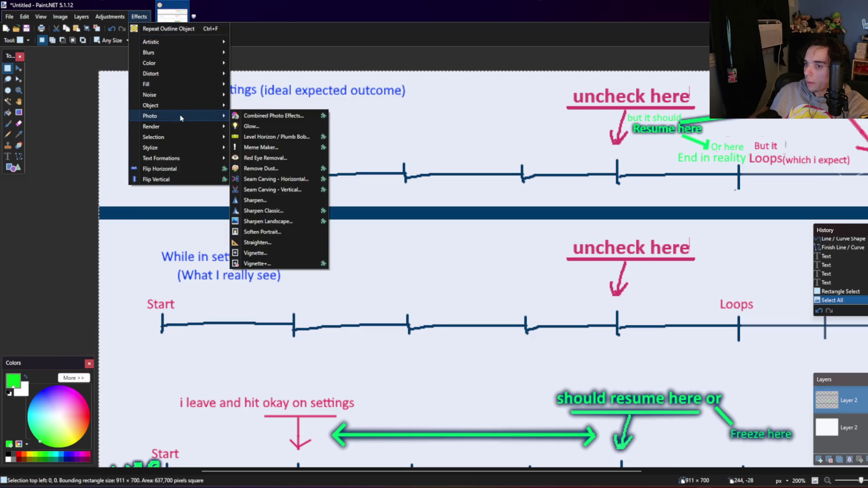
pyautogui.click(274, 172)
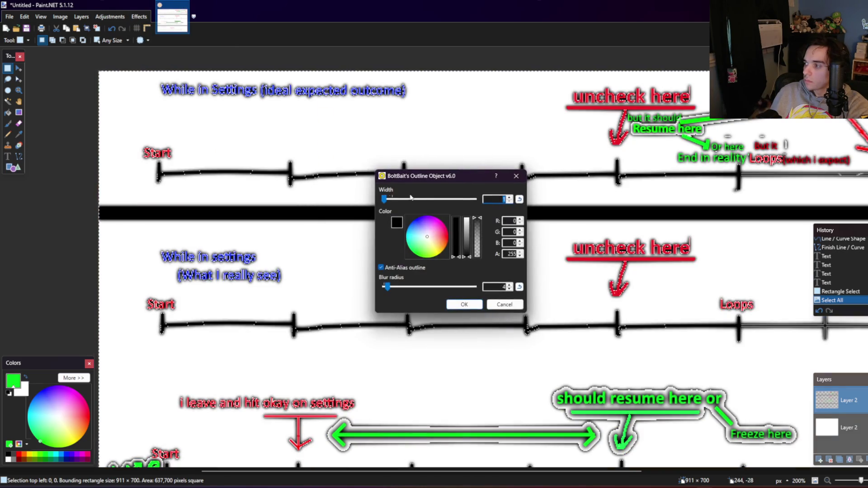
pyautogui.click(515, 176)
pyautogui.hotkey('ctrl', 'd')
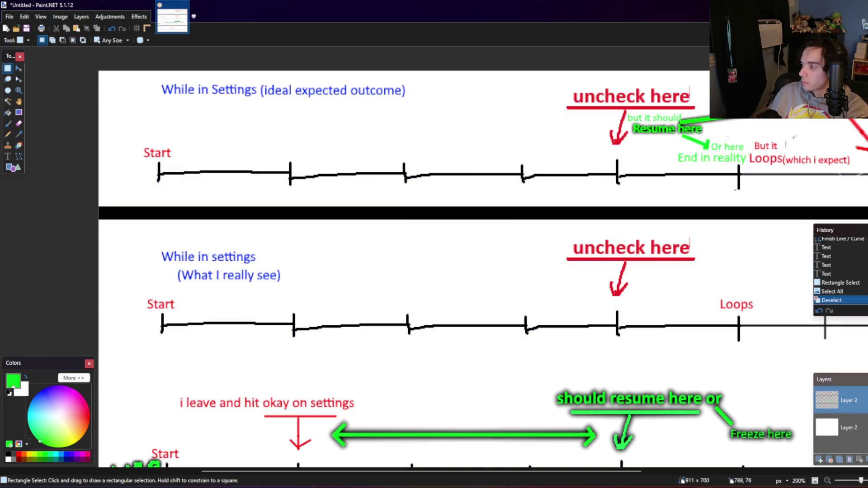
# Step: Erase the stray mark after 'But it'
pyautogui.moveTo(795, 138); pyautogui.dragTo(781, 152)
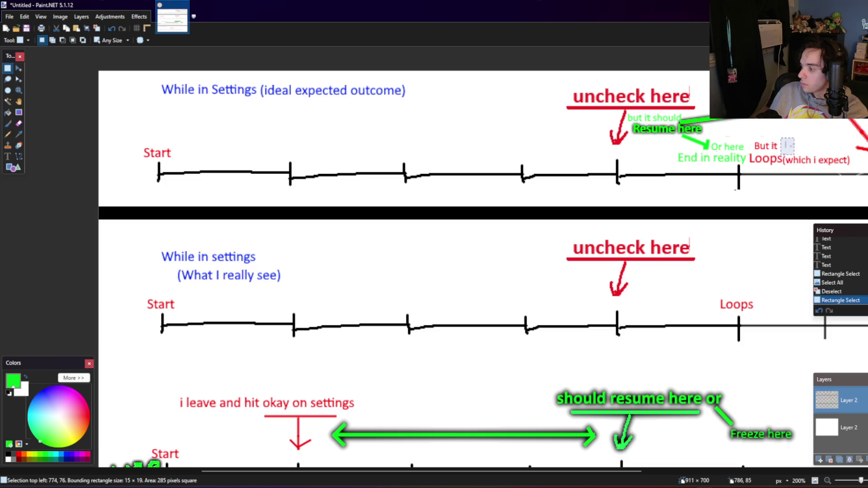
pyautogui.press('Delete')
pyautogui.scroll(4, 652, 127)
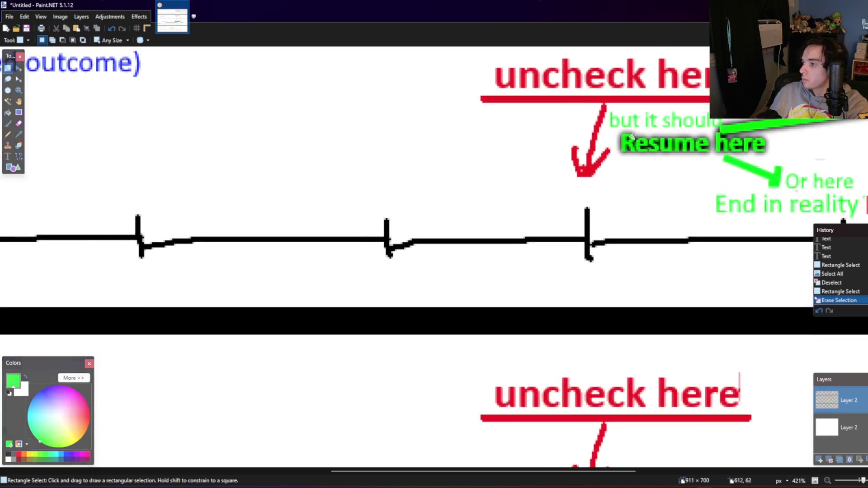
pyautogui.scroll(1, 632, 136)
# Step: Try an unblurred black outline on the 'but it should' note, then undo it; cancel Feather Object
pyautogui.moveTo(603, 130); pyautogui.dragTo(733, 103)
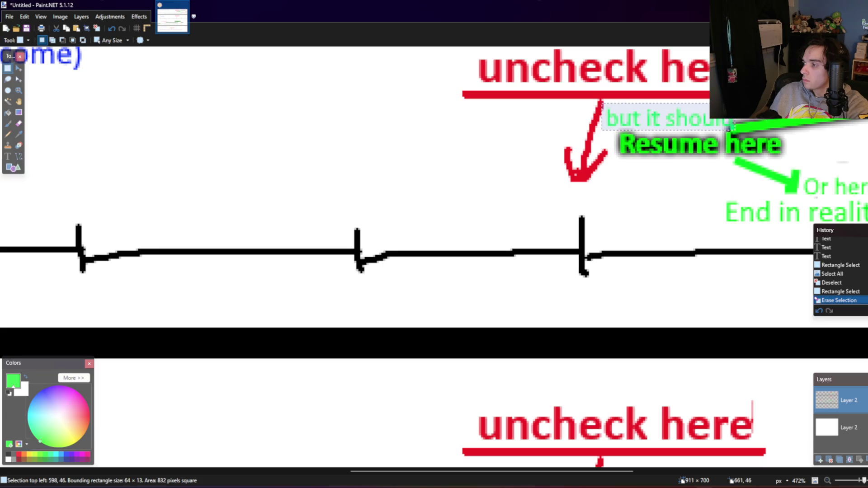
pyautogui.click(139, 17)
pyautogui.moveTo(150, 105)
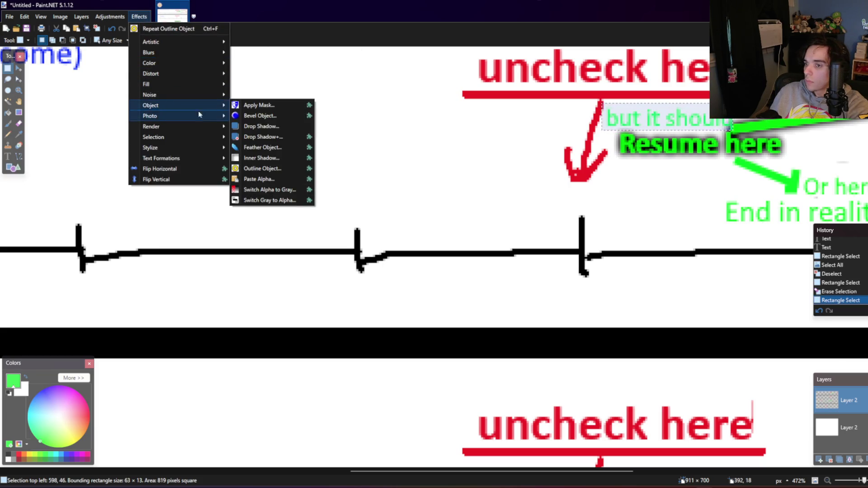
pyautogui.click(274, 166)
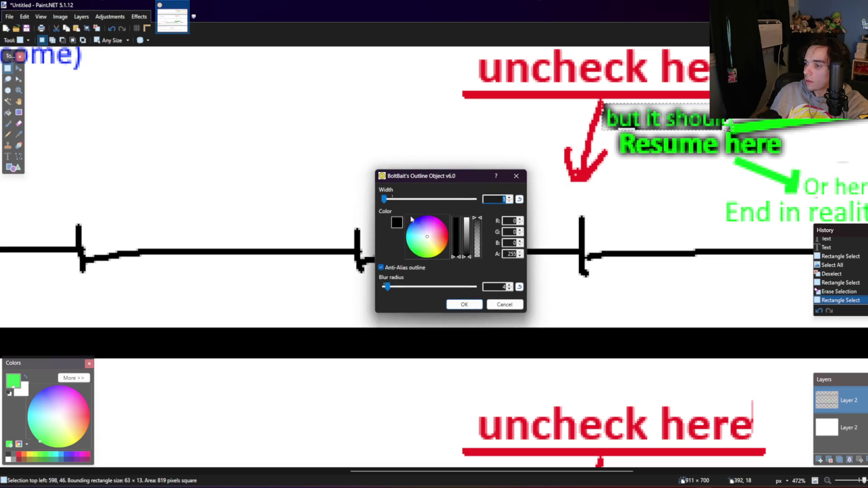
pyautogui.moveTo(388, 288); pyautogui.dragTo(384, 289)
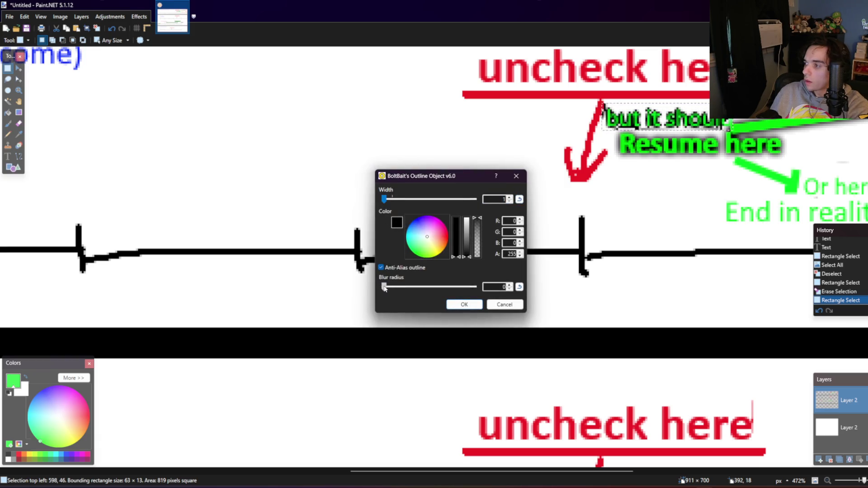
pyautogui.click(464, 304)
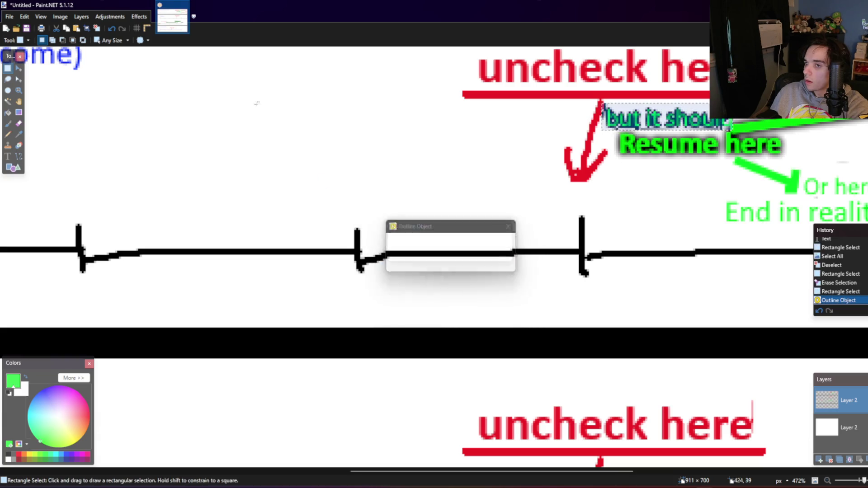
pyautogui.click(139, 17)
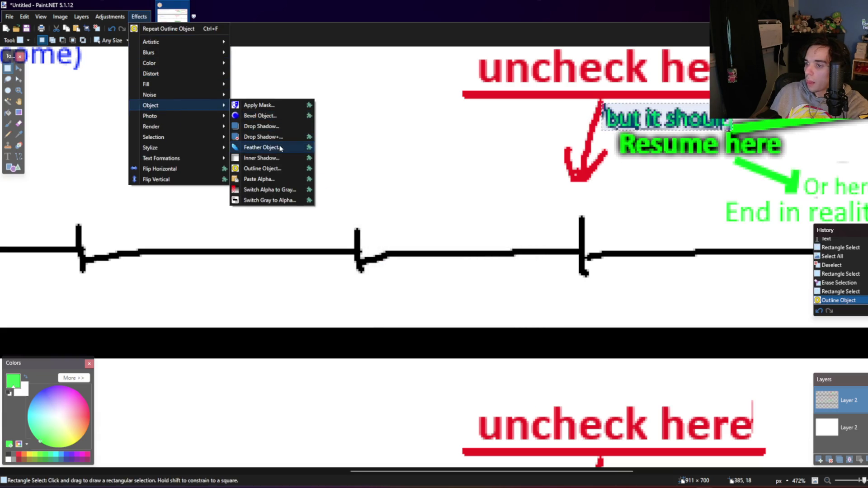
pyautogui.click(279, 147)
pyautogui.click(505, 261)
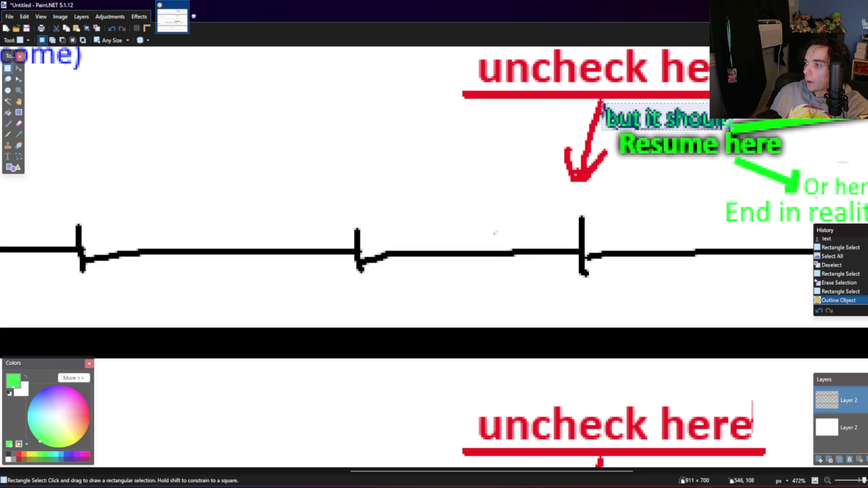
pyautogui.hotkey('ctrl', 'z')
pyautogui.click(139, 16)
pyautogui.moveTo(150, 105)
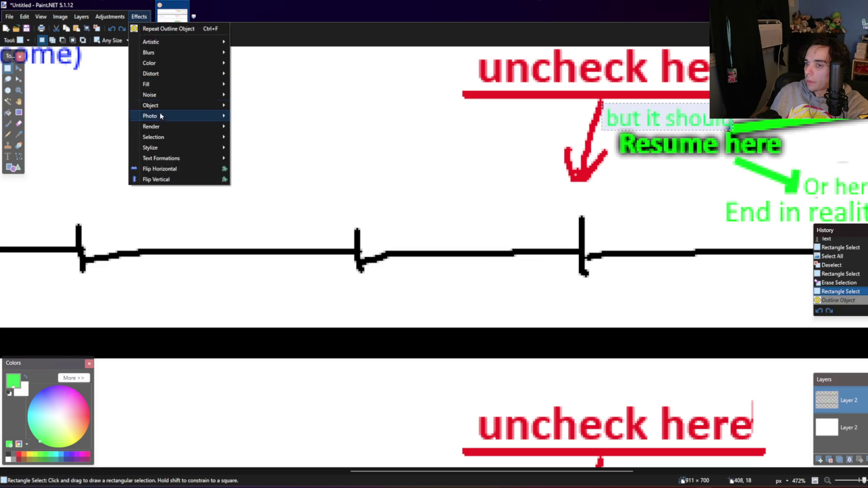
pyautogui.click(271, 148)
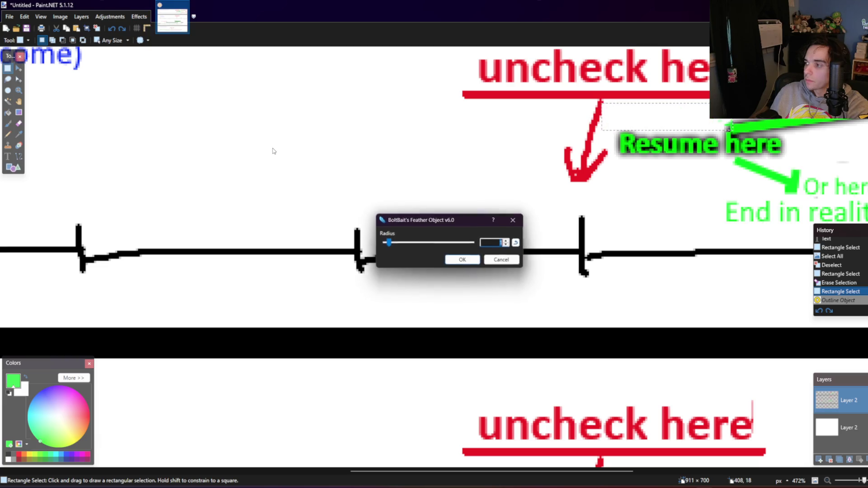
pyautogui.click(505, 261)
# Step: Select the whole 911 × 700 image and open the Resize dialog
pyautogui.keyDown('ctrl'); pyautogui.scroll(-2, 482, 276); pyautogui.keyUp('ctrl')
pyautogui.keyDown('ctrl'); pyautogui.scroll(-3, 481, 276); pyautogui.keyUp('ctrl')
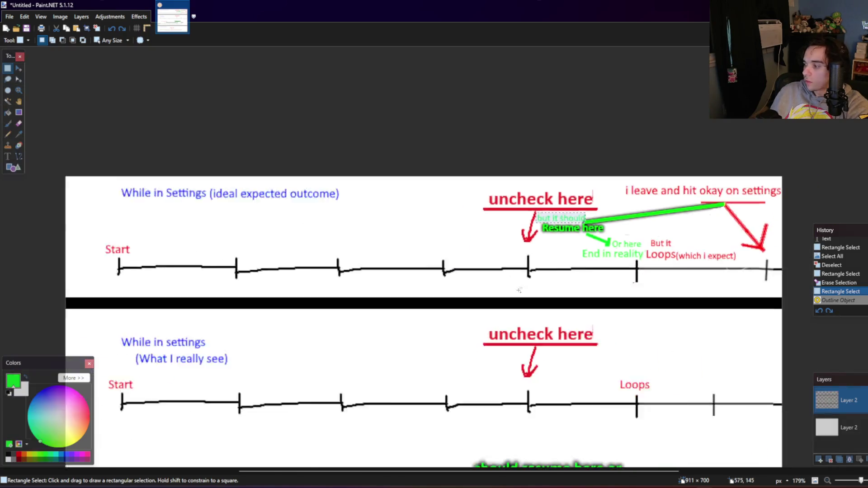
pyautogui.keyDown('ctrl'); pyautogui.scroll(-1, 643, 342); pyautogui.keyUp('ctrl')
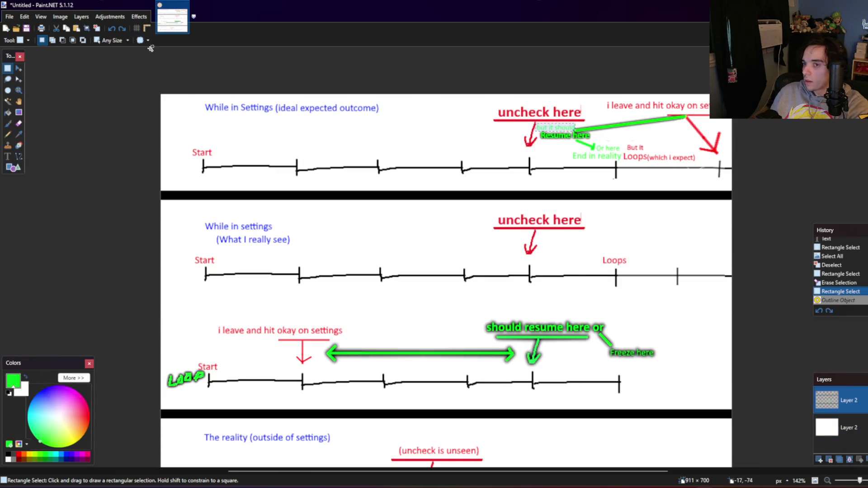
pyautogui.hotkey('ctrl', 'a')
pyautogui.click(60, 17)
pyautogui.click(72, 44)
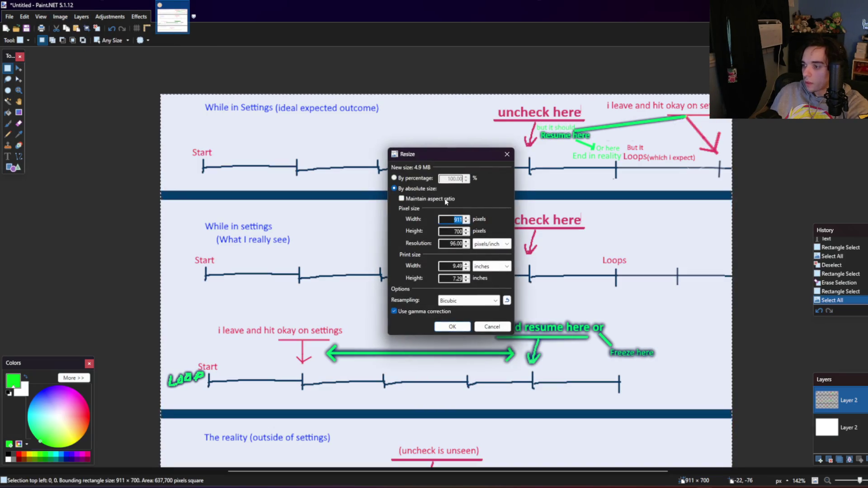
# Step: Resize the image to 3000 pixels wide (3000 × 2305) and look over the enlarged diagram
pyautogui.write('3000')
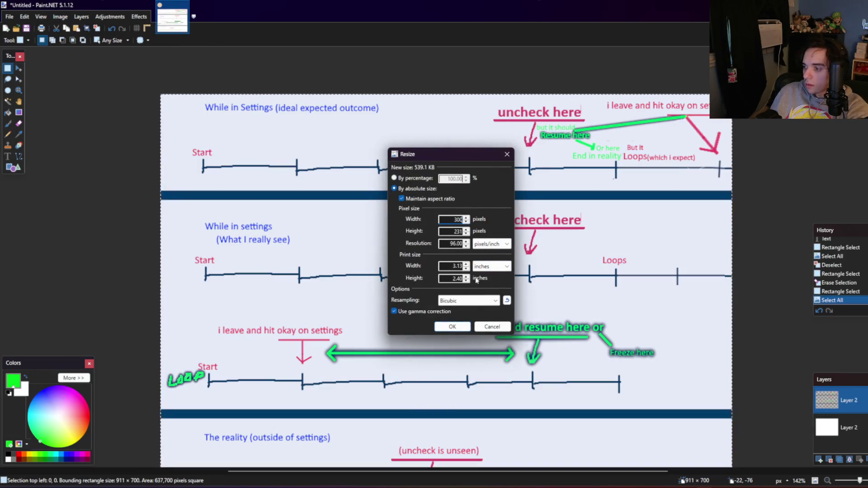
pyautogui.click(461, 326)
pyautogui.keyDown('ctrl'); pyautogui.scroll(-5, 461, 326); pyautogui.keyUp('ctrl')
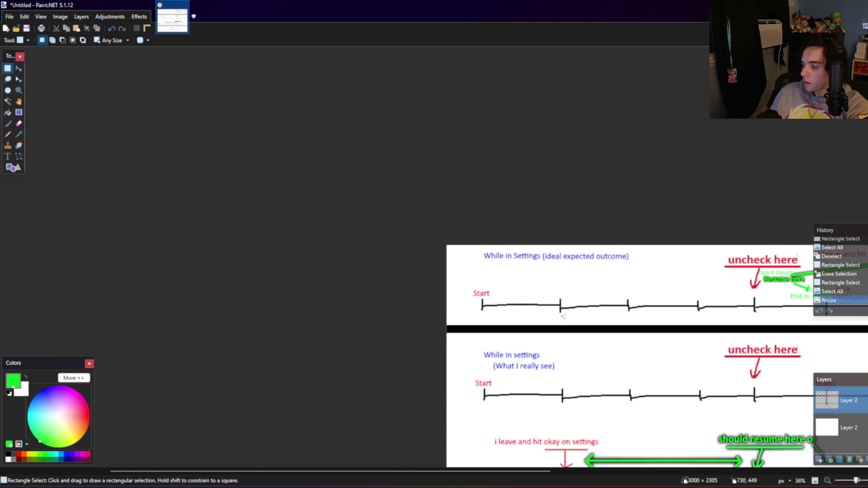
pyautogui.keyDown('ctrl'); pyautogui.scroll(1, 537, 336); pyautogui.keyUp('ctrl')
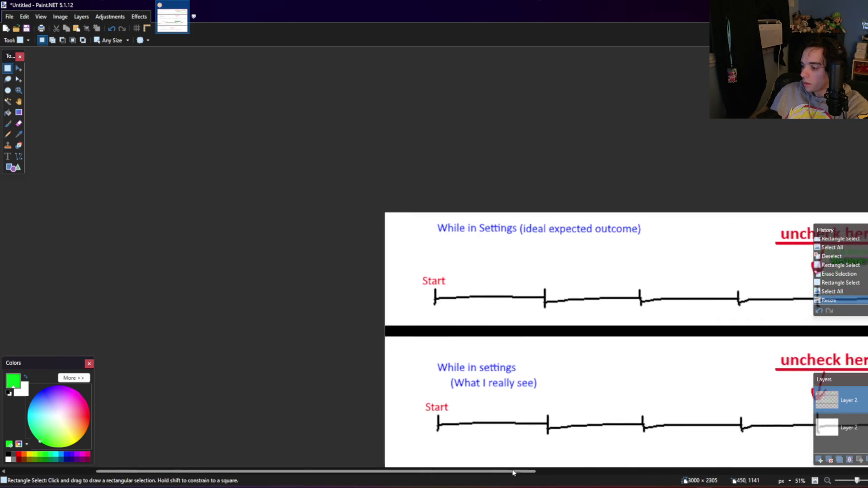
pyautogui.hscroll(5, 505, 454)
pyautogui.keyDown('ctrl'); pyautogui.scroll(2, 624, 422); pyautogui.keyUp('ctrl')
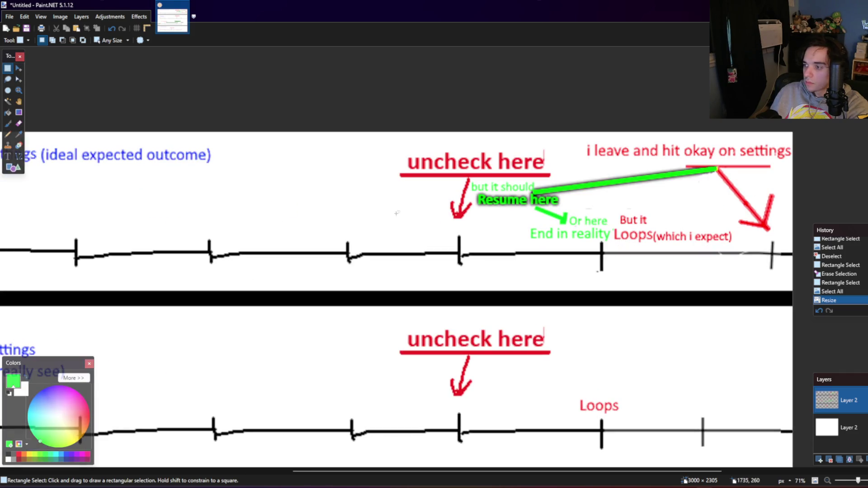
pyautogui.moveTo(477, 248); pyautogui.dragTo(560, 181)
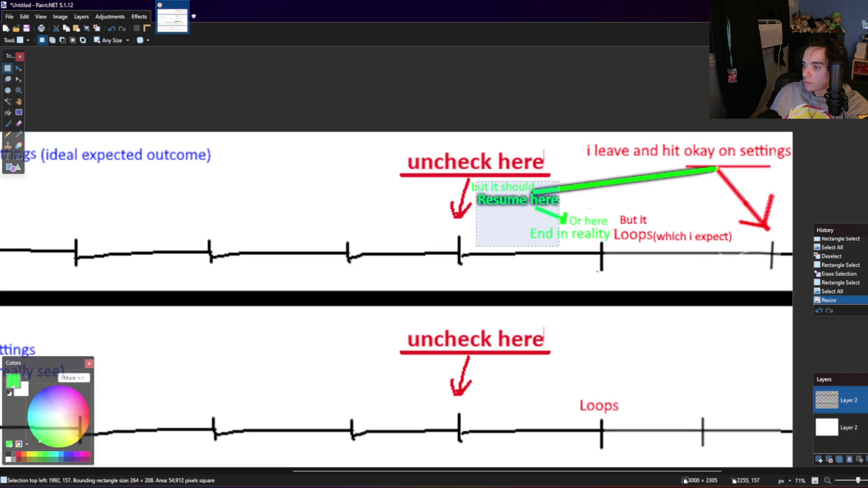
pyautogui.click(505, 228)
pyautogui.moveTo(467, 169); pyautogui.dragTo(615, 244)
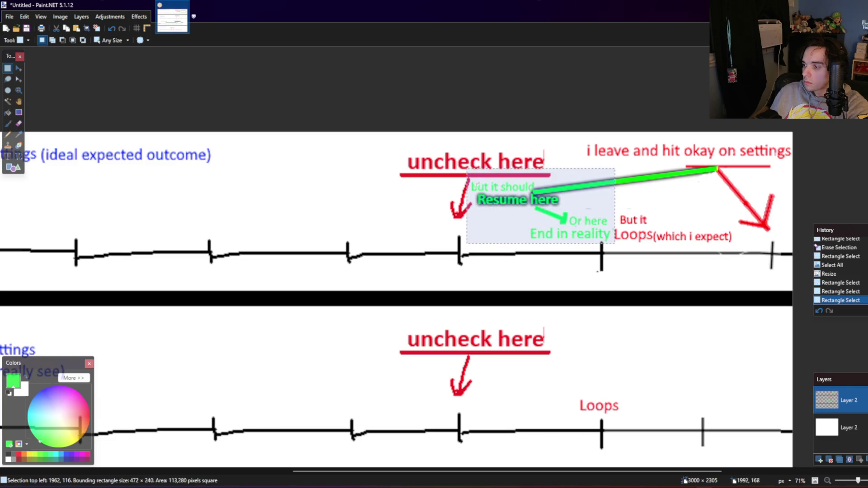
pyautogui.click(472, 180)
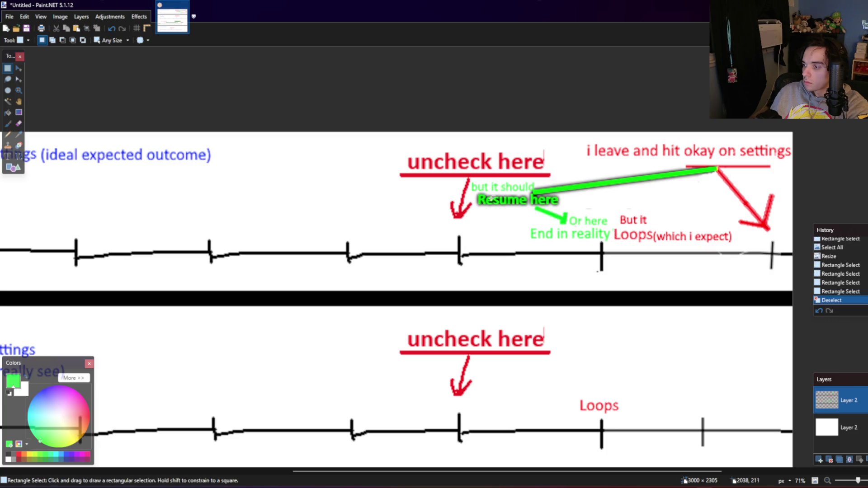
pyautogui.scroll(5, 471, 180)
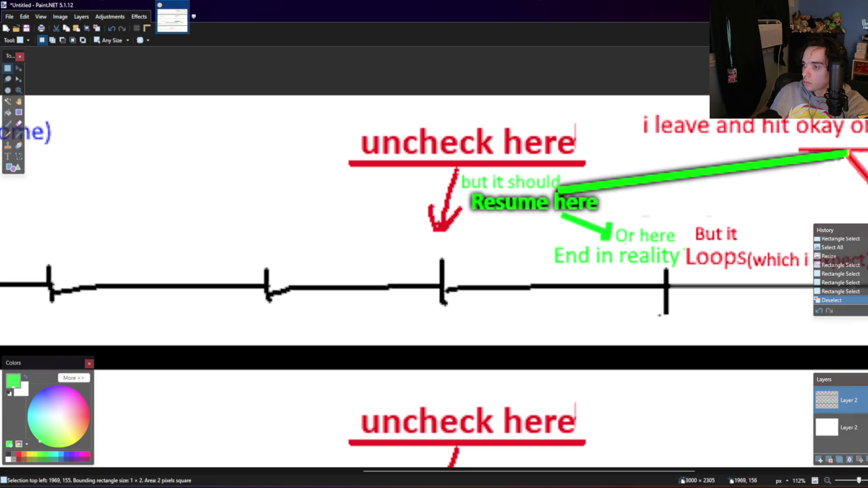
pyautogui.moveTo(458, 172); pyautogui.dragTo(684, 266)
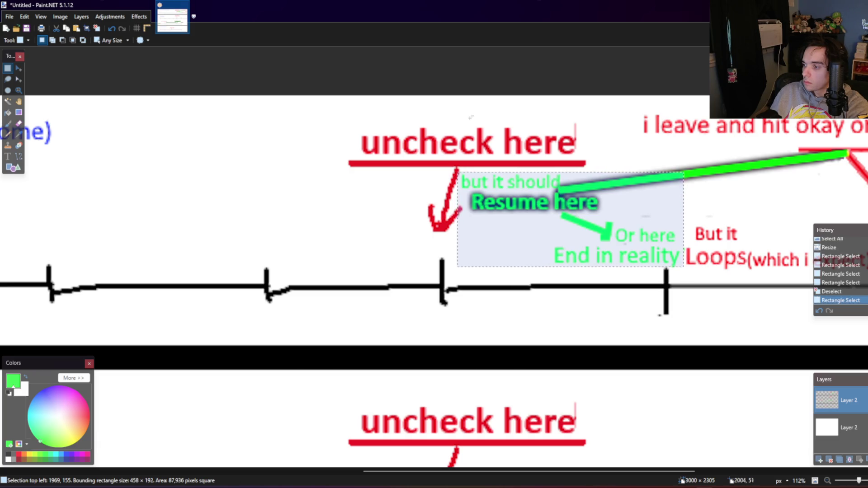
pyautogui.click(139, 16)
pyautogui.moveTo(150, 105)
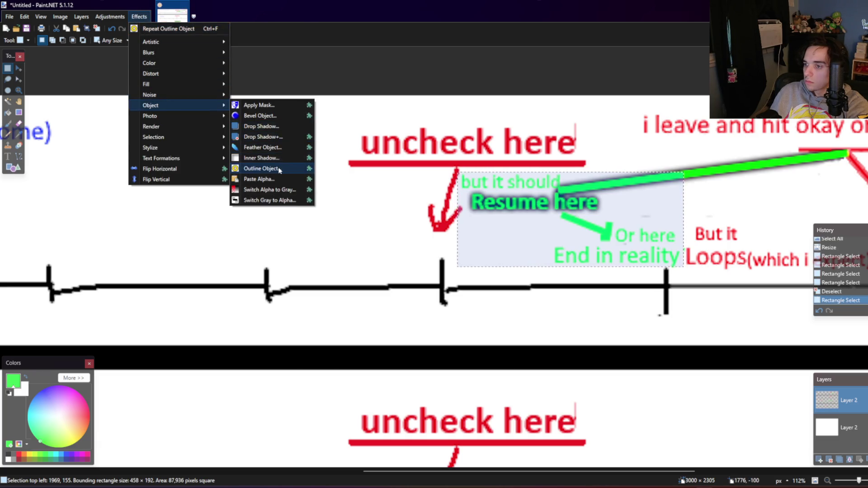
pyautogui.click(262, 168)
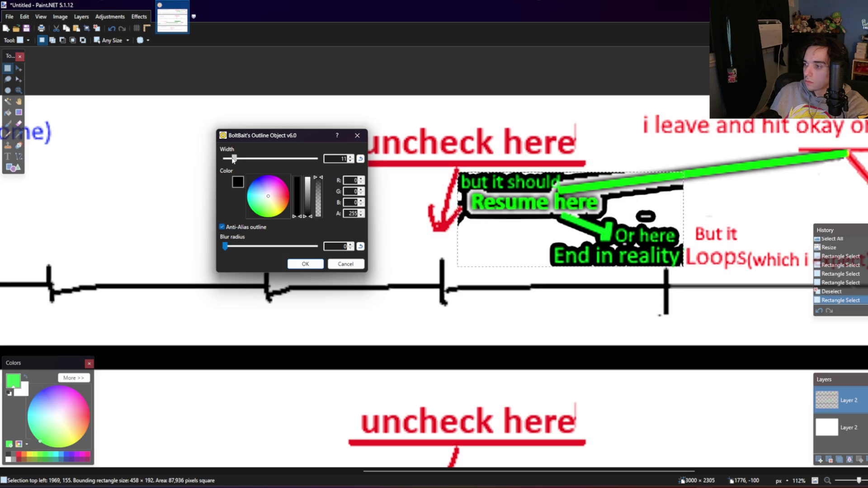
pyautogui.moveTo(233, 161); pyautogui.dragTo(227, 162)
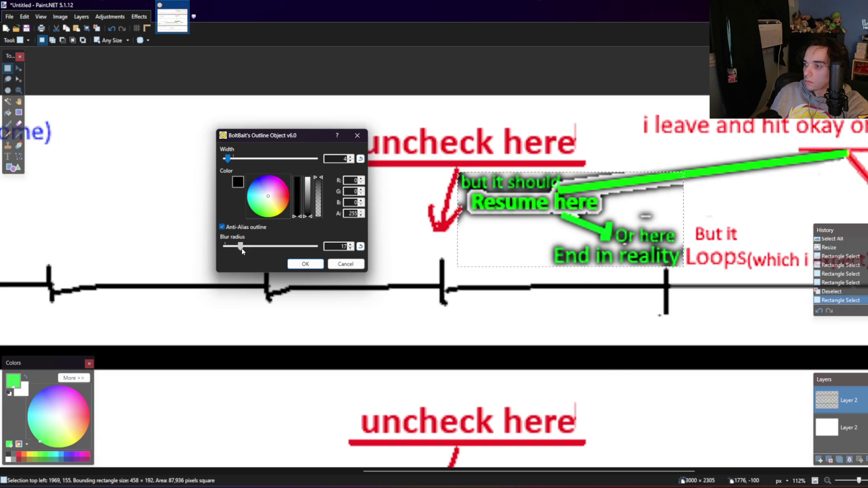
pyautogui.moveTo(242, 249); pyautogui.dragTo(233, 250)
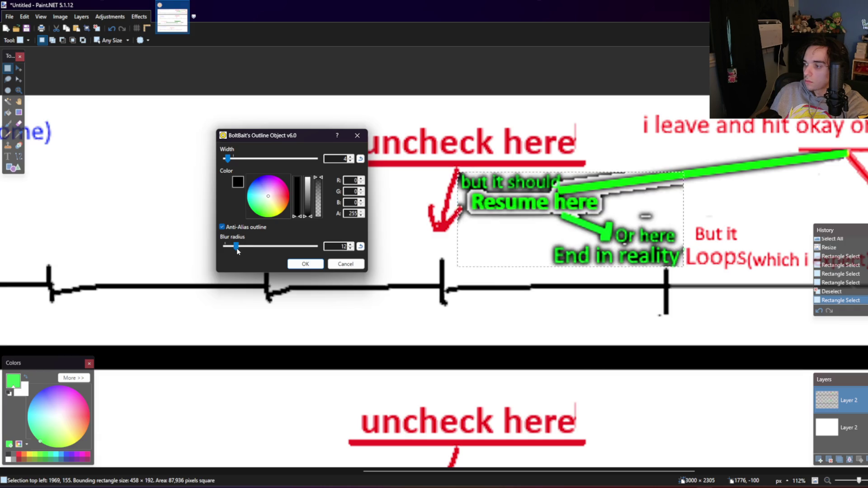
pyautogui.moveTo(321, 184); pyautogui.dragTo(320, 191)
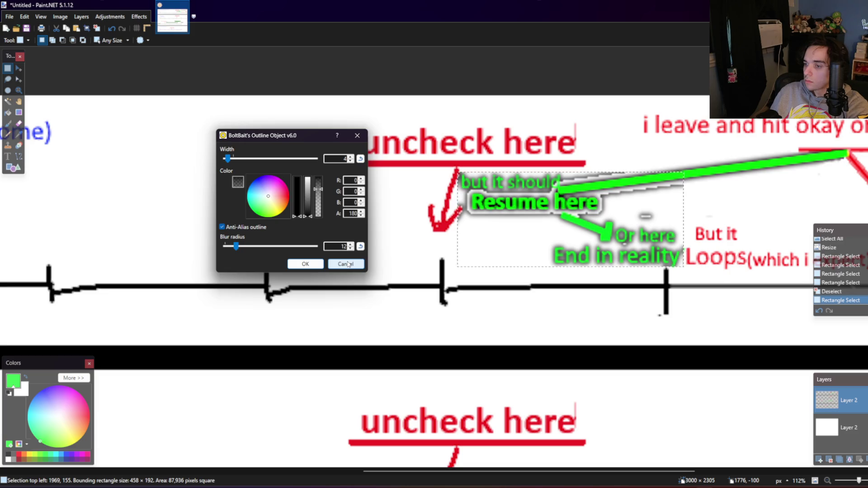
pyautogui.click(347, 264)
pyautogui.scroll(1, 537, 183)
pyautogui.scroll(1, 537, 182)
# Step: Move the 'but it should' note onto a newly added layer
pyautogui.scroll(1, 538, 182)
pyautogui.click(538, 182)
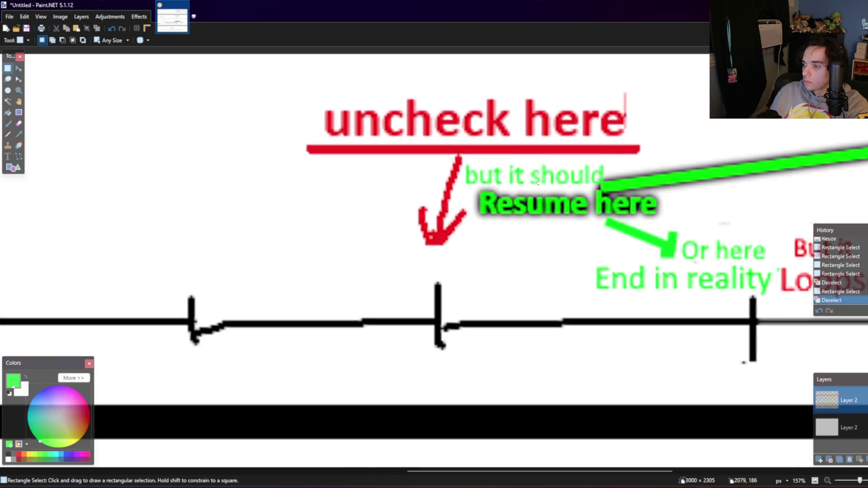
pyautogui.scroll(1, 500, 182)
pyautogui.moveTo(483, 171); pyautogui.dragTo(631, 185)
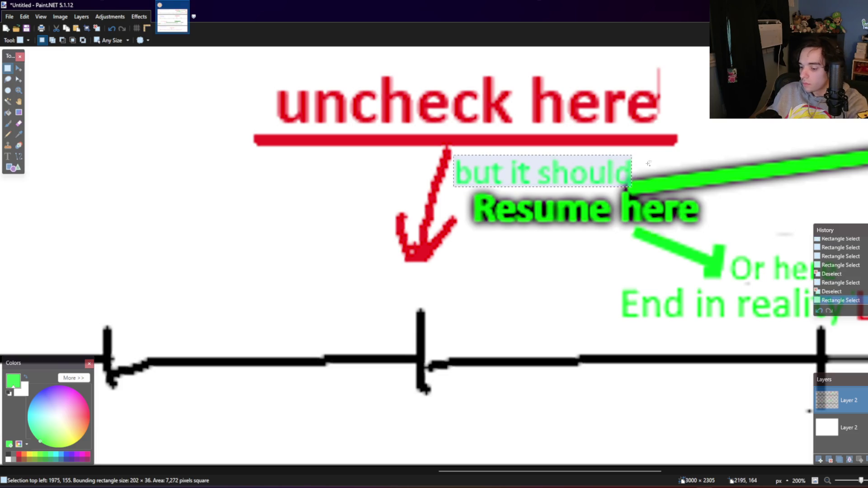
pyautogui.press('Delete')
pyautogui.click(81, 16)
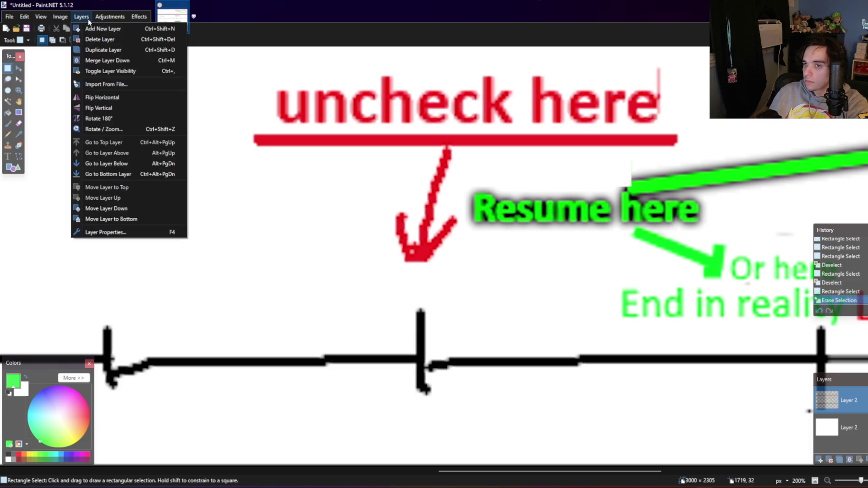
pyautogui.click(88, 28)
pyautogui.hotkey('ctrl', 'v')
# Step: Move the 'End in reality' label from Layer 2 onto the separate layer
pyautogui.scroll(-2, 627, 274)
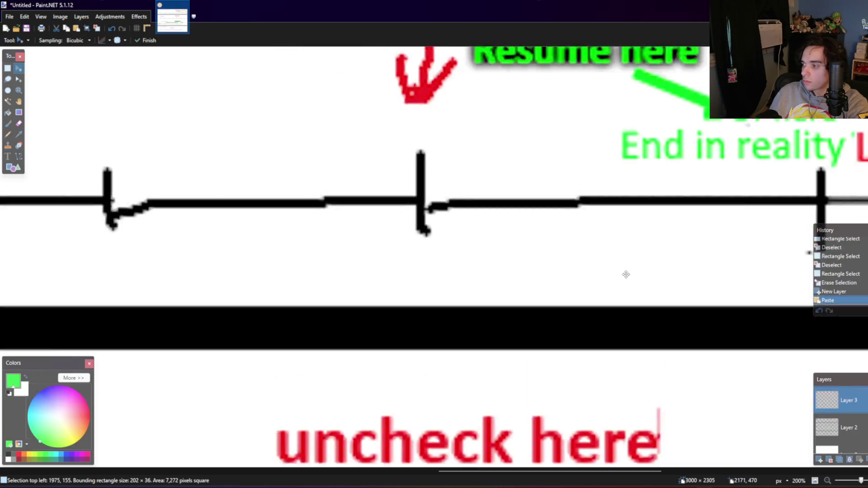
pyautogui.click(848, 421)
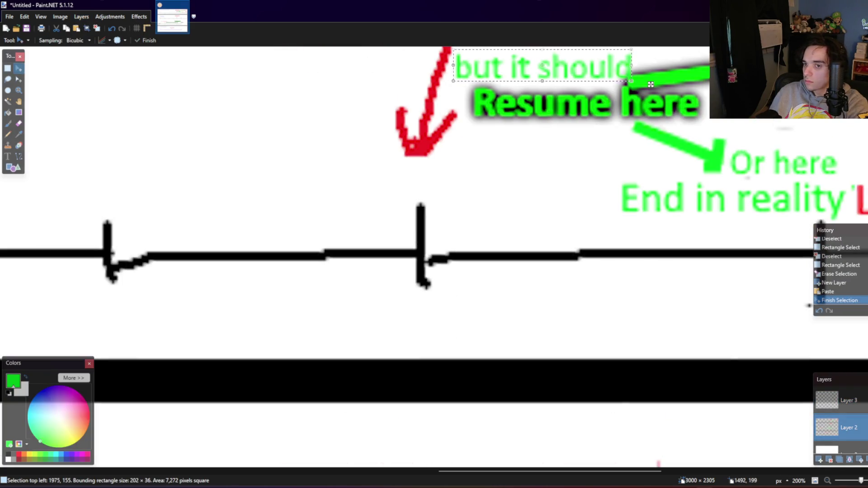
pyautogui.press('s')
pyautogui.moveTo(611, 222); pyautogui.dragTo(854, 180)
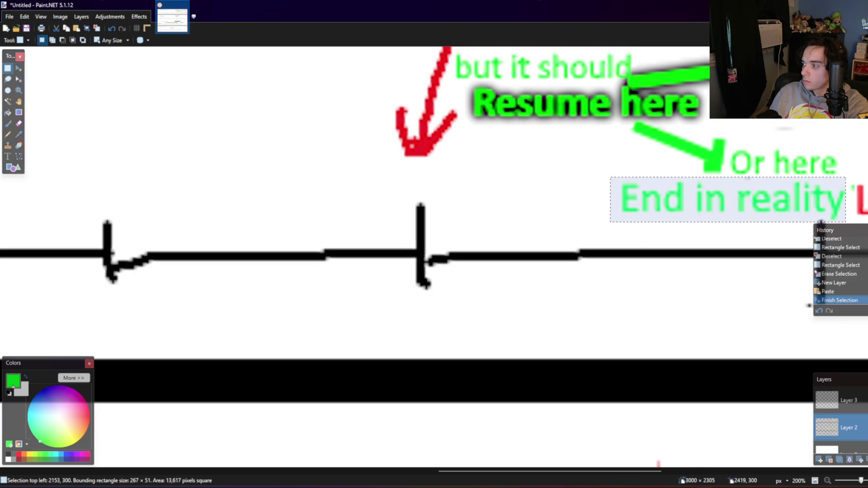
pyautogui.moveTo(856, 179); pyautogui.dragTo(846, 177)
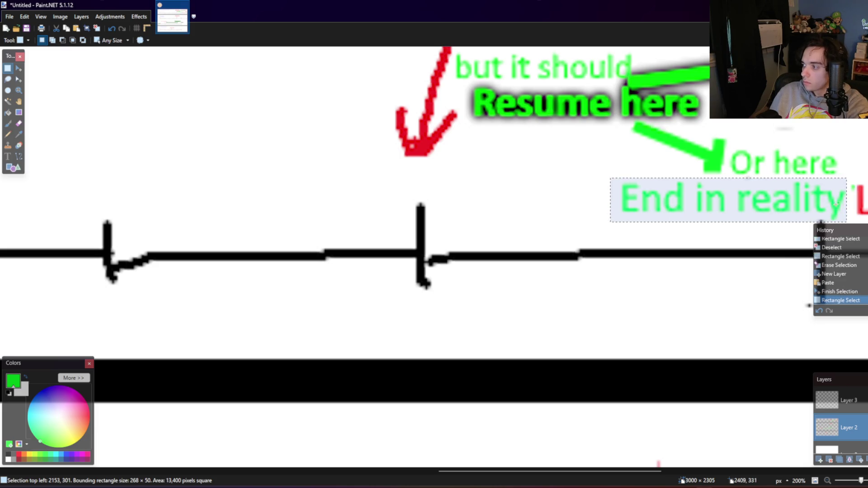
pyautogui.moveTo(608, 228)
pyautogui.mouseDown()
pyautogui.moveTo(853, 180)
pyautogui.moveTo(841, 180)
pyautogui.mouseUp()
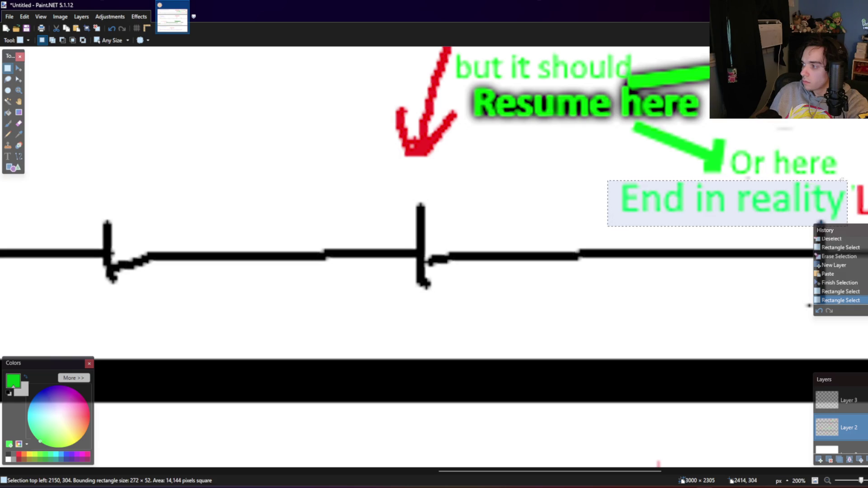
pyautogui.press('Delete')
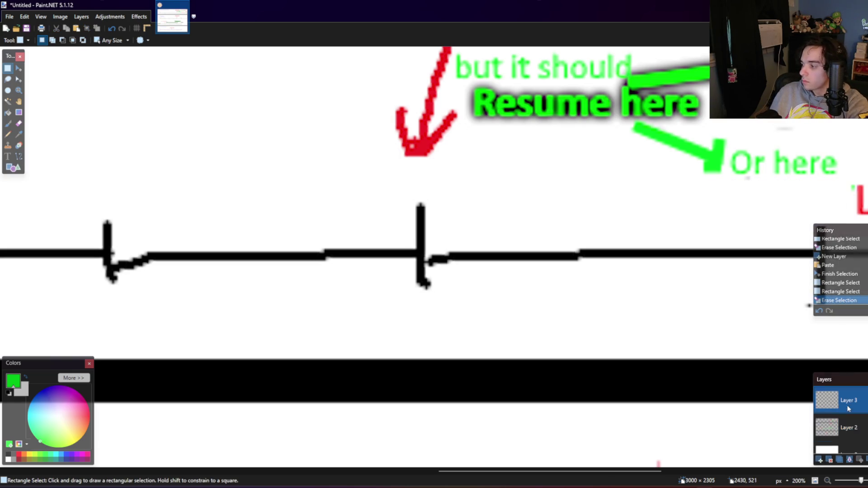
pyautogui.hotkey('ctrl', 'v')
# Step: Move the 'Or here' label onto the separate layer
pyautogui.click(8, 68)
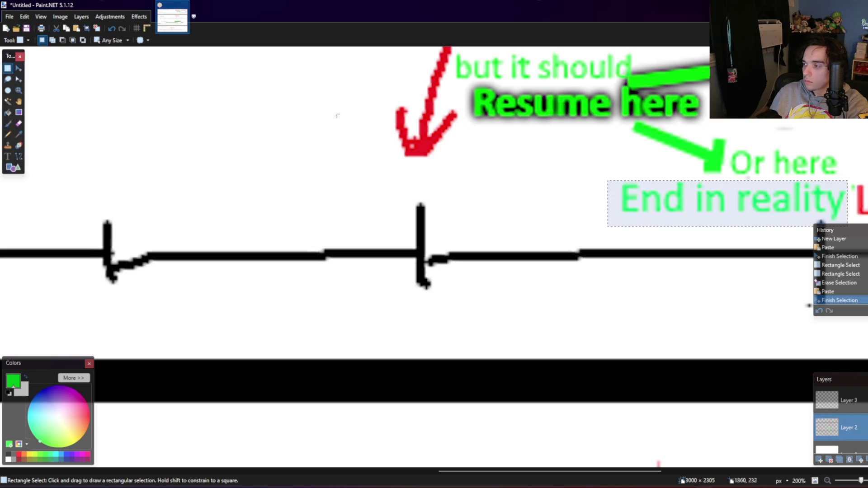
pyautogui.click(730, 184)
pyautogui.click(701, 170)
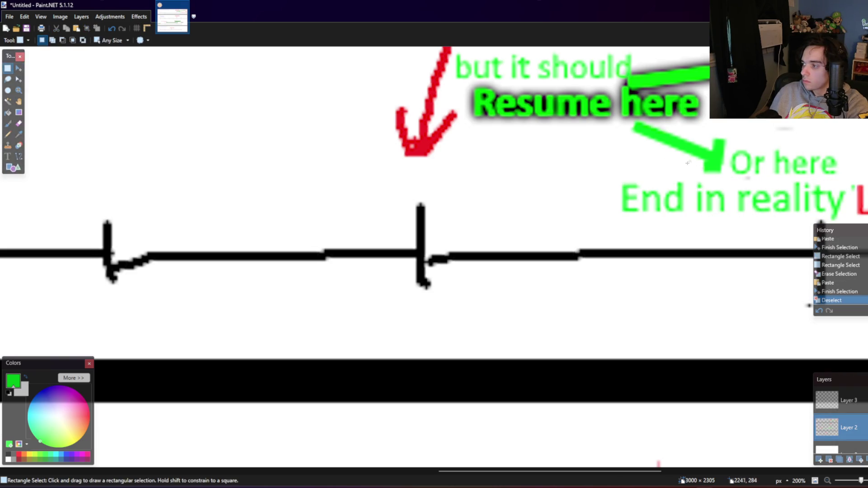
pyautogui.moveTo(840, 179); pyautogui.dragTo(729, 147)
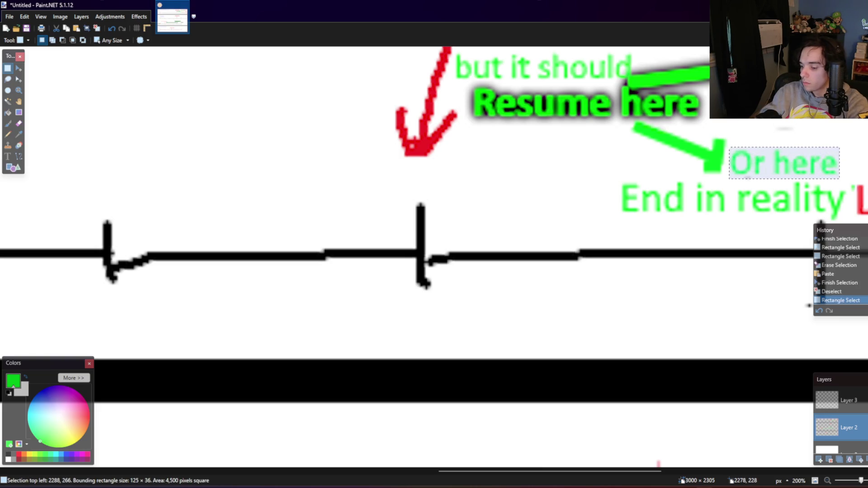
pyautogui.press('Delete')
pyautogui.hotkey('ctrl', 'v')
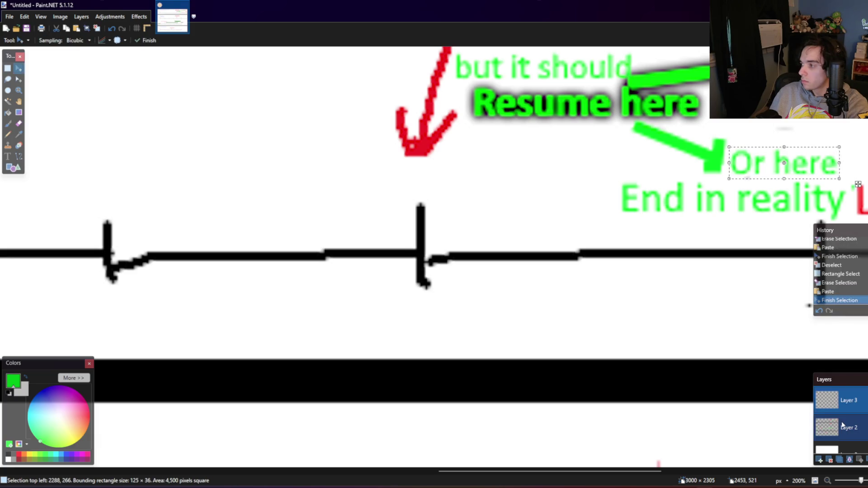
# Step: Move the green arrow onto the separate layer
pyautogui.click(843, 424)
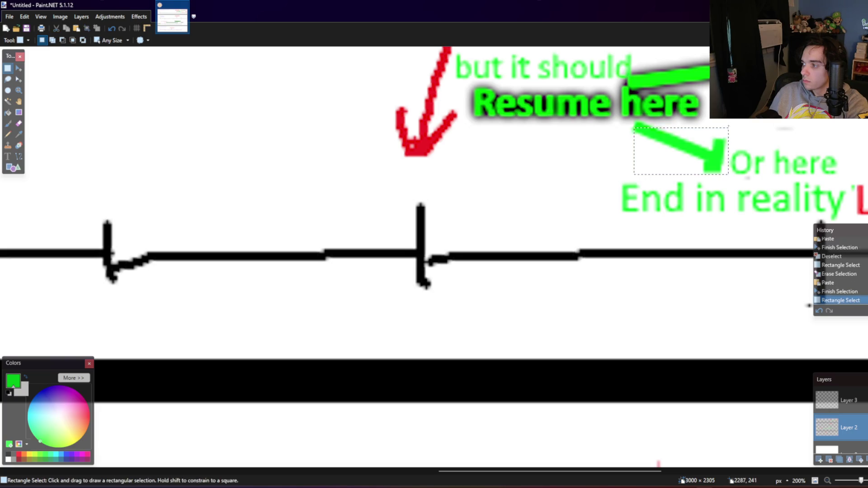
pyautogui.moveTo(730, 125)
pyautogui.mouseDown()
pyautogui.moveTo(699, 167)
pyautogui.moveTo(725, 181)
pyautogui.moveTo(629, 118)
pyautogui.mouseUp()
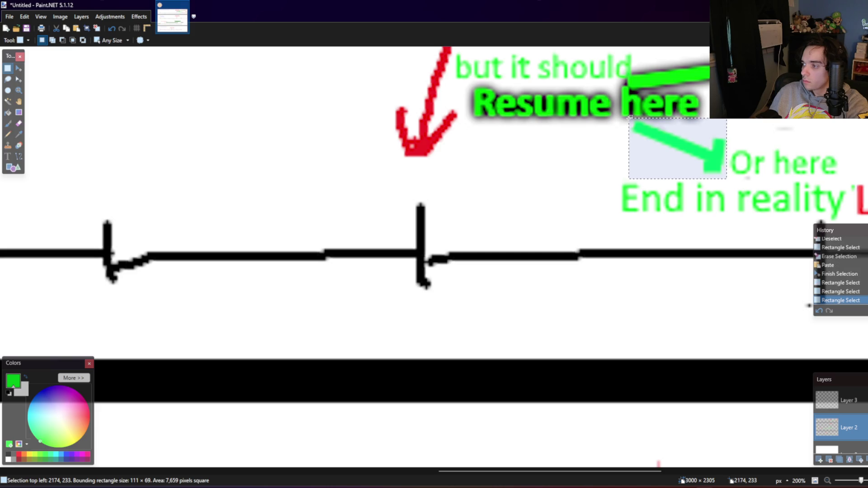
pyautogui.press('Delete')
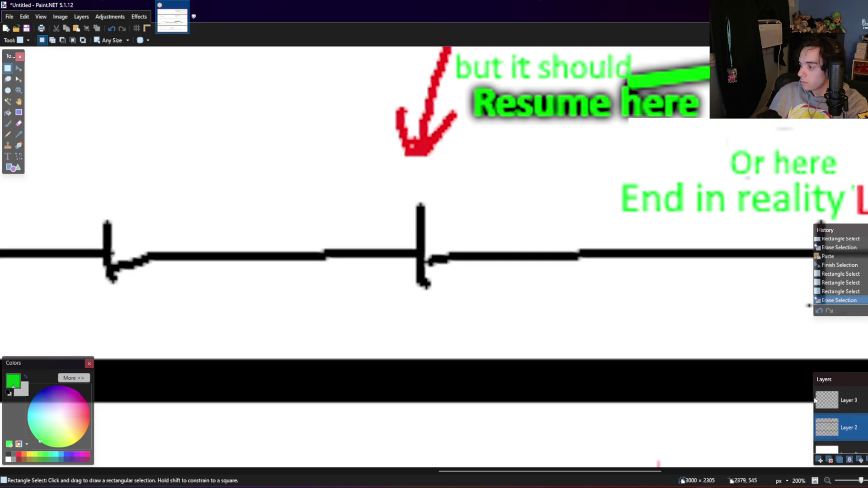
pyautogui.hotkey('ctrl', 'v')
pyautogui.scroll(-1, 597, 295)
# Step: Select the whole canvas and preview Outline Object, cancelling it the first time
pyautogui.hotkey('ctrl', 'a')
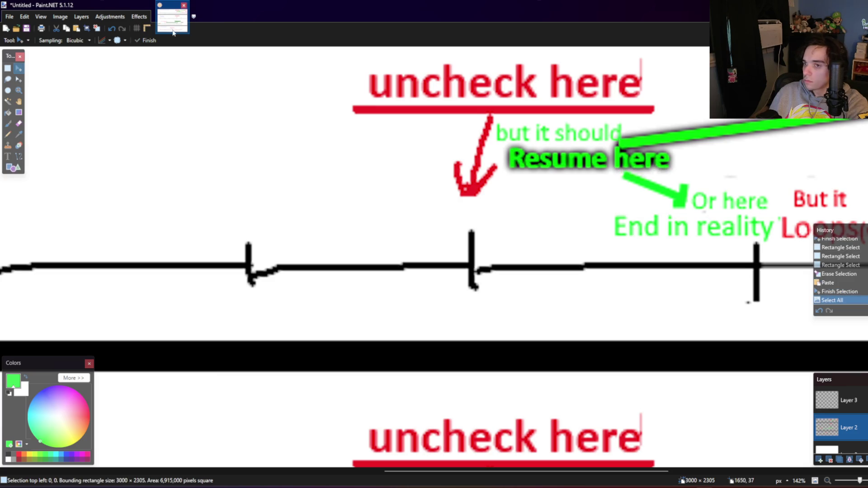
pyautogui.click(140, 16)
pyautogui.moveTo(151, 105)
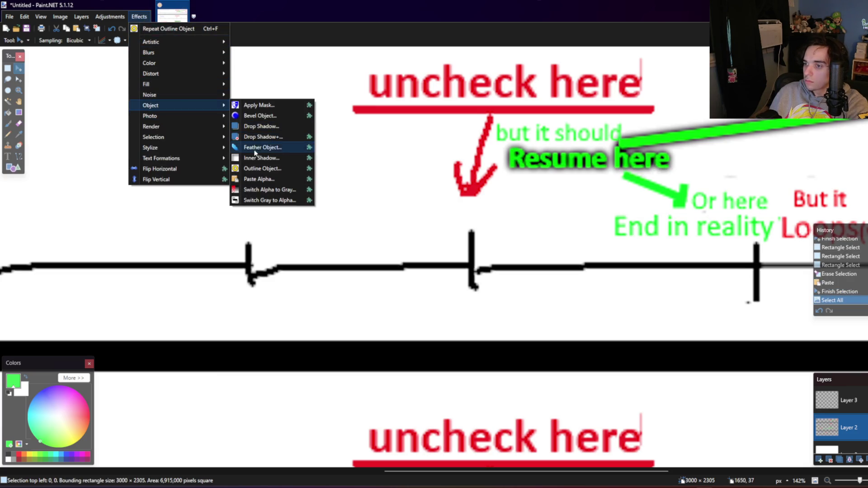
pyautogui.click(262, 168)
pyautogui.moveTo(442, 179); pyautogui.dragTo(396, 173)
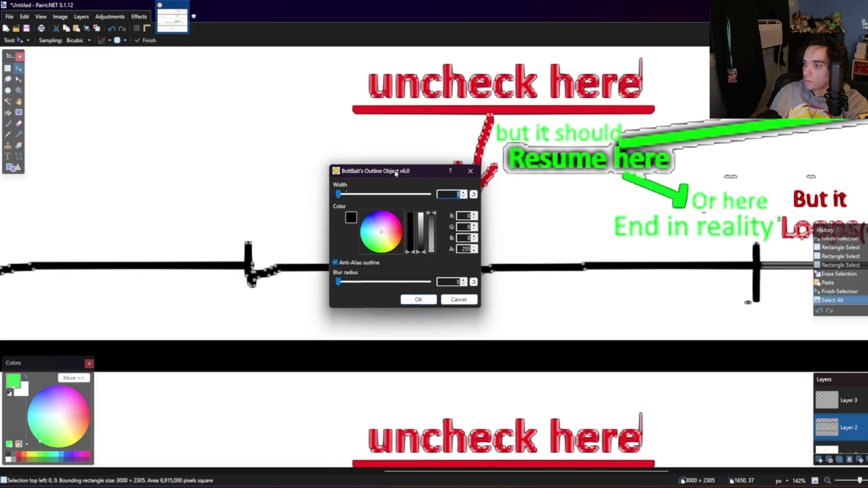
pyautogui.click(459, 299)
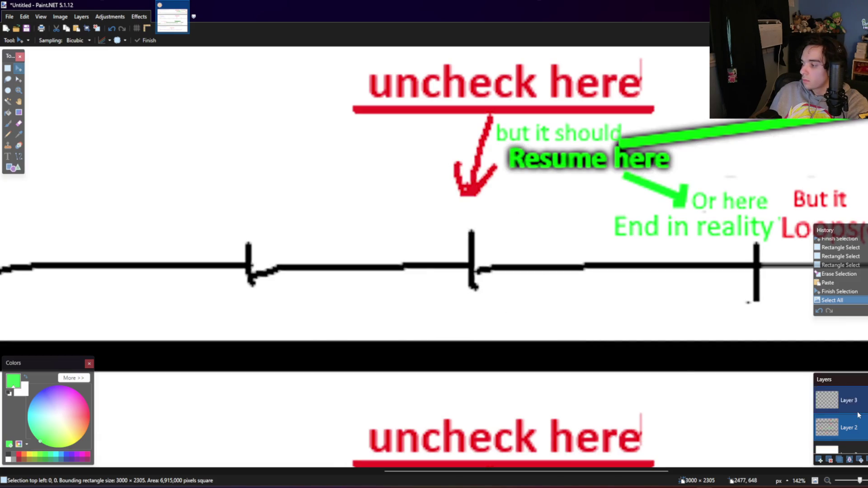
# Step: Set the outline to width 3, blur radius 13 and alpha 226
pyautogui.click(140, 17)
pyautogui.moveTo(150, 105)
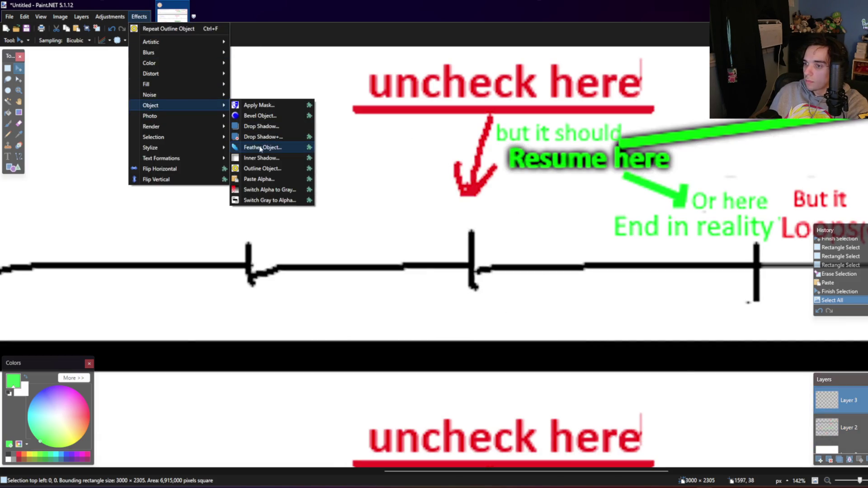
pyautogui.click(261, 168)
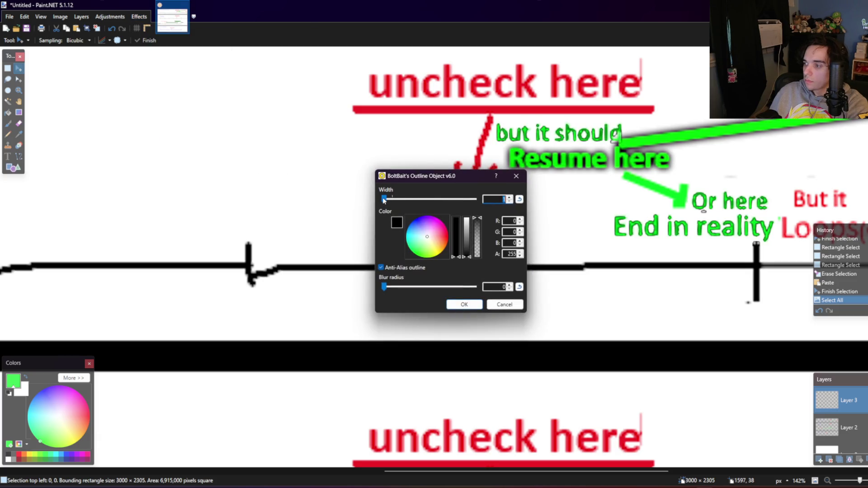
pyautogui.moveTo(387, 199); pyautogui.dragTo(385, 199)
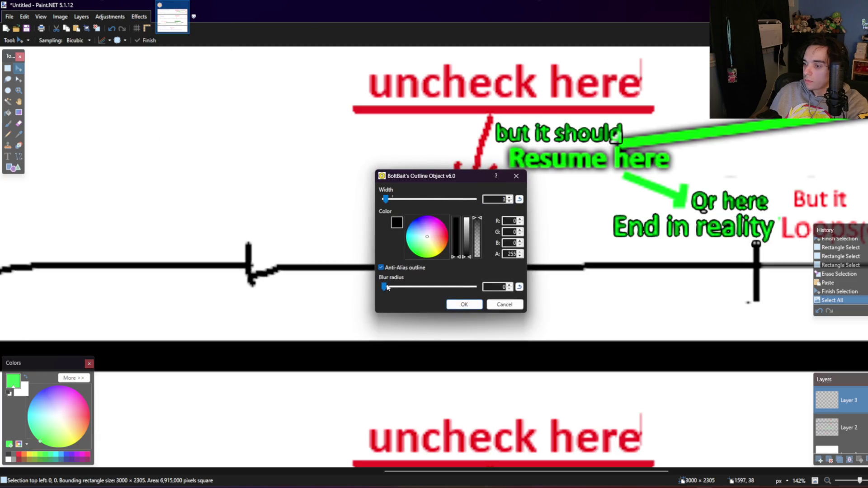
pyautogui.moveTo(387, 288); pyautogui.dragTo(388, 289)
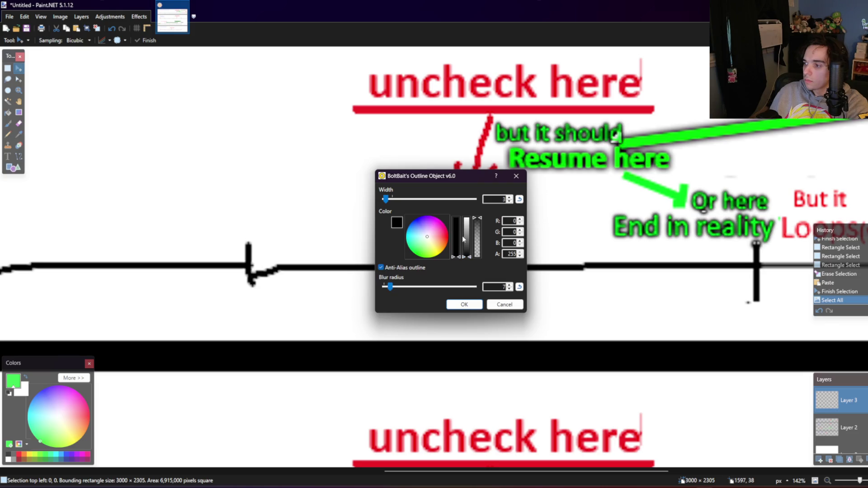
pyautogui.moveTo(478, 228); pyautogui.dragTo(482, 221)
pyautogui.moveTo(385, 200); pyautogui.dragTo(391, 202)
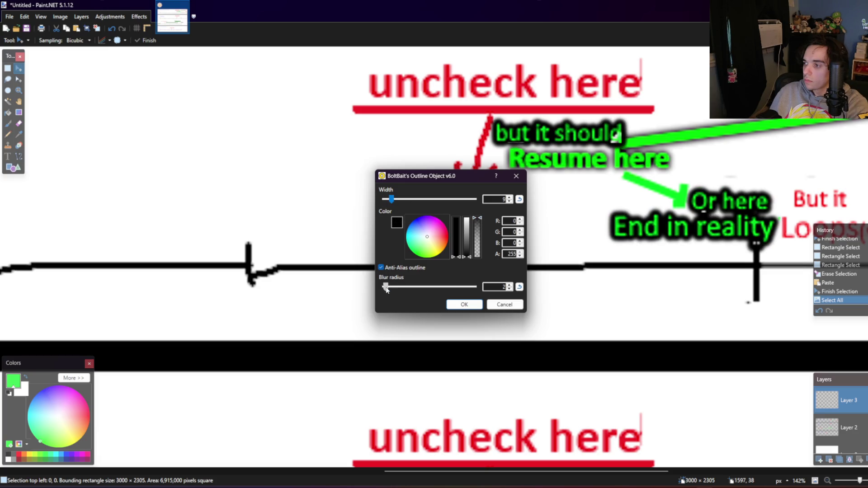
pyautogui.moveTo(386, 289); pyautogui.dragTo(406, 287)
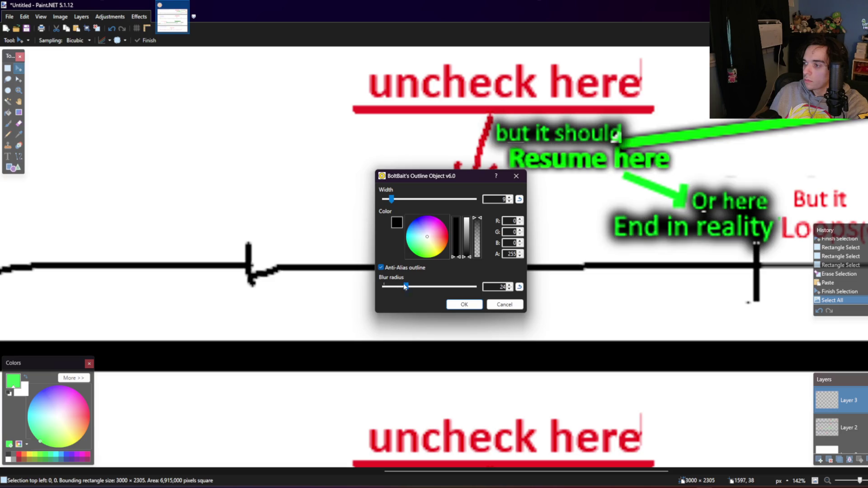
pyautogui.moveTo(389, 200); pyautogui.dragTo(387, 200)
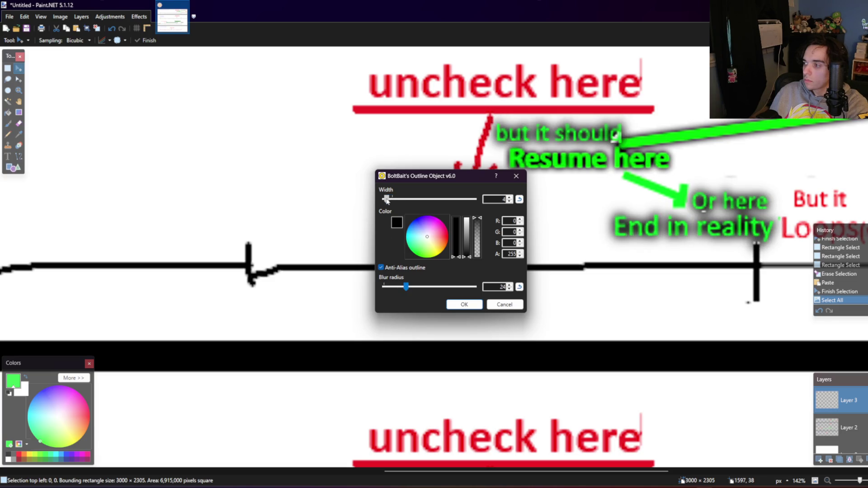
pyautogui.moveTo(401, 288); pyautogui.dragTo(395, 287)
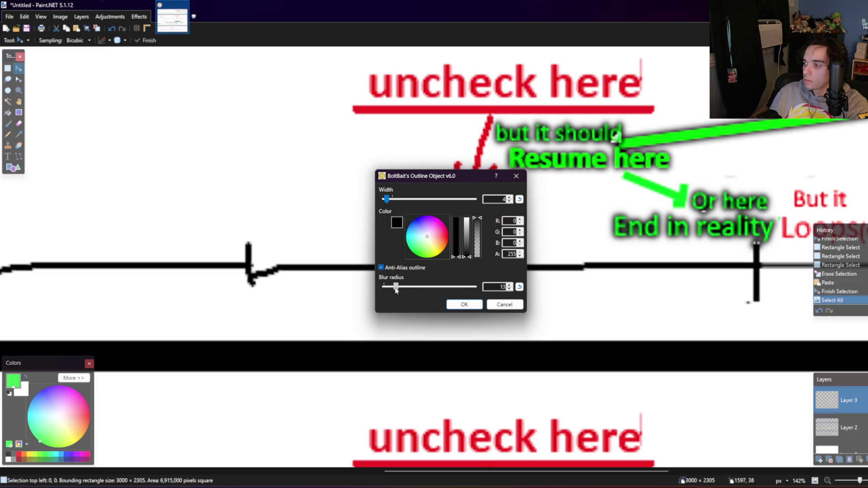
pyautogui.moveTo(386, 199); pyautogui.dragTo(385, 200)
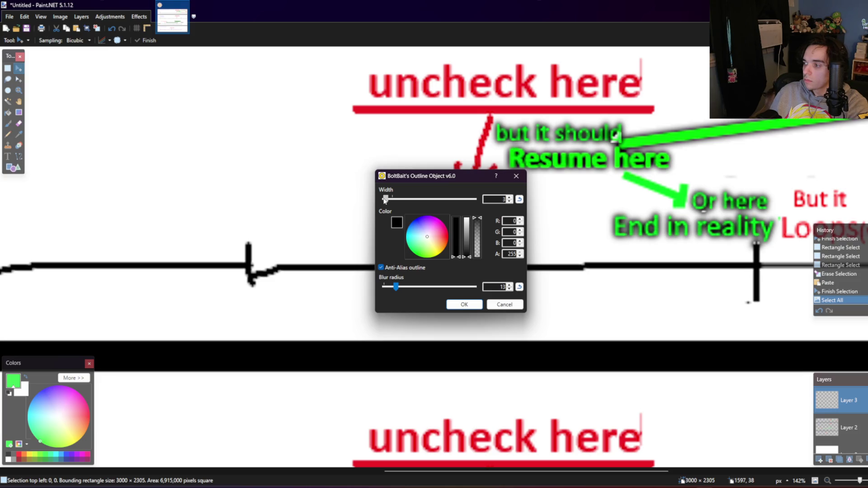
# Step: Apply the Outline Object effect as a soft dark glow around the green labels
pyautogui.click(474, 302)
pyautogui.scroll(-5, 484, 296)
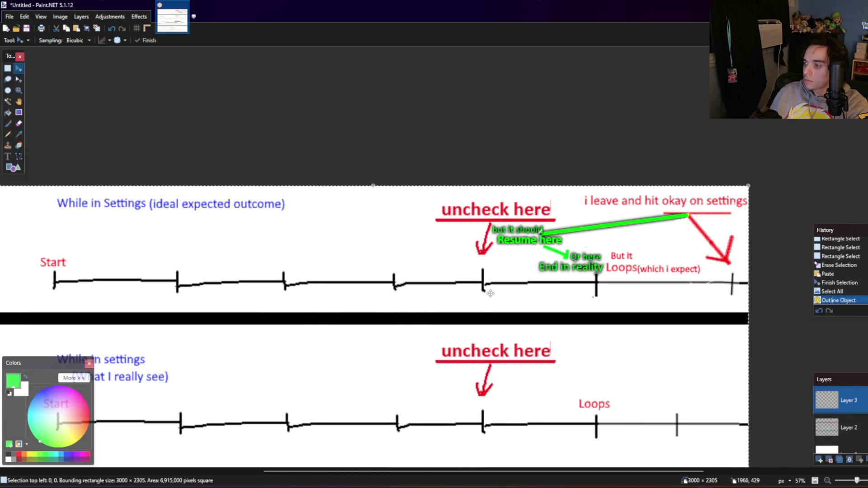
pyautogui.scroll(-2, 490, 294)
pyautogui.scroll(-2, 491, 293)
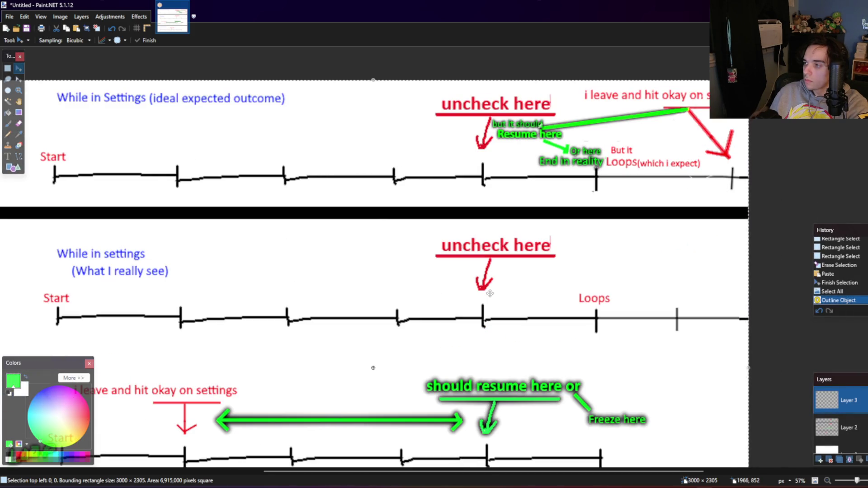
pyautogui.scroll(-2, 490, 293)
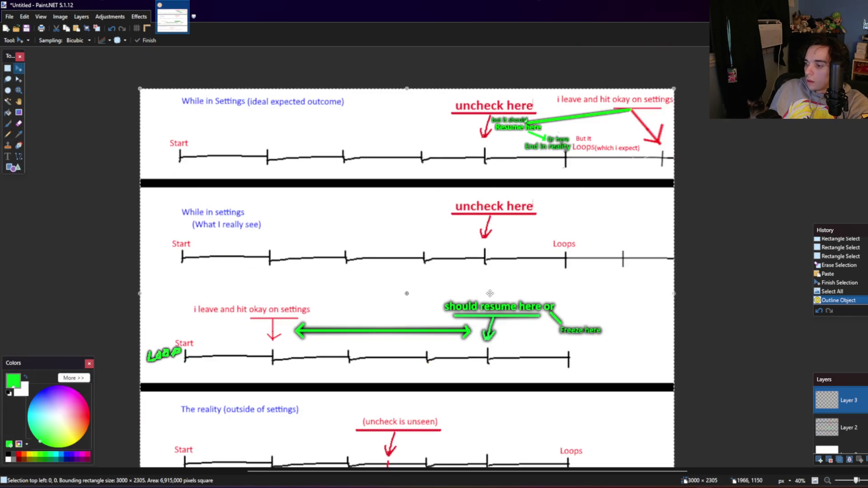
# Step: Merge the annotation layers down twice into a single Layer 2
pyautogui.click(849, 460)
pyautogui.click(850, 460)
pyautogui.scroll(-1, 607, 382)
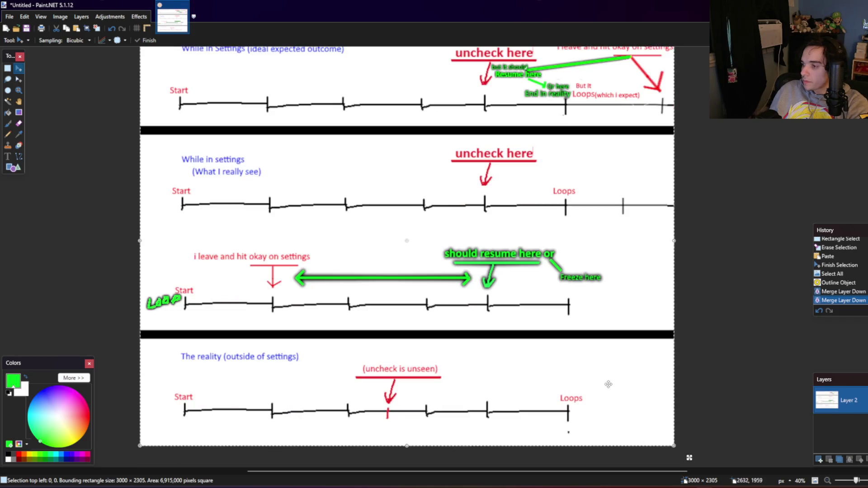
pyautogui.scroll(-1, 608, 385)
pyautogui.scroll(1, 612, 378)
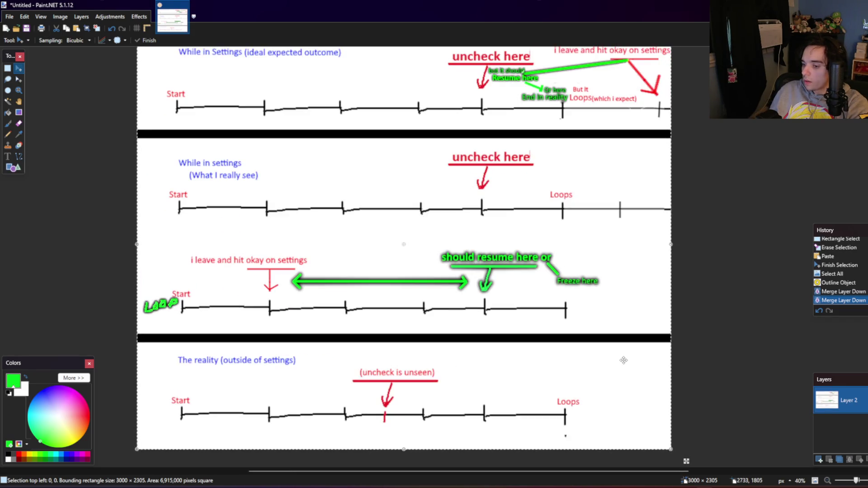
# Step: Select the whole image, switch to Rectangle Select, then clear the selection
pyautogui.hotkey('ctrl', 'a')
pyautogui.moveTo(631, 355); pyautogui.dragTo(665, 316)
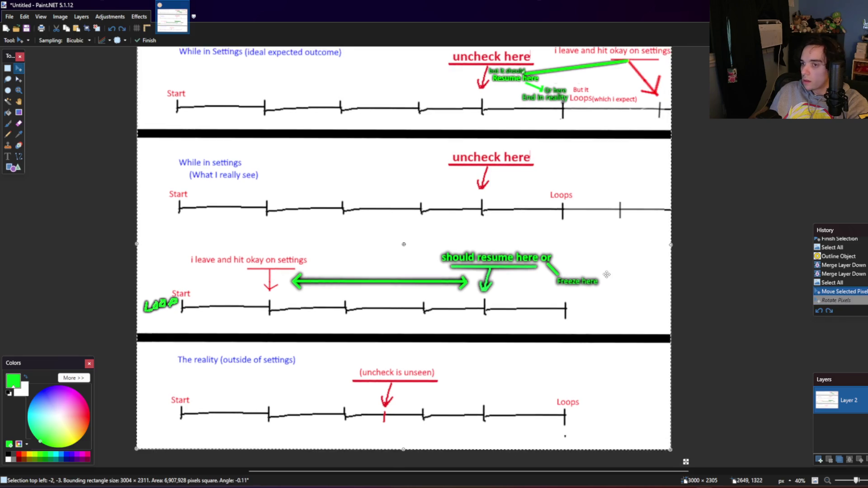
pyautogui.click(8, 68)
pyautogui.hotkey('ctrl', 'd')
pyautogui.scroll(1, 81, 82)
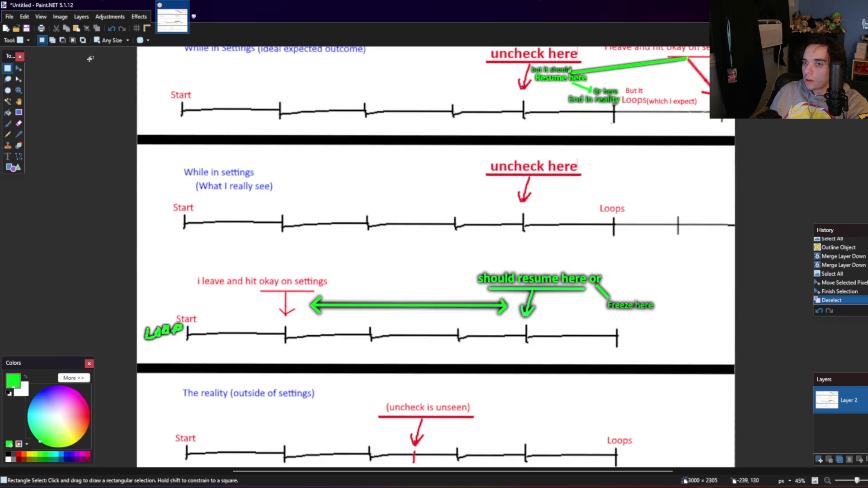
# Step: Use the menu bar to reach the viewing options
pyautogui.click(74, 21)
pyautogui.click(46, 87)
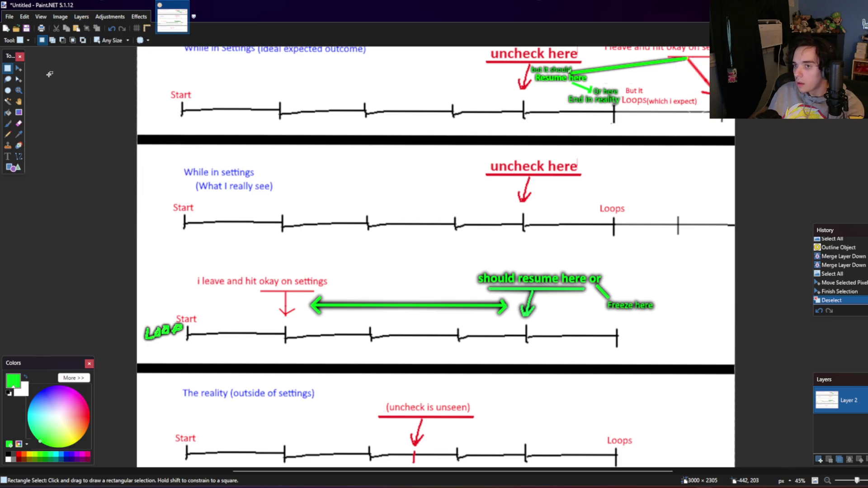
pyautogui.press('alt')
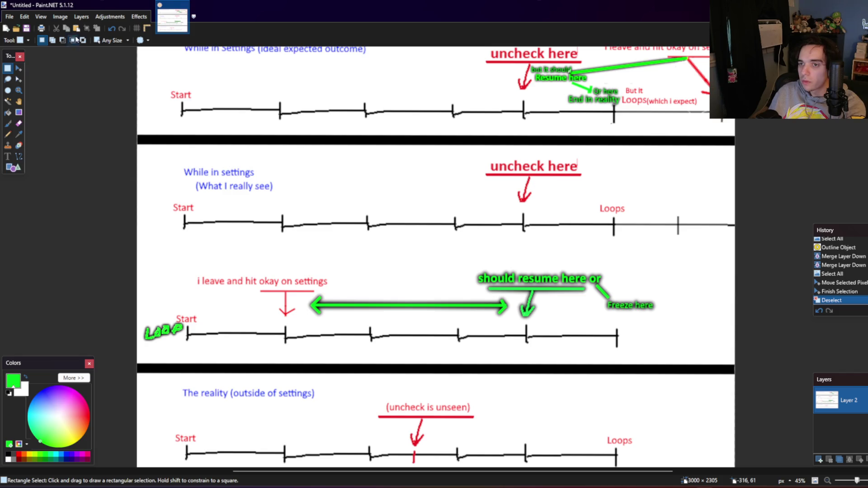
pyautogui.click(60, 17)
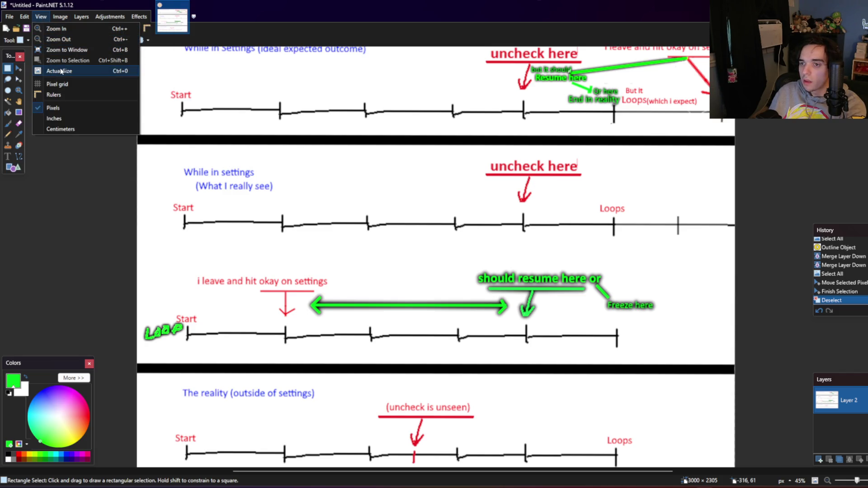
pyautogui.click(61, 71)
pyautogui.click(58, 18)
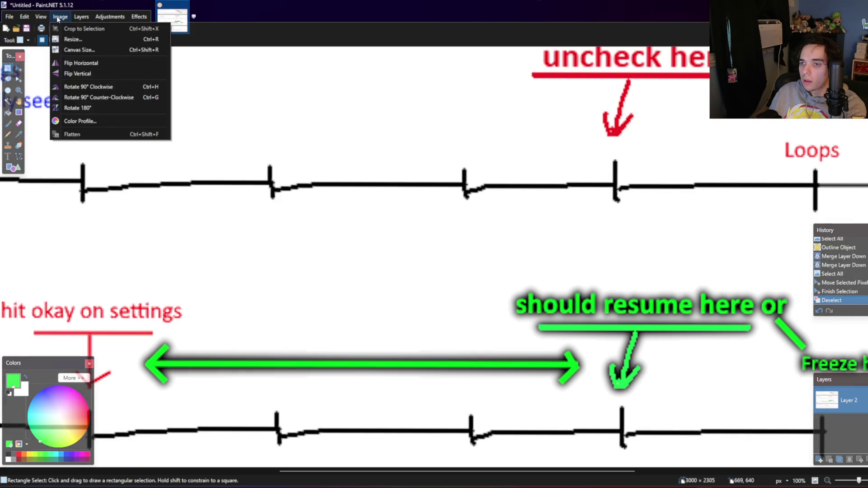
pyautogui.click(45, 50)
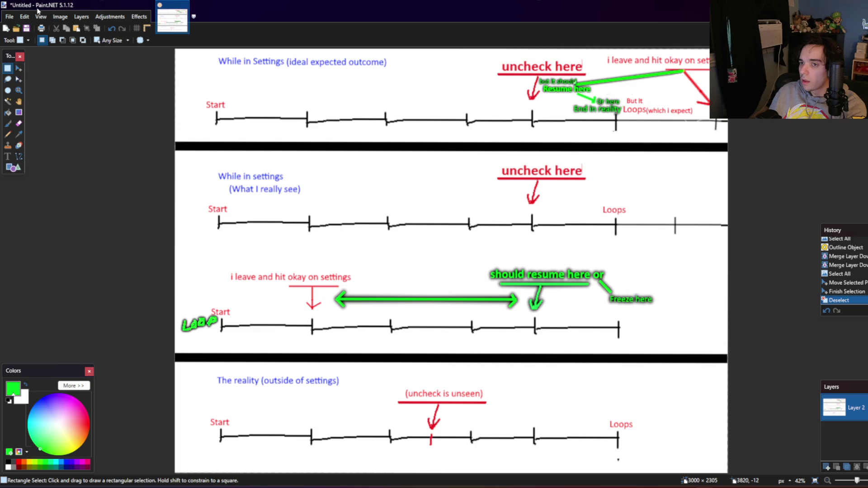
pyautogui.click(9, 16)
pyautogui.moveTo(24, 16)
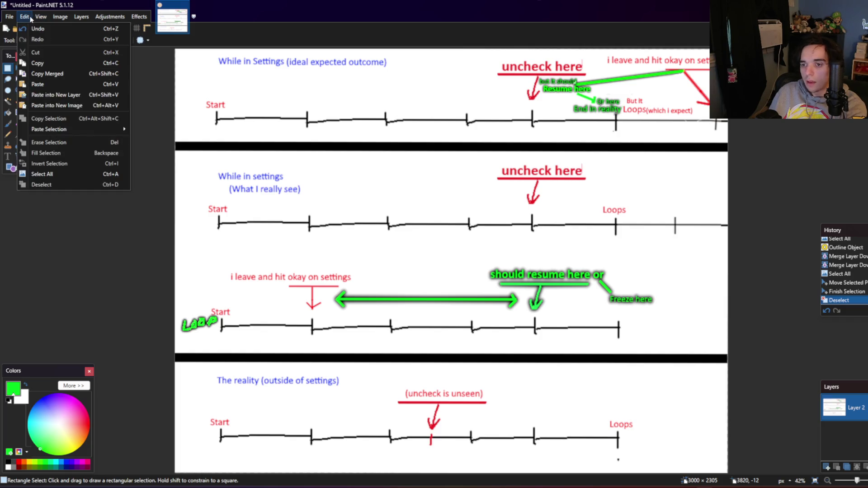
pyautogui.moveTo(109, 17)
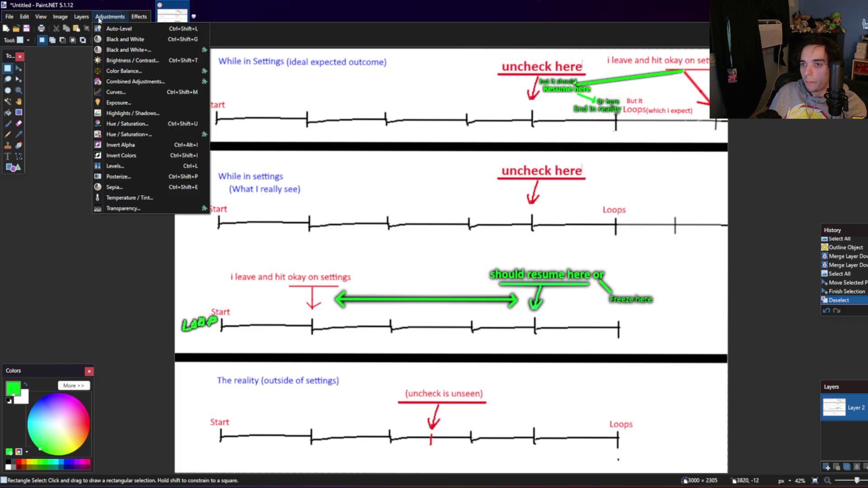
pyautogui.hotkey('alt', 'Tab')
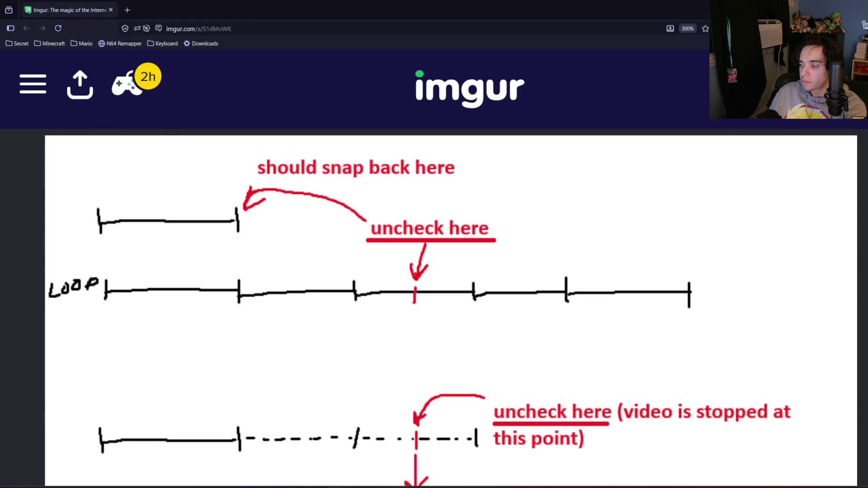
pyautogui.hotkey('alt', 'Tab')
pyautogui.click(10, 17)
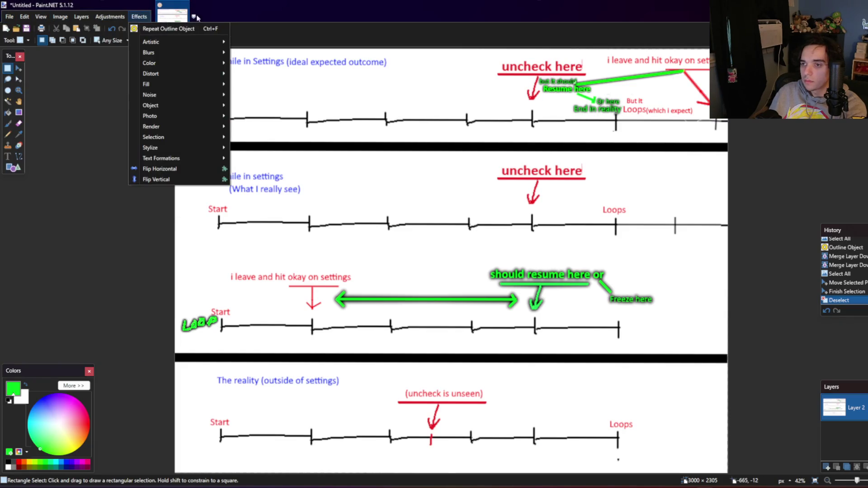
pyautogui.click(161, 35)
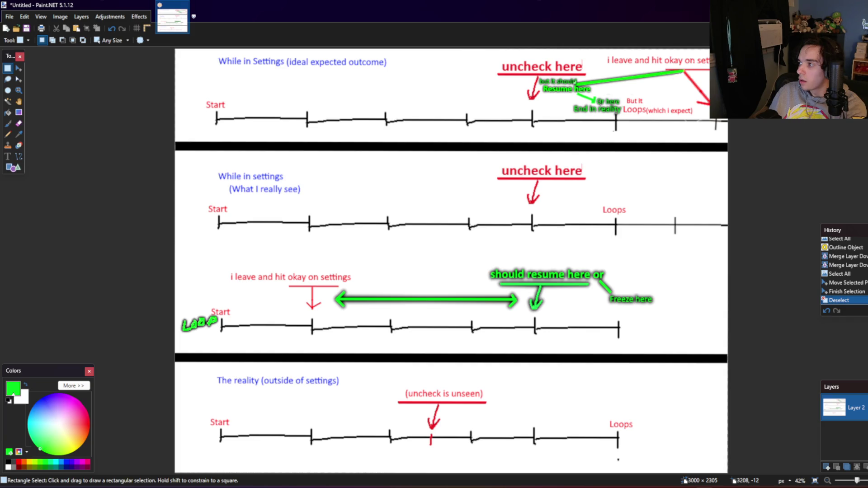
pyautogui.hotkey('ctrl', ',')
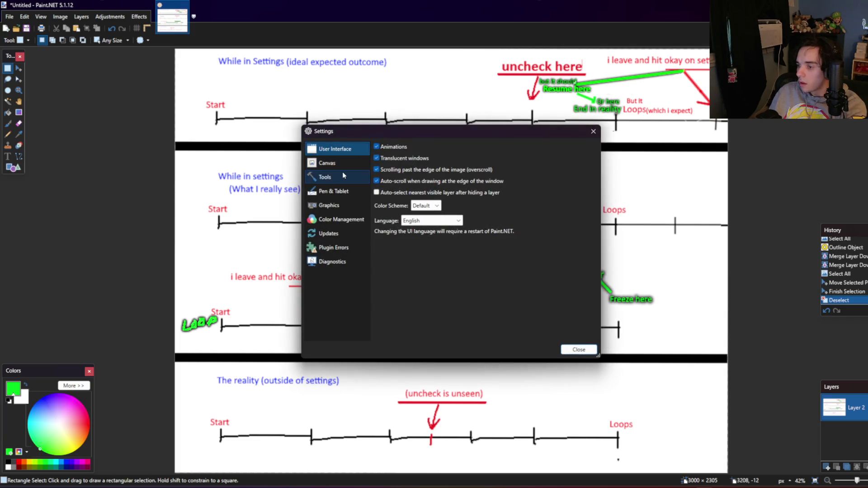
pyautogui.click(343, 167)
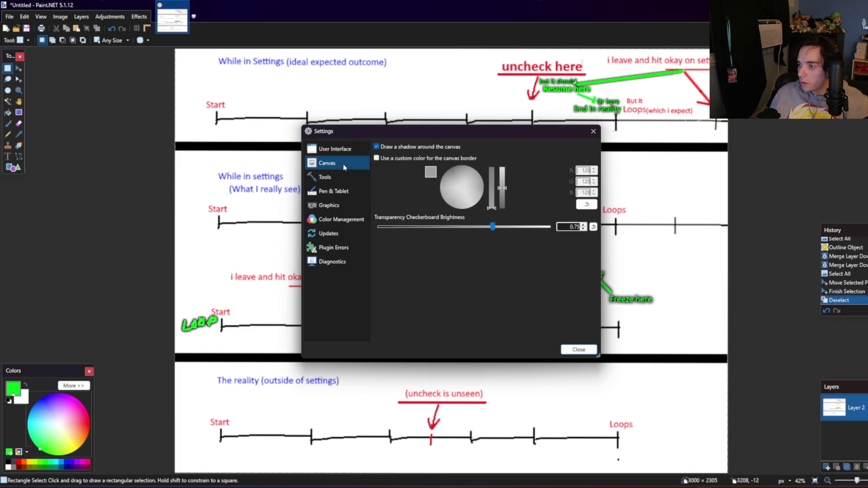
pyautogui.click(337, 177)
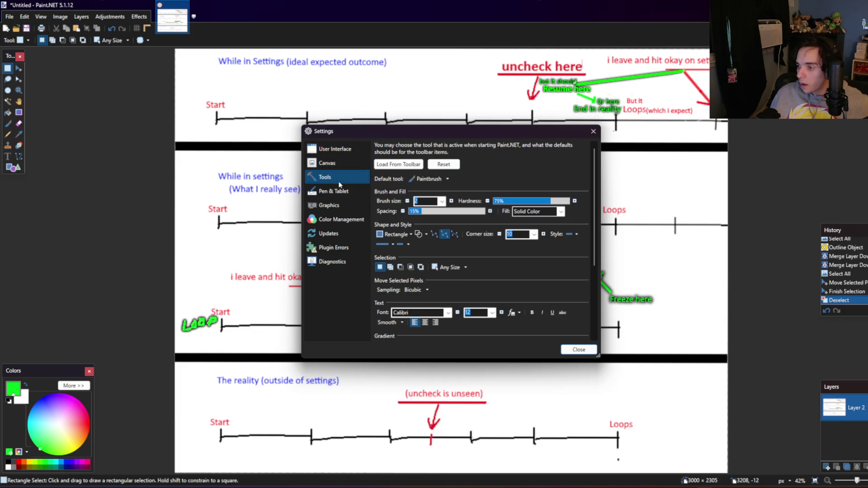
pyautogui.scroll(-1, 426, 280)
pyautogui.scroll(-1, 426, 280)
pyautogui.scroll(-1, 426, 281)
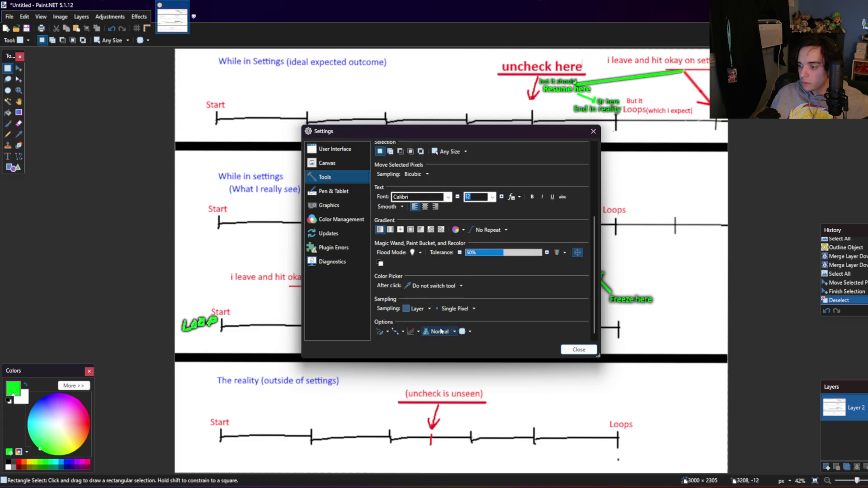
pyautogui.scroll(-1, 441, 331)
pyautogui.scroll(-2, 442, 332)
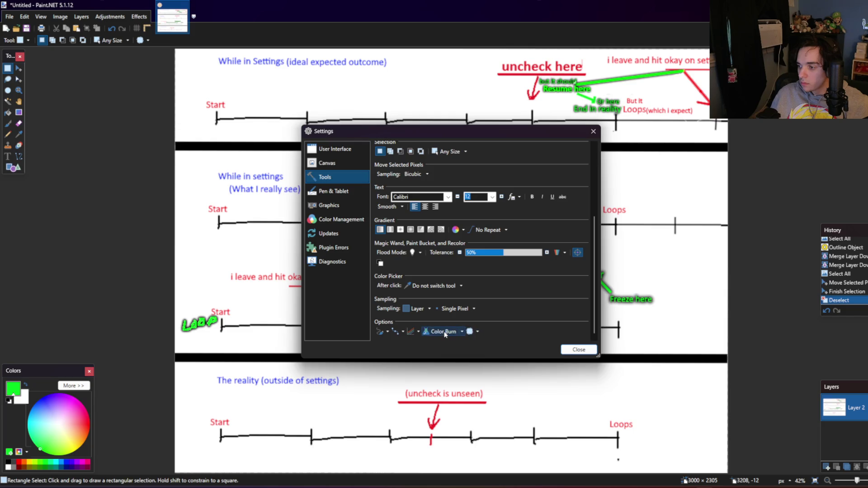
pyautogui.scroll(-2, 445, 334)
pyautogui.scroll(-1, 447, 333)
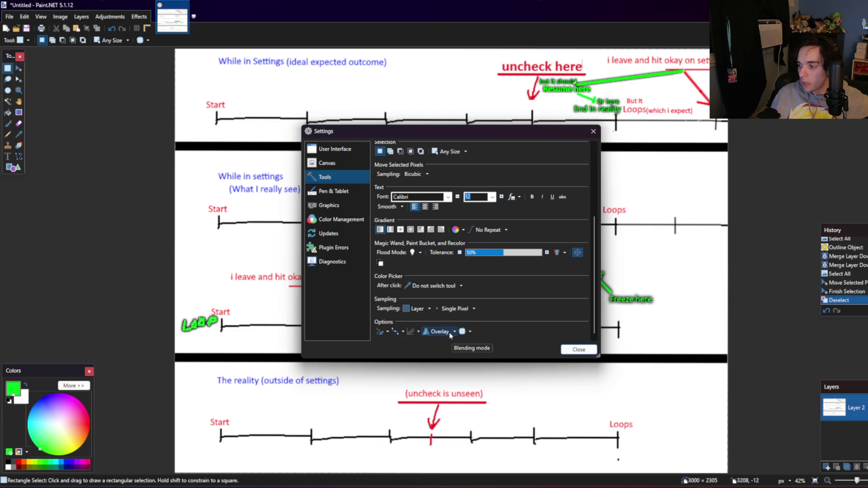
pyautogui.click(451, 331)
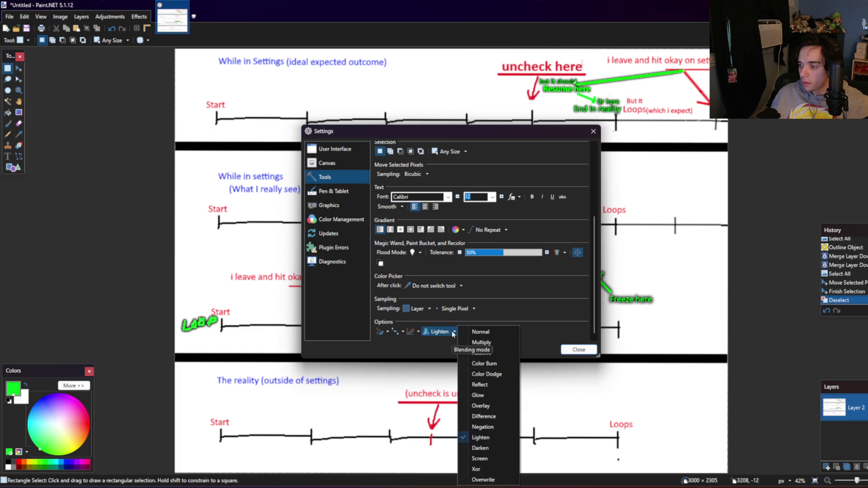
pyautogui.click(470, 332)
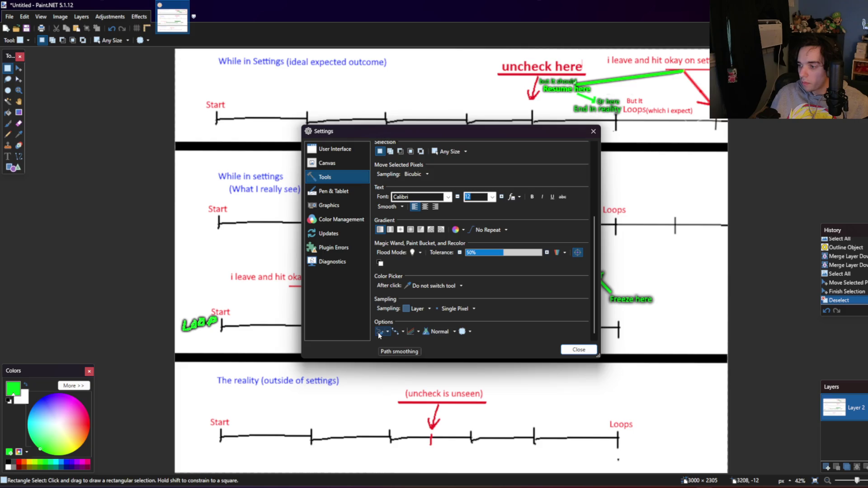
pyautogui.click(340, 219)
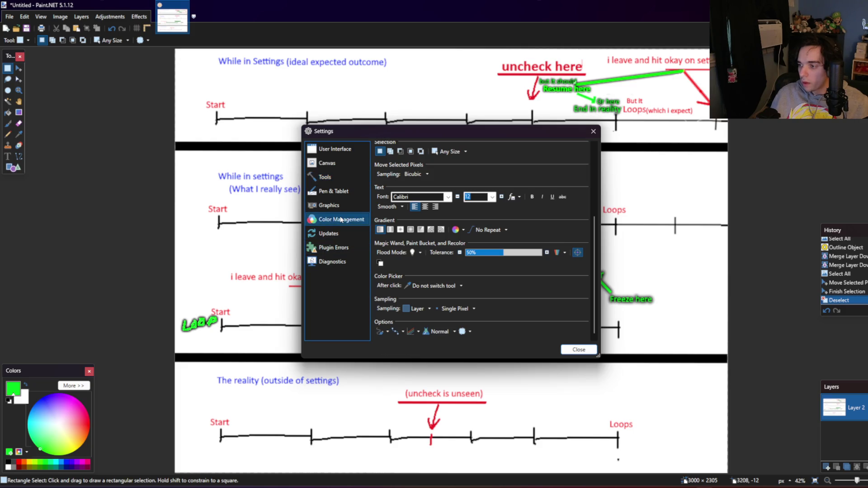
pyautogui.click(339, 208)
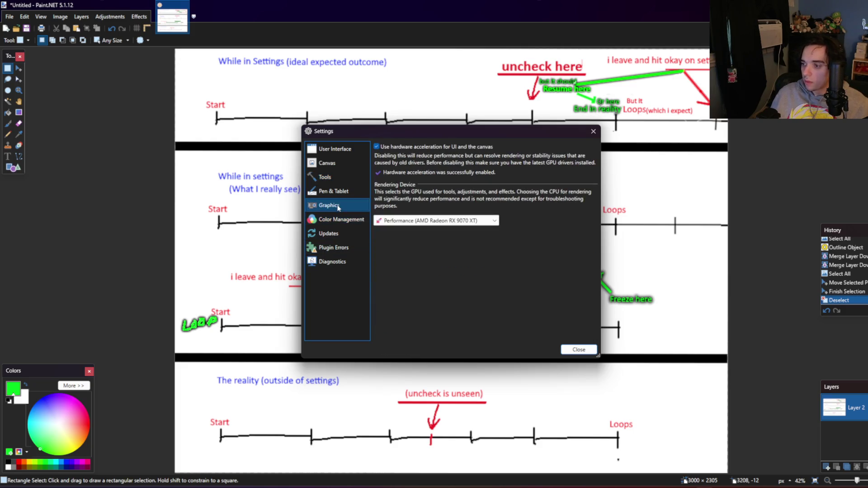
pyautogui.click(334, 195)
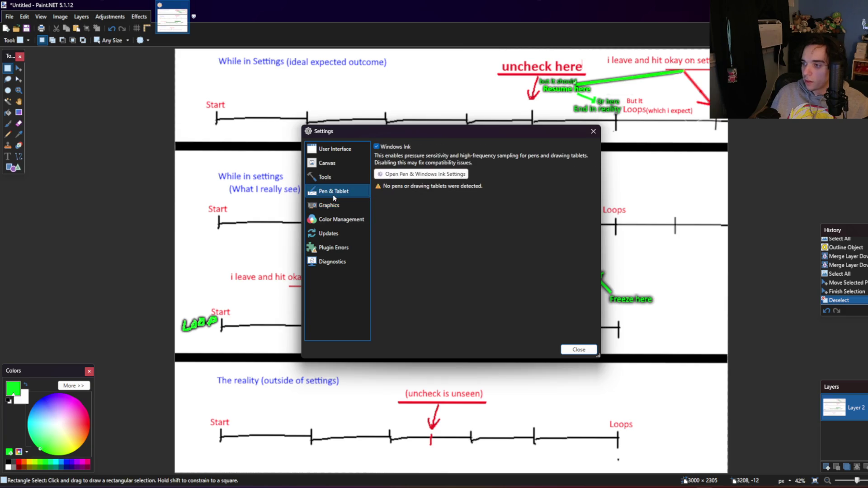
pyautogui.click(326, 244)
pyautogui.click(325, 225)
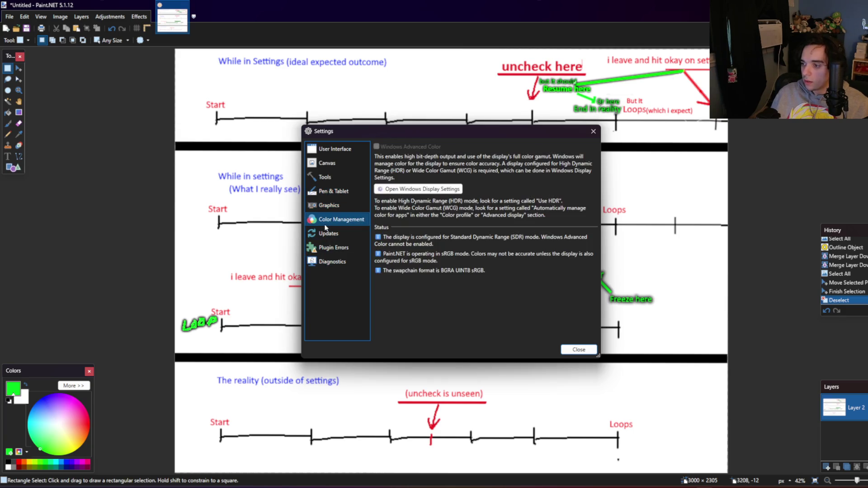
pyautogui.click(325, 232)
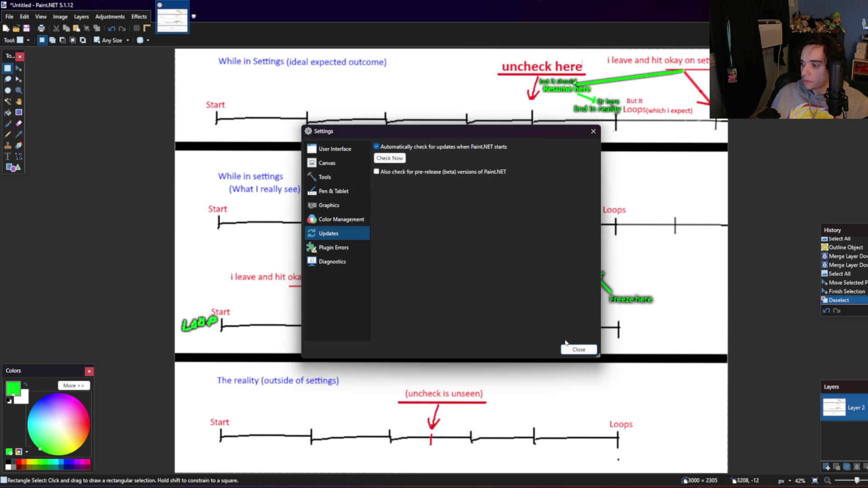
pyautogui.click(573, 349)
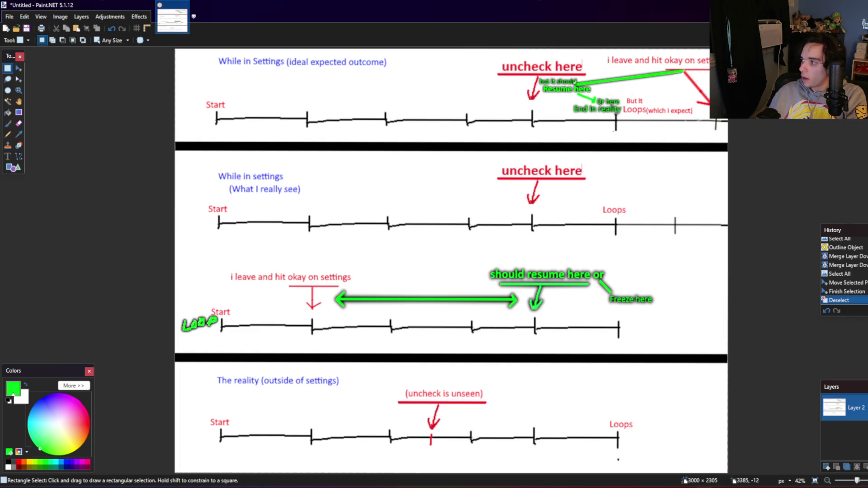
pyautogui.scroll(1, 729, 101)
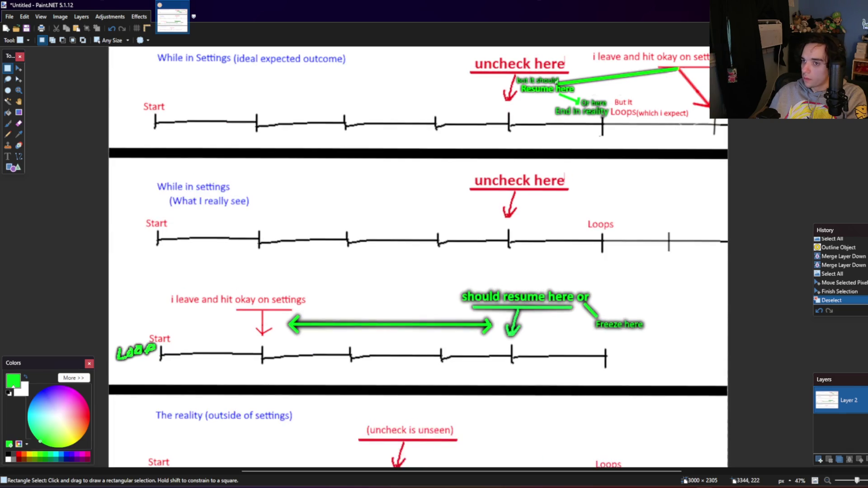
pyautogui.scroll(-1, 729, 100)
pyautogui.scroll(1, 729, 101)
pyautogui.scroll(-1, 729, 101)
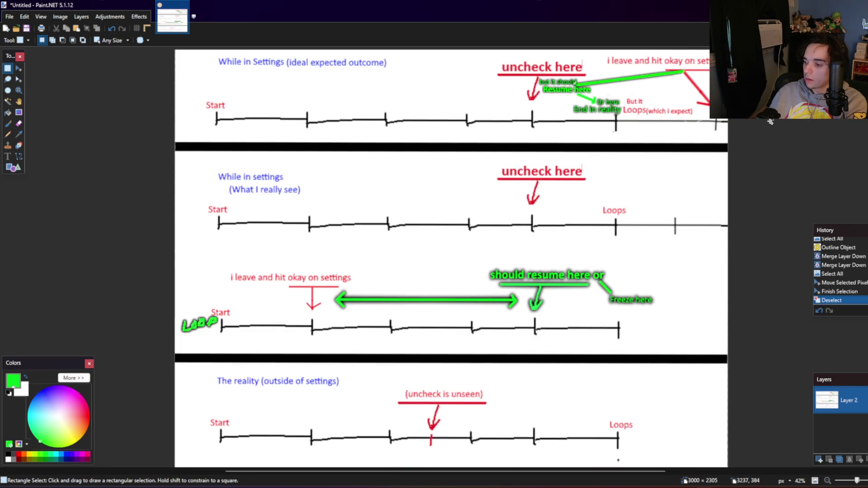
pyautogui.click(254, 485)
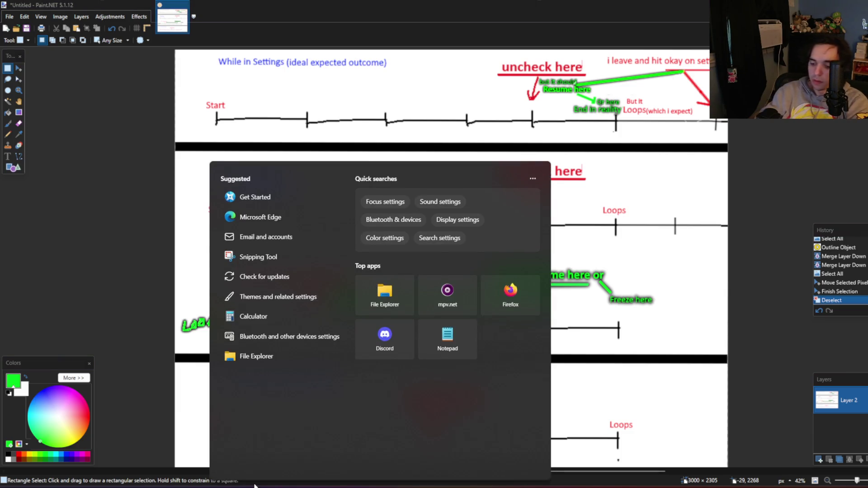
pyautogui.write('powertoy')
pyautogui.press('Return')
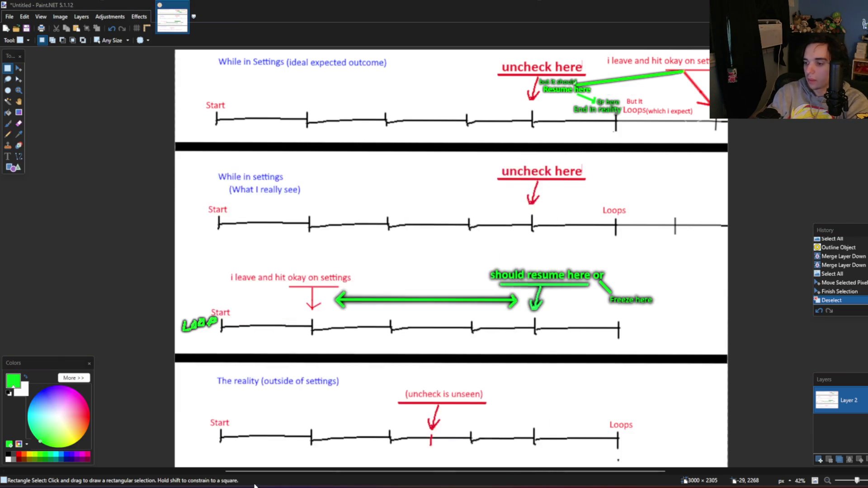
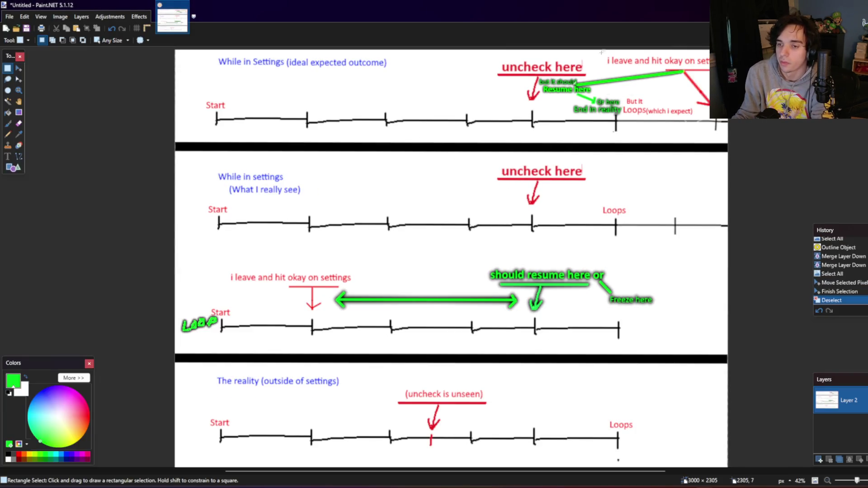
# Step: Write a red 'Loops' label at font size 55 above the third timeline's right end
pyautogui.click(8, 156)
pyautogui.click(21, 454)
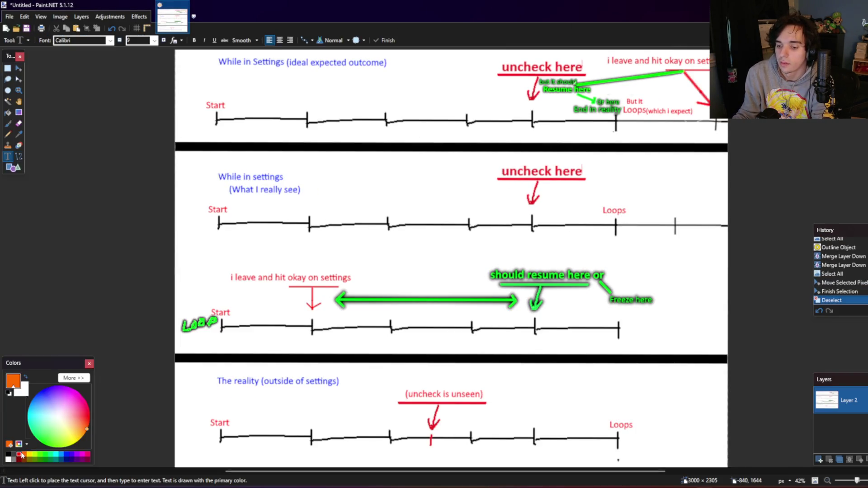
pyautogui.click(19, 454)
pyautogui.click(613, 313)
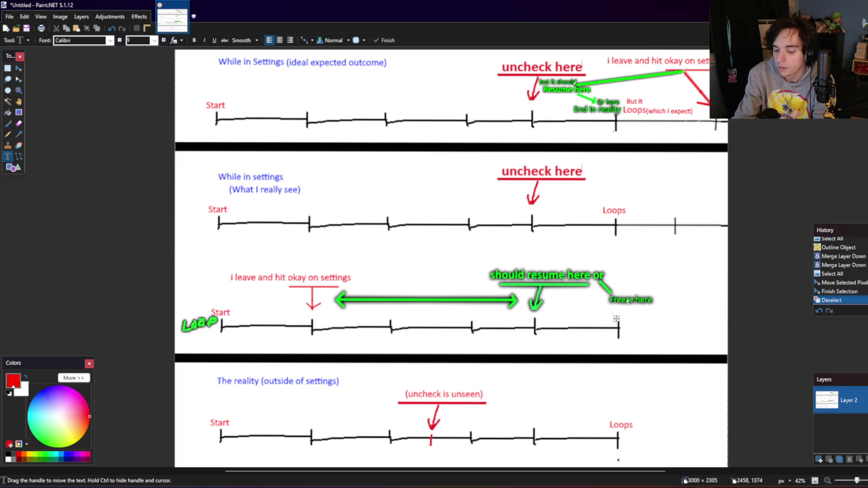
pyautogui.write('or')
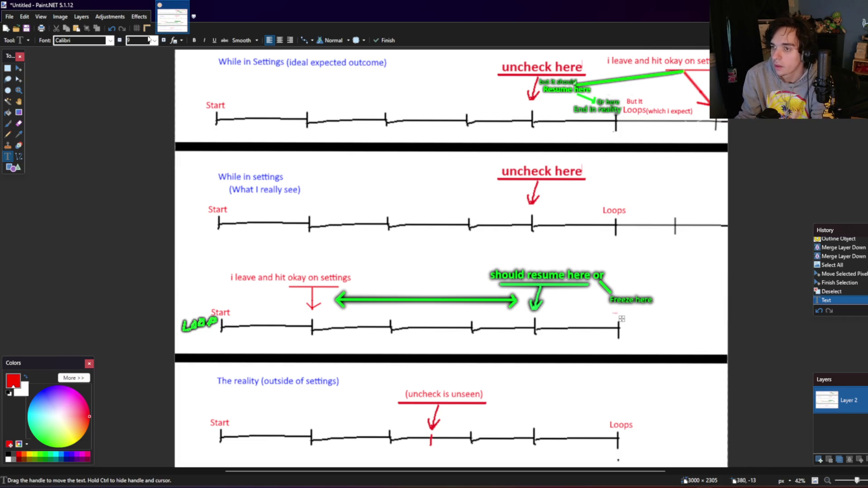
pyautogui.click(164, 40)
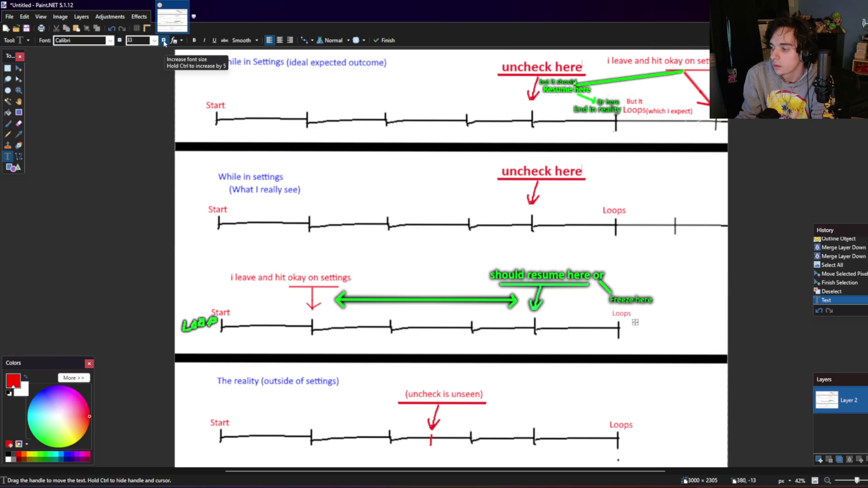
pyautogui.click(163, 40)
pyautogui.click(163, 40)
pyautogui.click(164, 40)
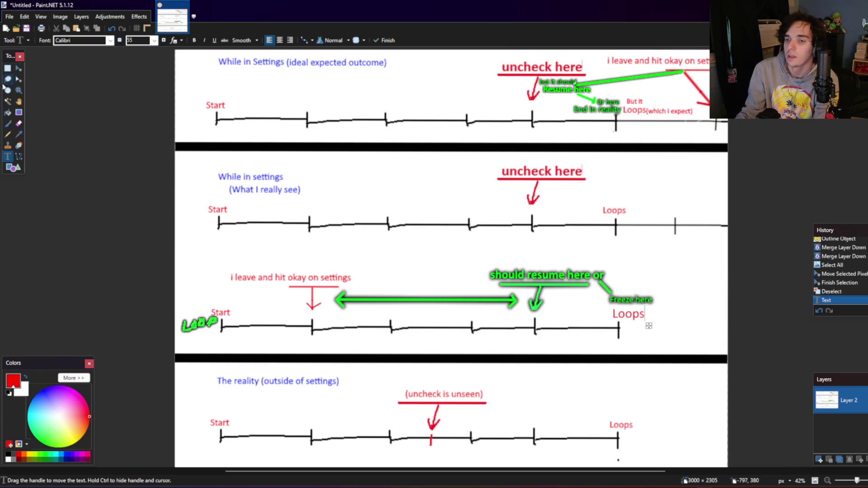
pyautogui.click(7, 68)
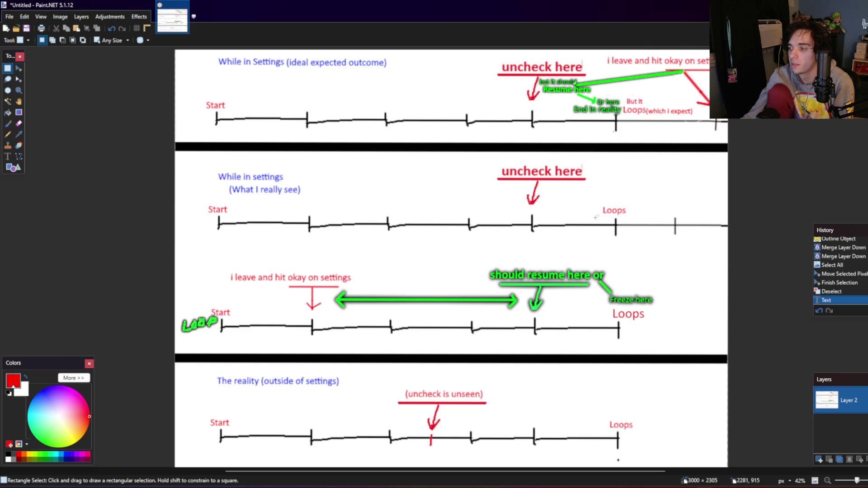
pyautogui.moveTo(595, 218); pyautogui.dragTo(631, 204)
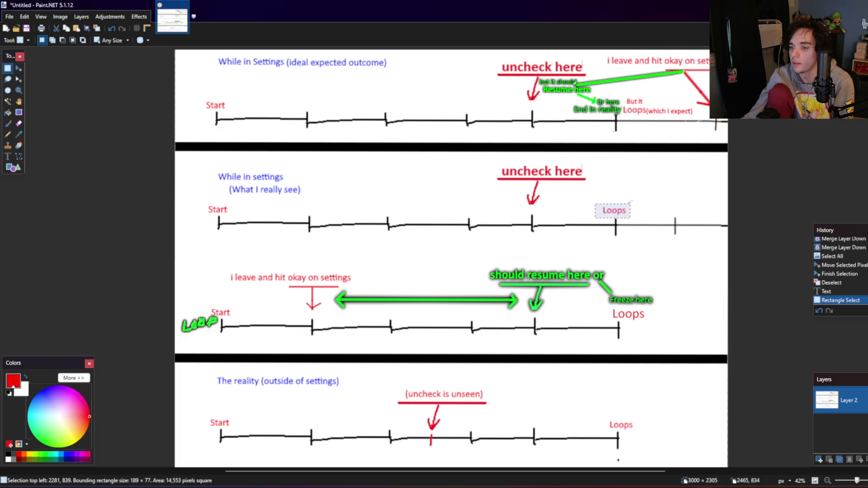
pyautogui.click(631, 202)
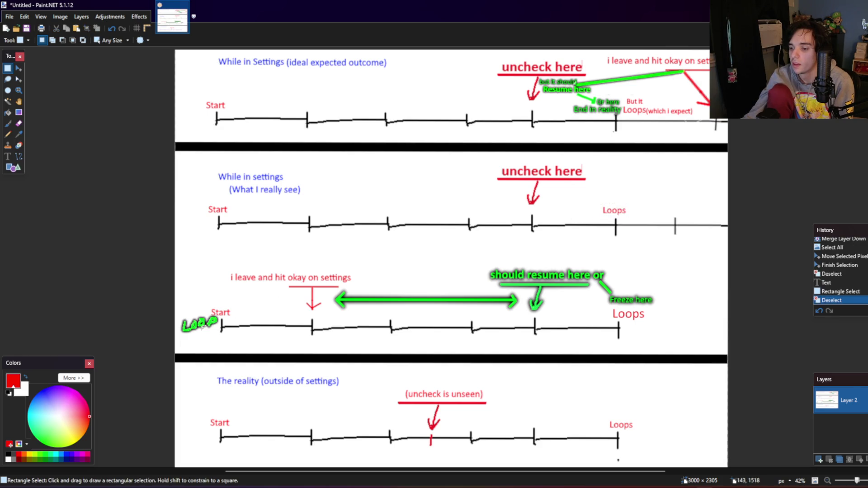
pyautogui.moveTo(177, 338); pyautogui.dragTo(223, 302)
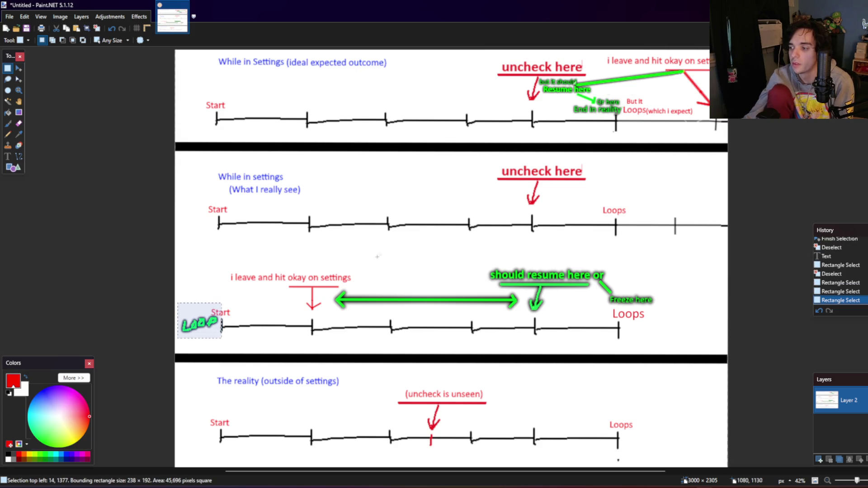
pyautogui.moveTo(629, 204); pyautogui.dragTo(600, 216)
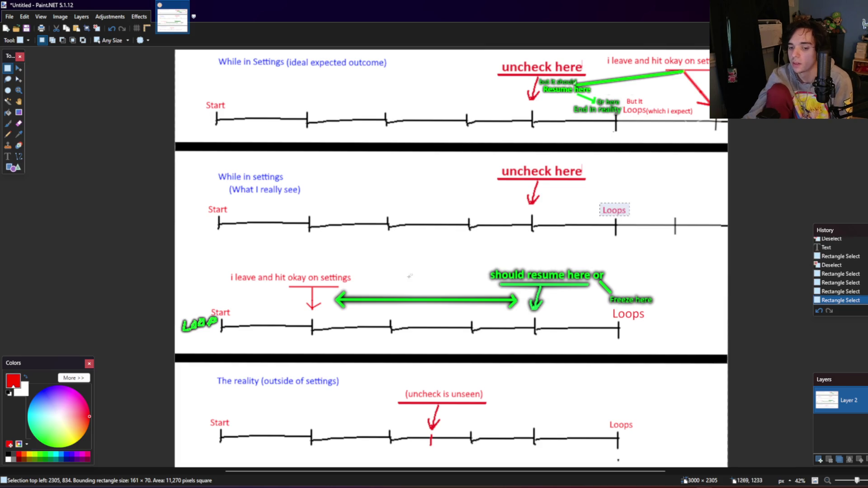
pyautogui.hotkey('ctrl', 'd')
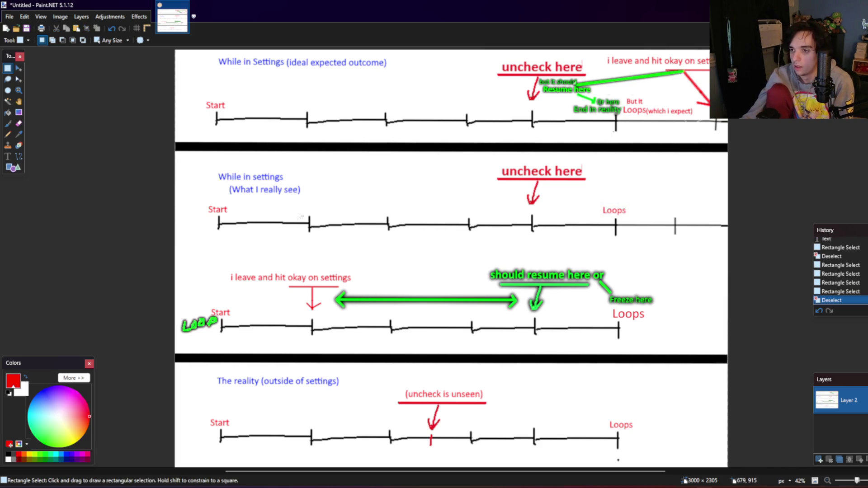
pyautogui.scroll(2, 308, 167)
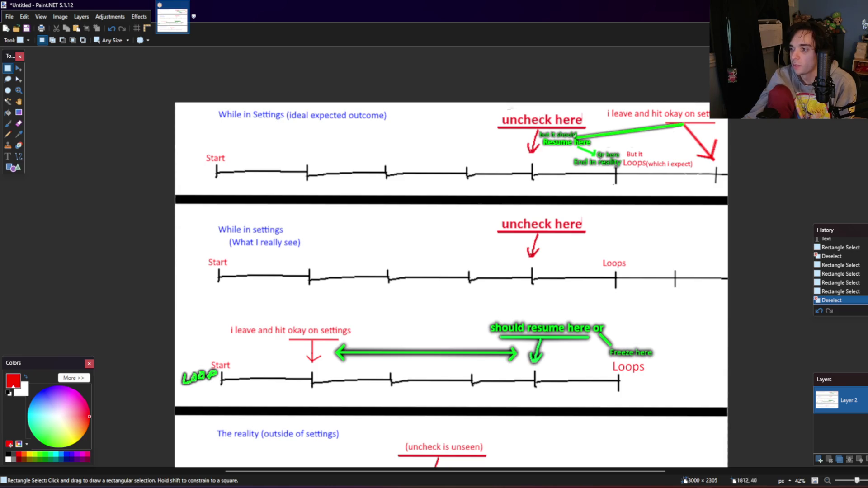
pyautogui.moveTo(500, 108); pyautogui.dragTo(585, 126)
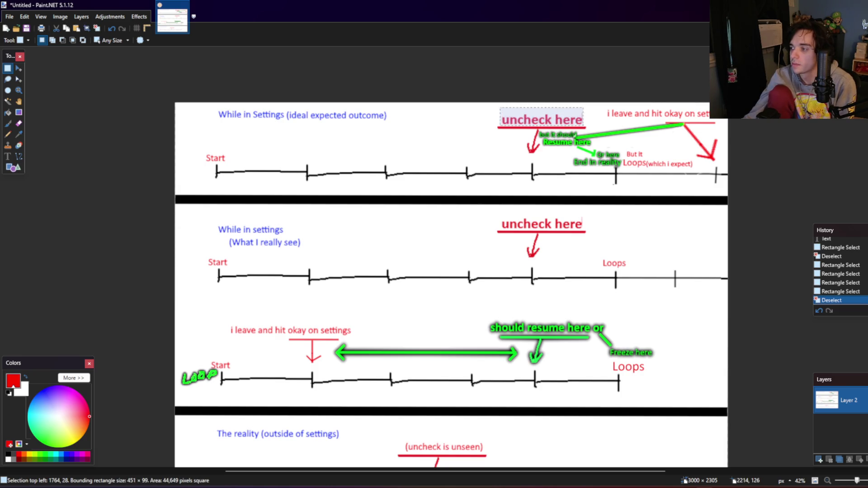
pyautogui.click(618, 128)
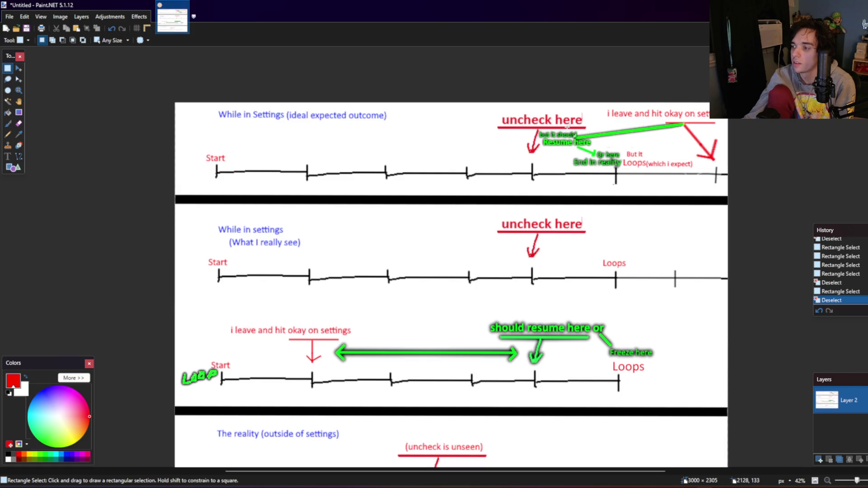
pyautogui.scroll(3, 564, 129)
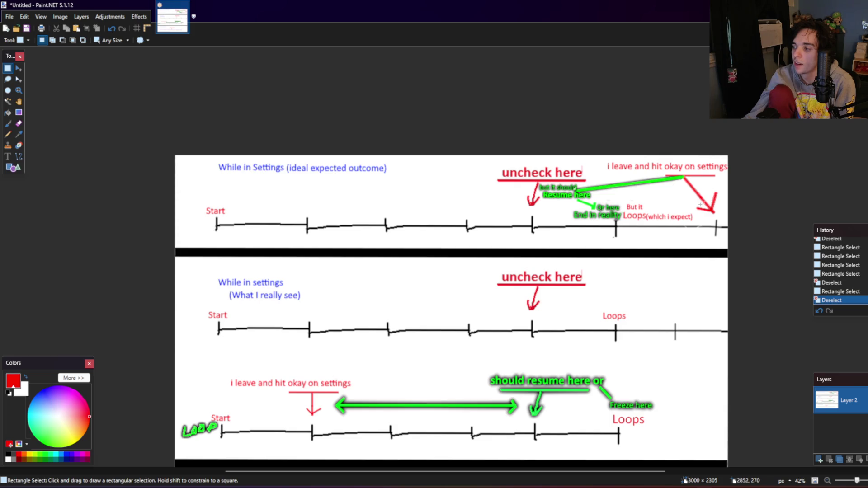
pyautogui.moveTo(724, 197); pyautogui.dragTo(709, 219)
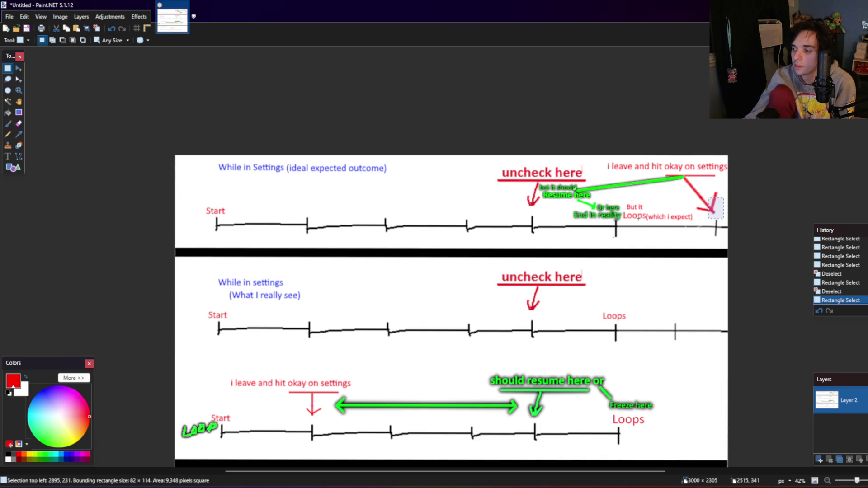
pyautogui.click(619, 196)
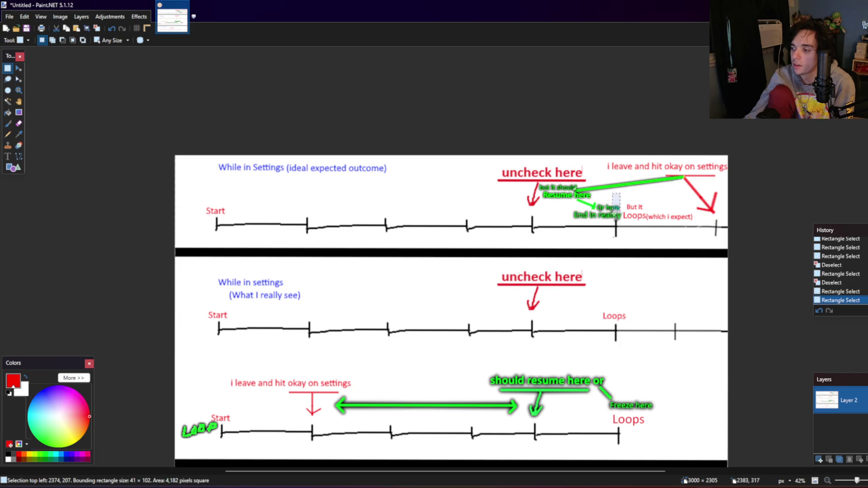
pyautogui.moveTo(570, 219); pyautogui.dragTo(622, 204)
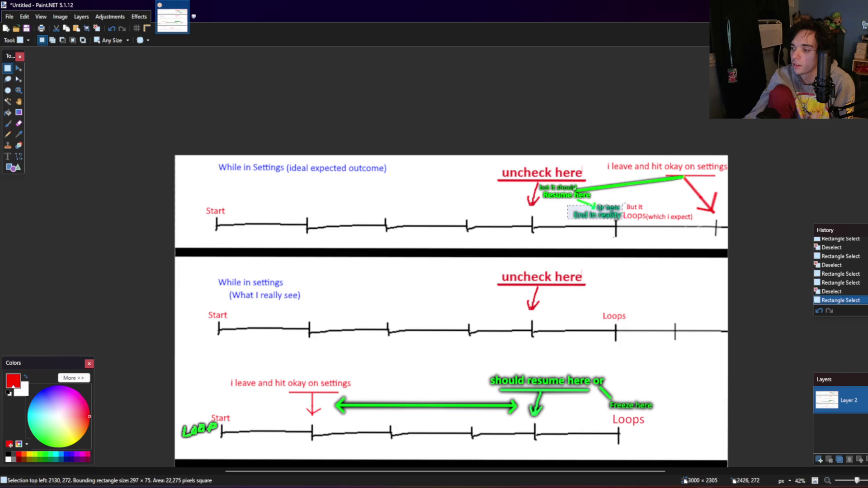
pyautogui.click(600, 200)
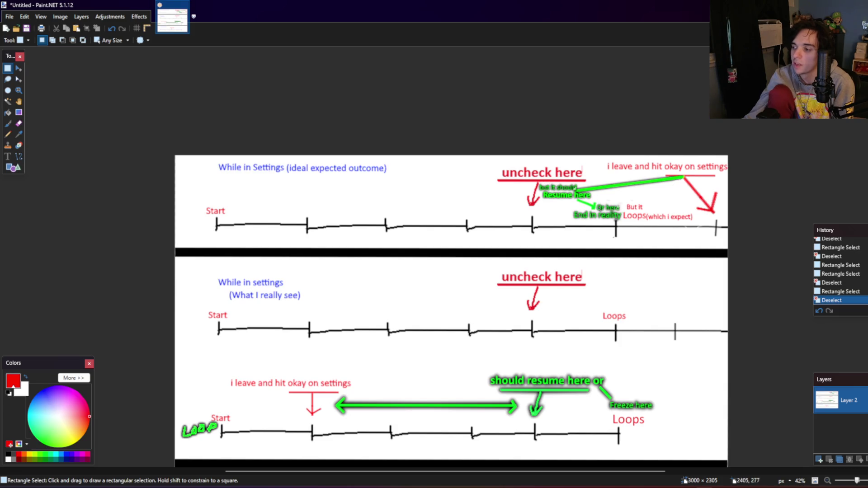
pyautogui.moveTo(626, 197); pyautogui.dragTo(604, 221)
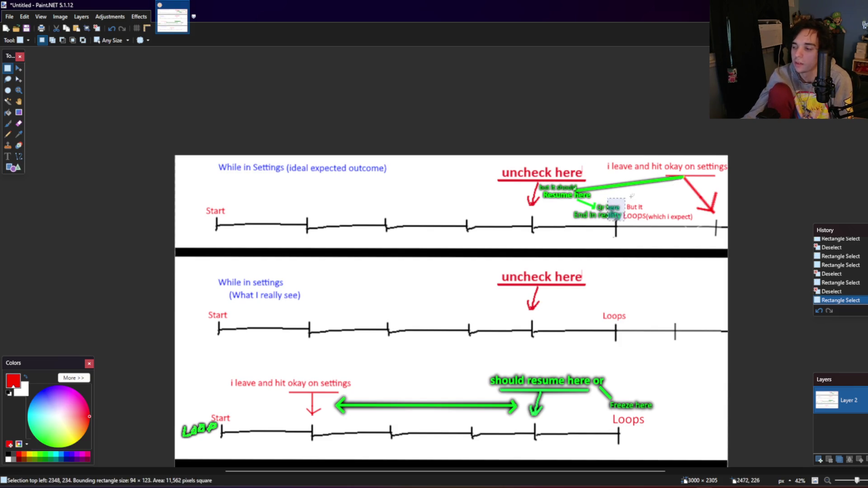
pyautogui.click(611, 207)
pyautogui.moveTo(610, 178)
pyautogui.mouseDown()
pyautogui.moveTo(601, 202)
pyautogui.moveTo(617, 190)
pyautogui.mouseUp()
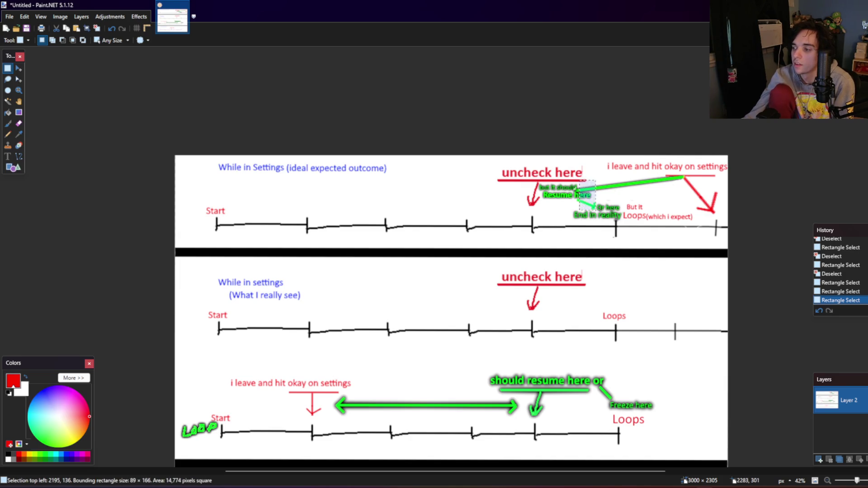
pyautogui.moveTo(617, 179); pyautogui.dragTo(622, 190)
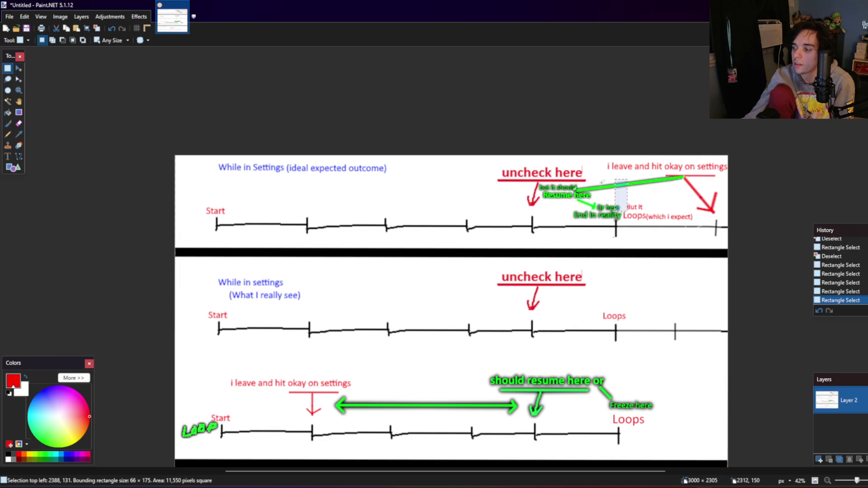
pyautogui.moveTo(601, 181); pyautogui.dragTo(605, 208)
pyautogui.click(636, 229)
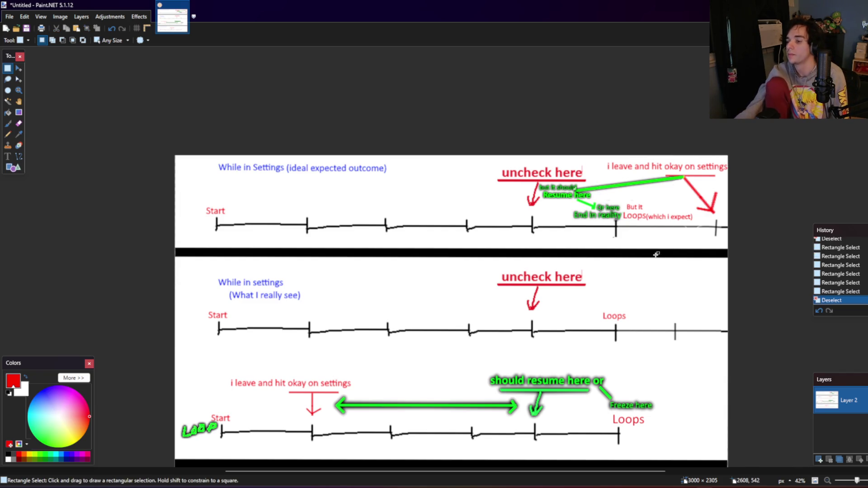
pyautogui.scroll(-1, 656, 255)
pyautogui.scroll(-1, 654, 275)
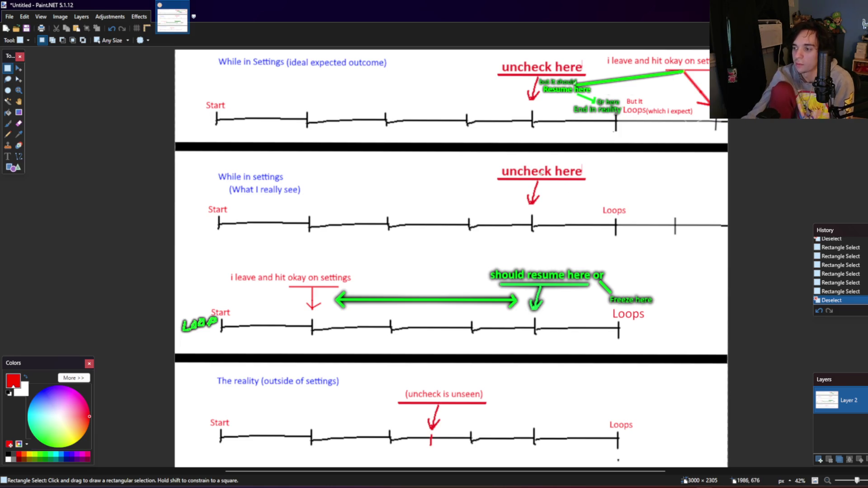
# Step: Erase the extra tick past Loops and stretch the middle timeline's line across the gap
pyautogui.moveTo(496, 161); pyautogui.dragTo(591, 216)
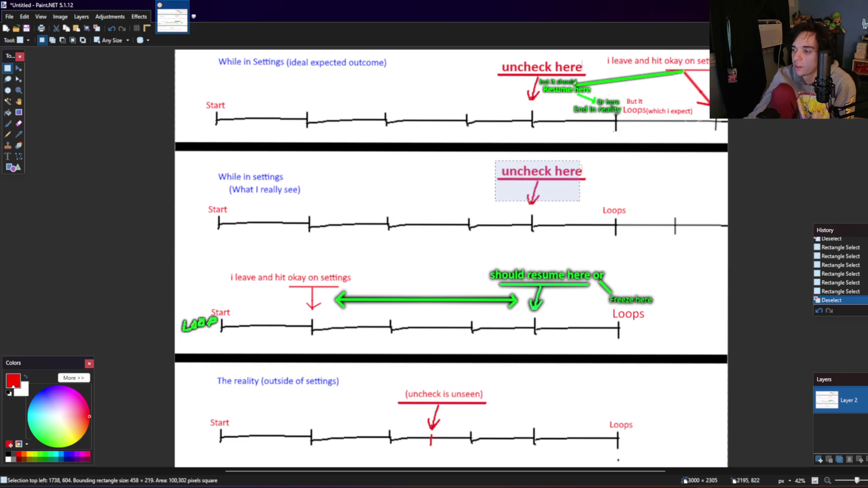
pyautogui.click(565, 222)
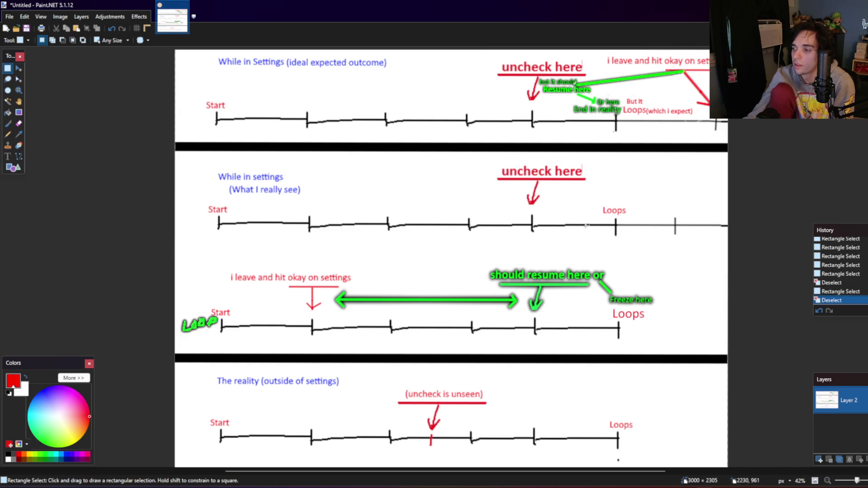
pyautogui.moveTo(685, 243); pyautogui.dragTo(668, 206)
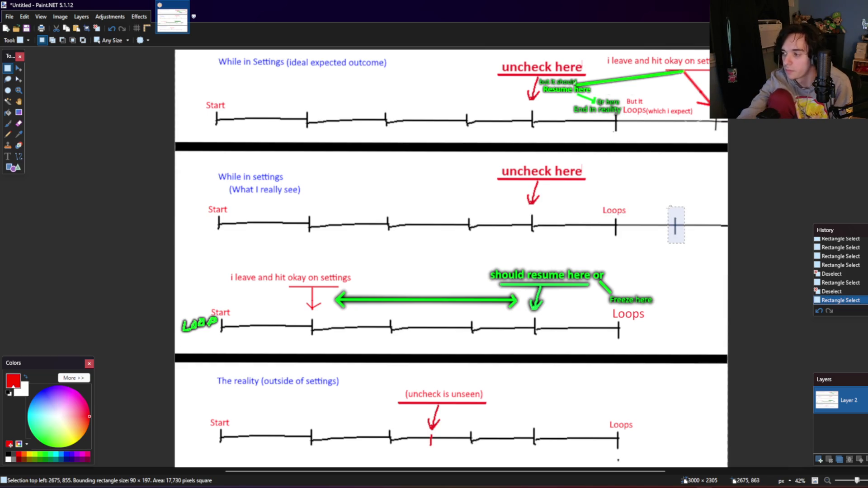
pyautogui.press('Delete')
pyautogui.moveTo(647, 209); pyautogui.dragTo(660, 248)
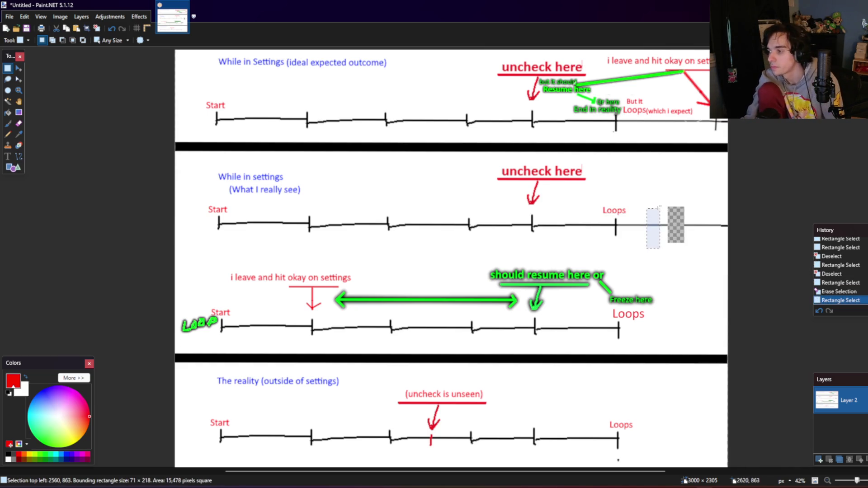
pyautogui.click(19, 68)
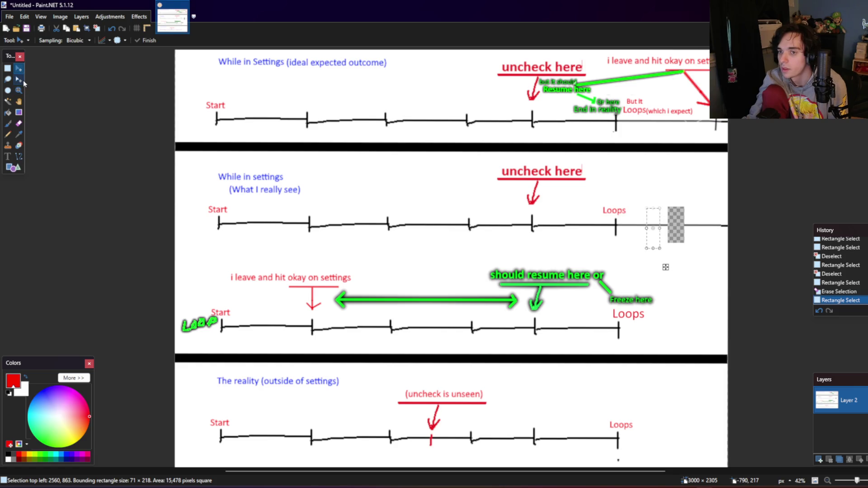
pyautogui.moveTo(659, 229); pyautogui.dragTo(684, 229)
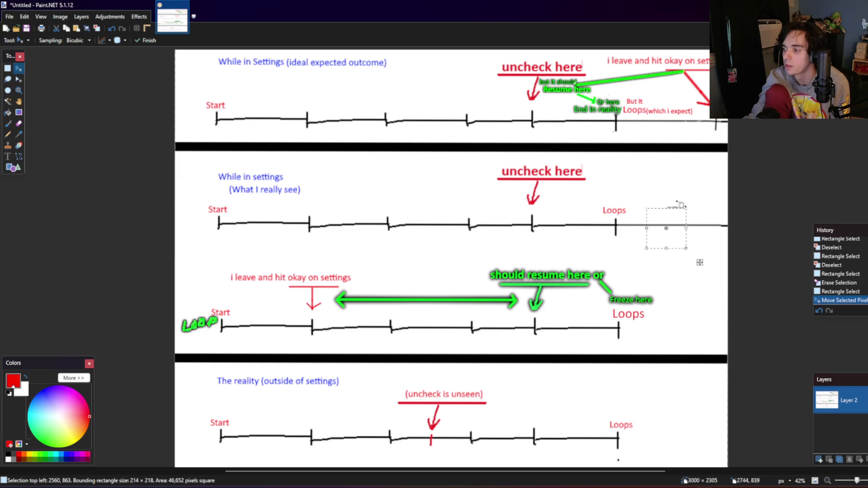
pyautogui.press('s')
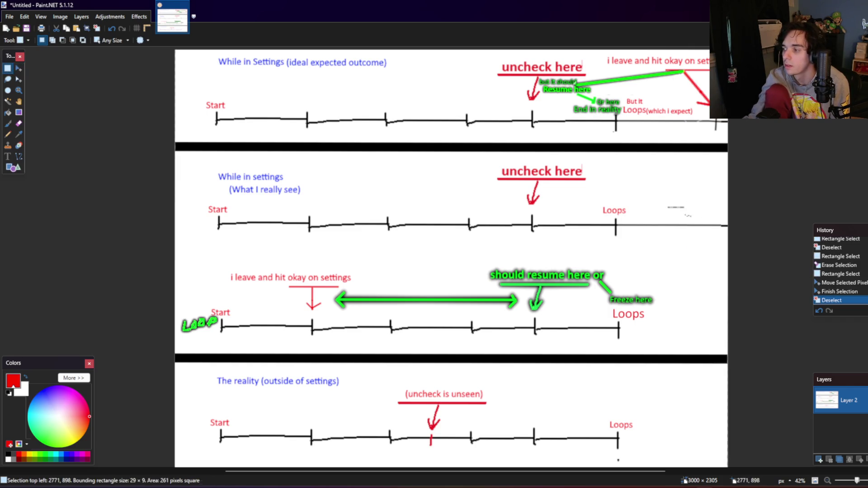
# Step: Move the stray marks beside Loops out of the way and deselect
pyautogui.moveTo(666, 209)
pyautogui.mouseDown()
pyautogui.moveTo(692, 217)
pyautogui.moveTo(661, 204)
pyautogui.mouseUp()
pyautogui.click(19, 68)
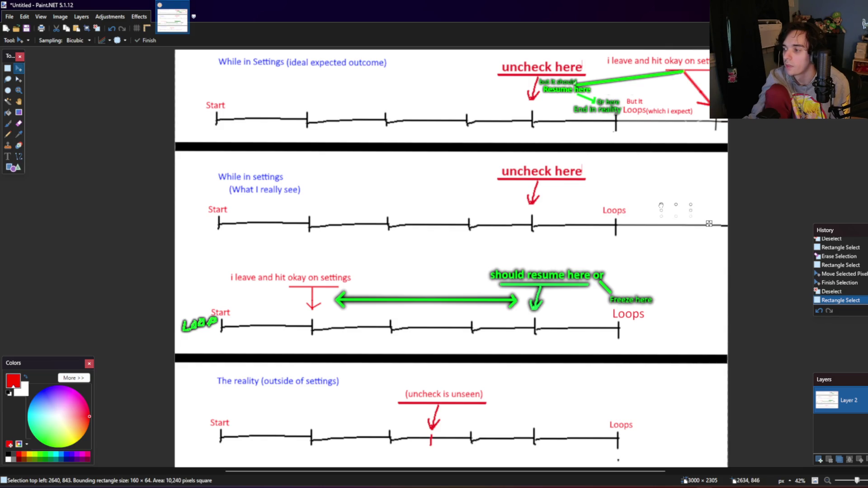
pyautogui.click(7, 68)
pyautogui.hotkey('ctrl', 'd')
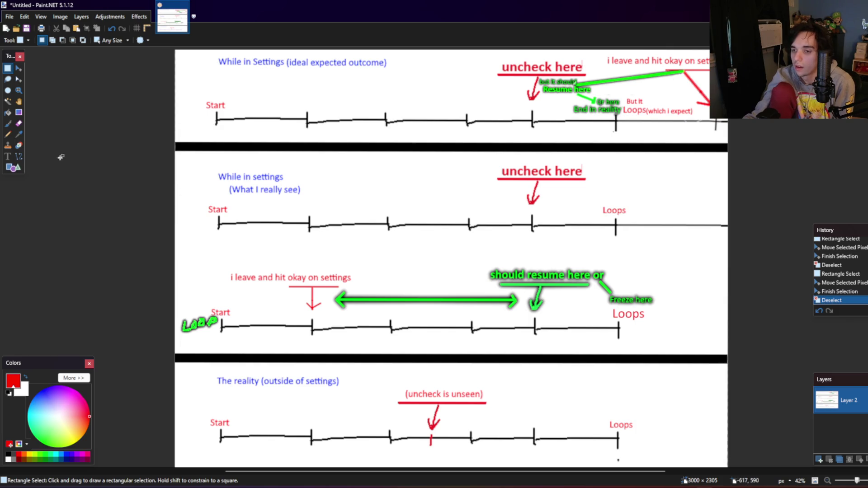
# Step: Set up bright green for Line/Curve and add a new layer for the arrow
pyautogui.click(19, 156)
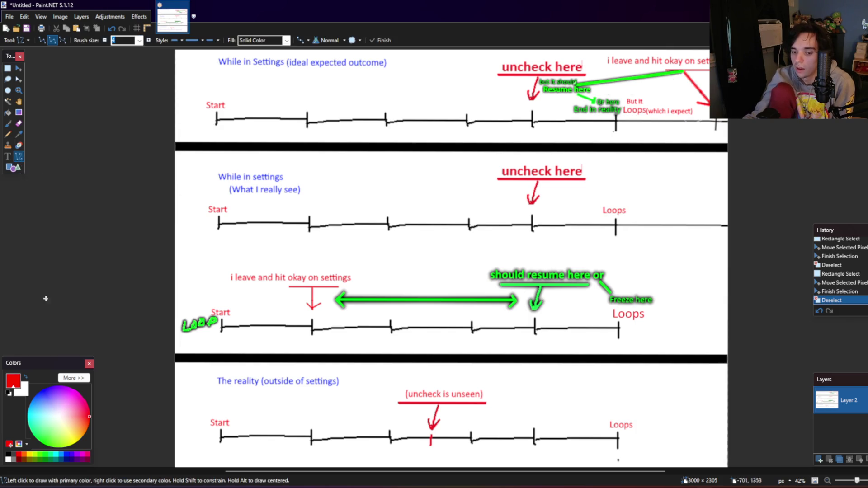
pyautogui.click(43, 455)
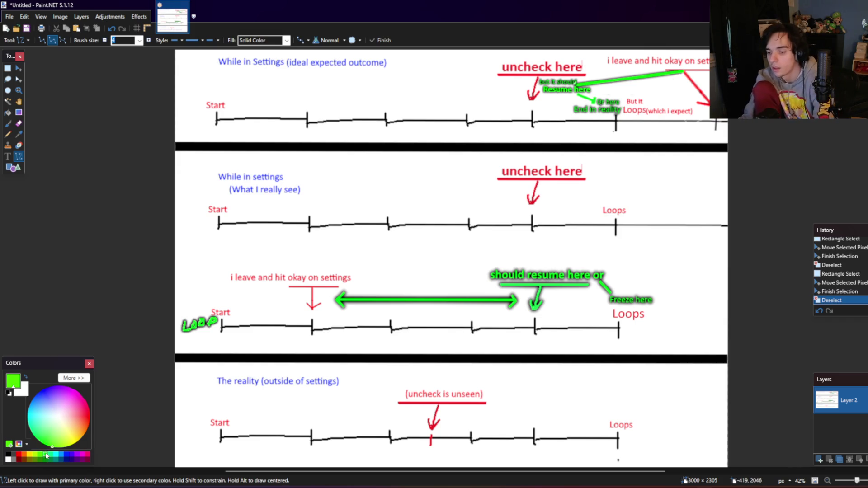
pyautogui.click(46, 456)
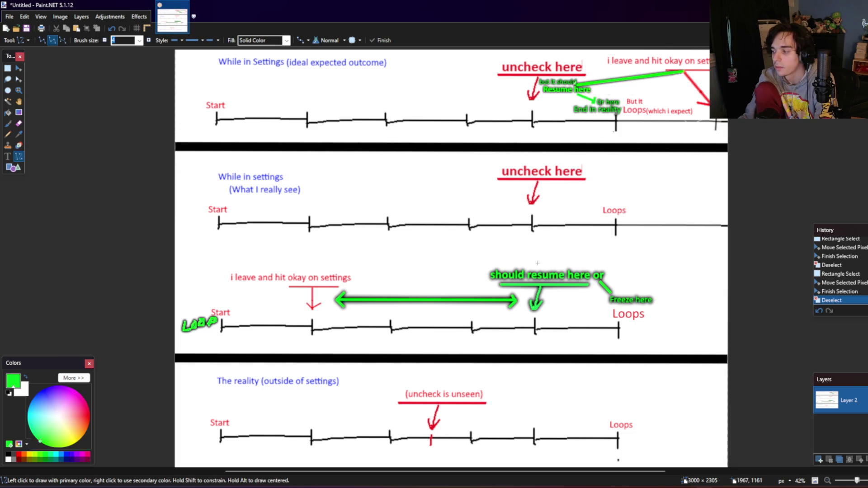
pyautogui.click(81, 17)
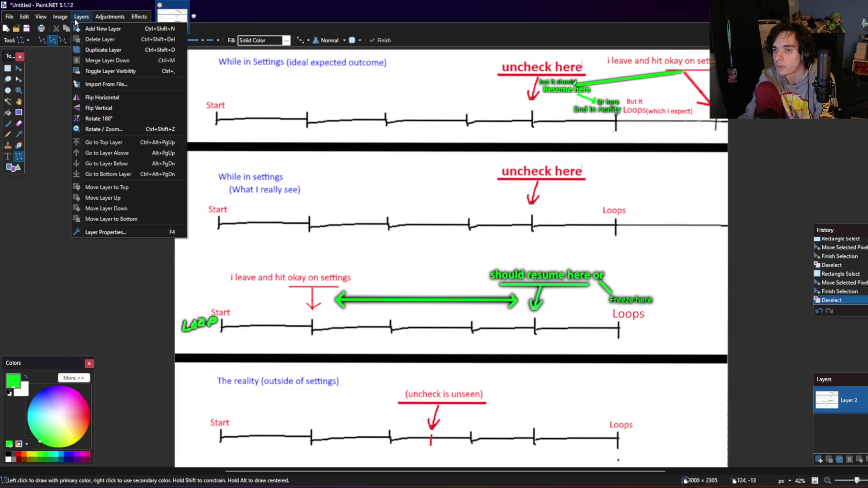
pyautogui.click(126, 32)
# Step: Draw the green arrow up toward the middle timeline, outline it, and merge the layer down
pyautogui.moveTo(541, 262)
pyautogui.mouseDown()
pyautogui.moveTo(536, 243)
pyautogui.moveTo(529, 246)
pyautogui.moveTo(542, 248)
pyautogui.moveTo(536, 240)
pyautogui.mouseUp()
pyautogui.press('Return')
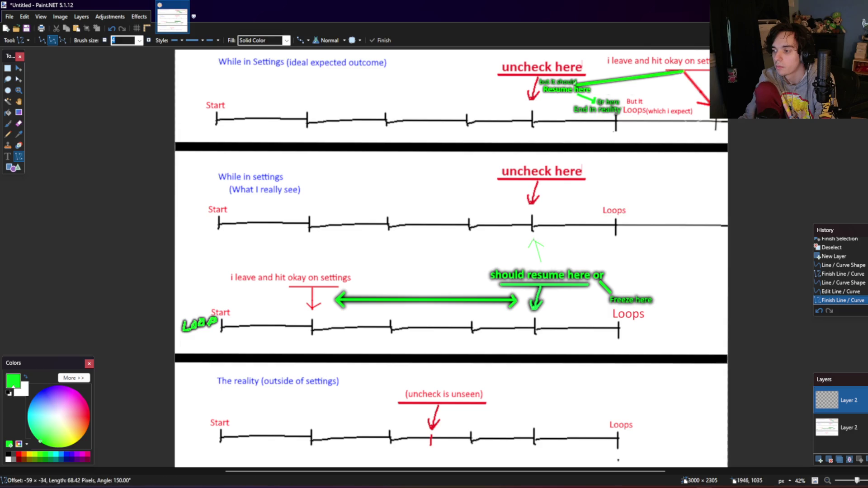
pyautogui.click(139, 16)
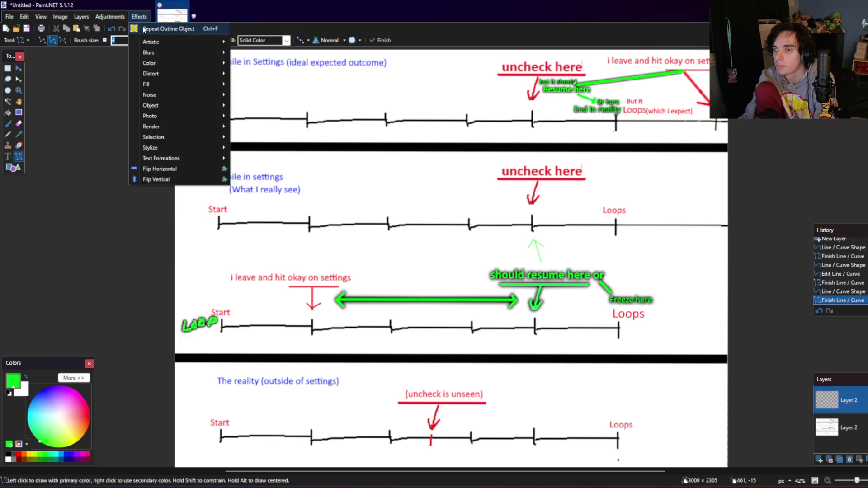
pyautogui.click(144, 29)
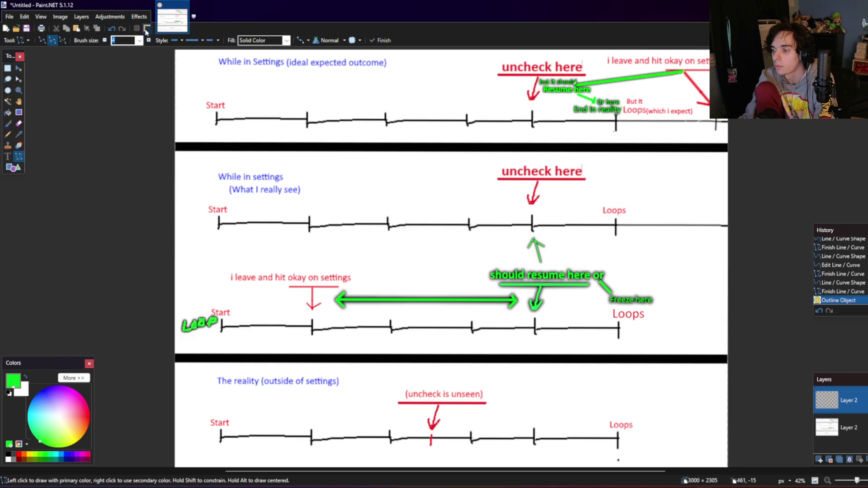
pyautogui.click(850, 460)
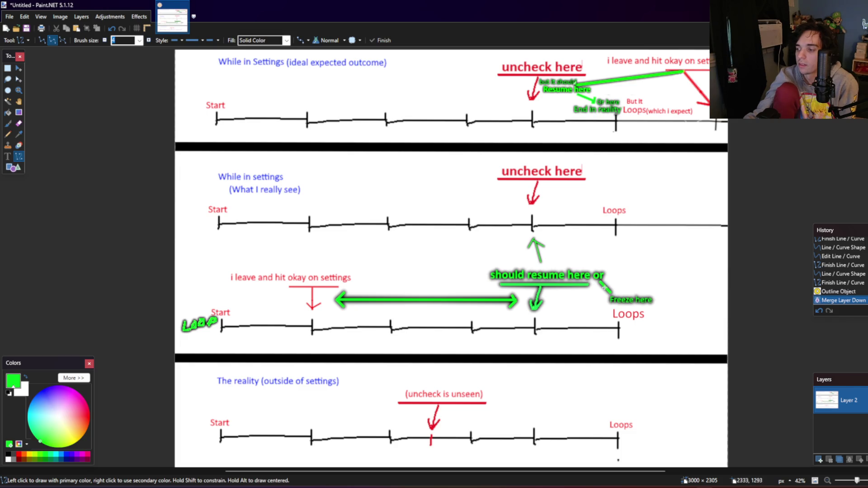
# Step: Try a green strike-through over 'Freeze here', then undo it
pyautogui.moveTo(607, 306); pyautogui.dragTo(652, 299)
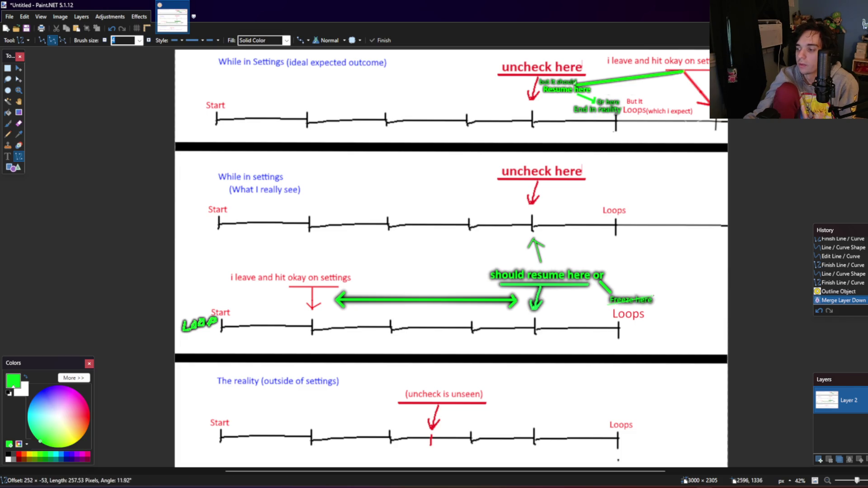
pyautogui.press('Return')
pyautogui.hotkey('ctrl', 'z')
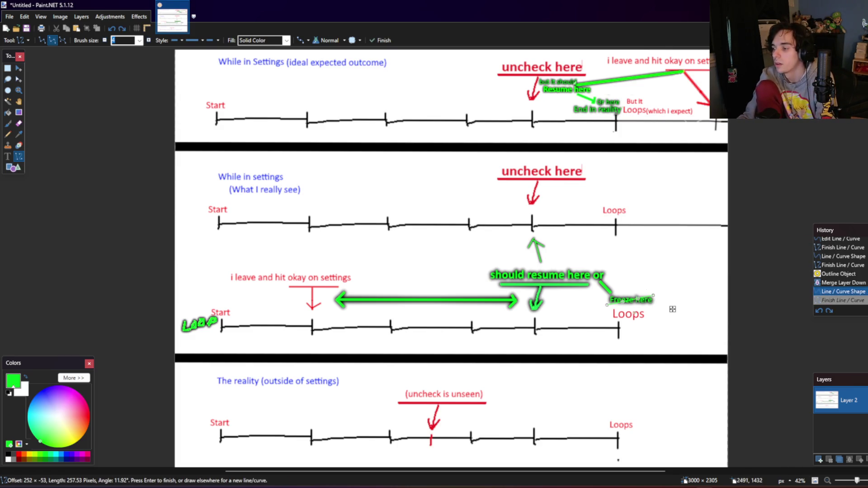
pyautogui.hotkey('ctrl', 'z')
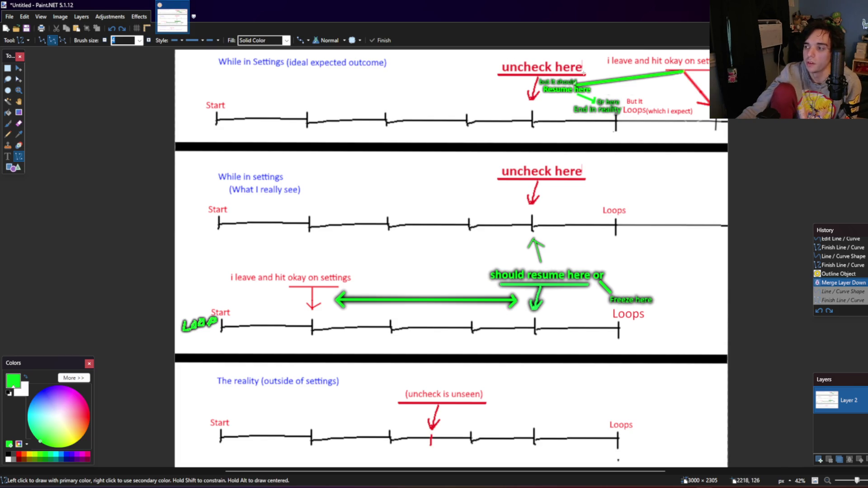
pyautogui.click(7, 68)
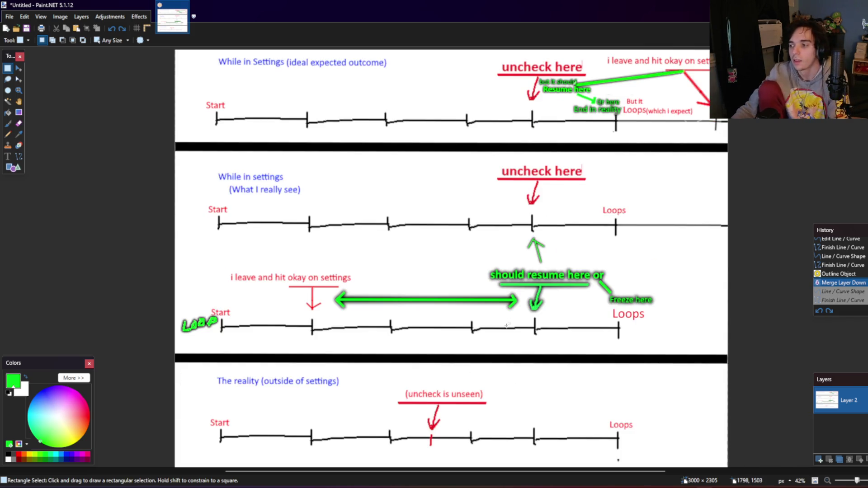
# Step: Bring the LiveSplit Visual Studio solution forward from the taskbar
pyautogui.scroll(-2, 516, 382)
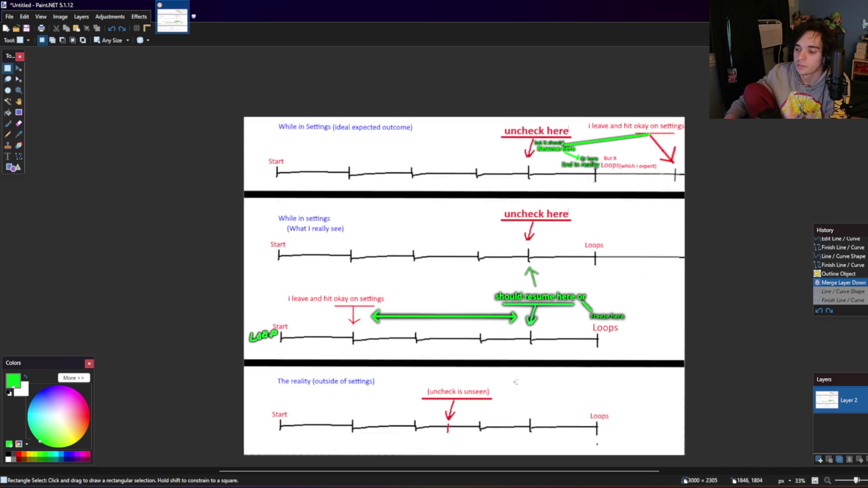
pyautogui.scroll(1, 515, 382)
pyautogui.scroll(1, 515, 382)
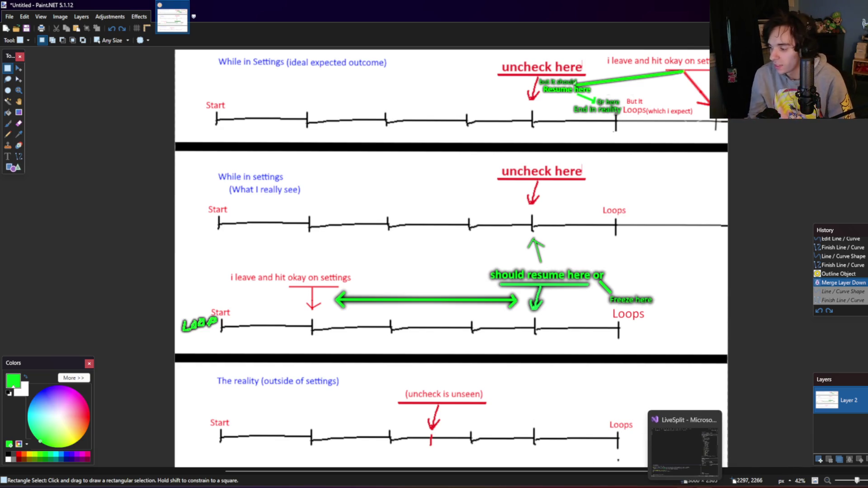
pyautogui.click(683, 450)
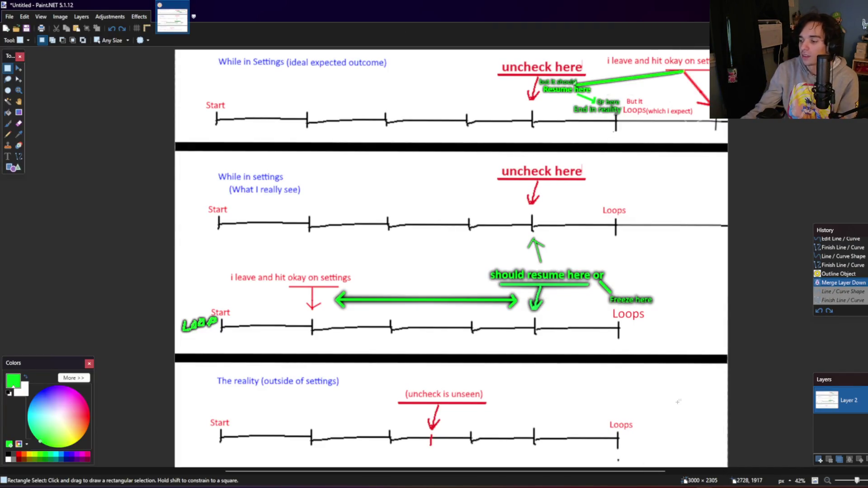
pyautogui.click(684, 447)
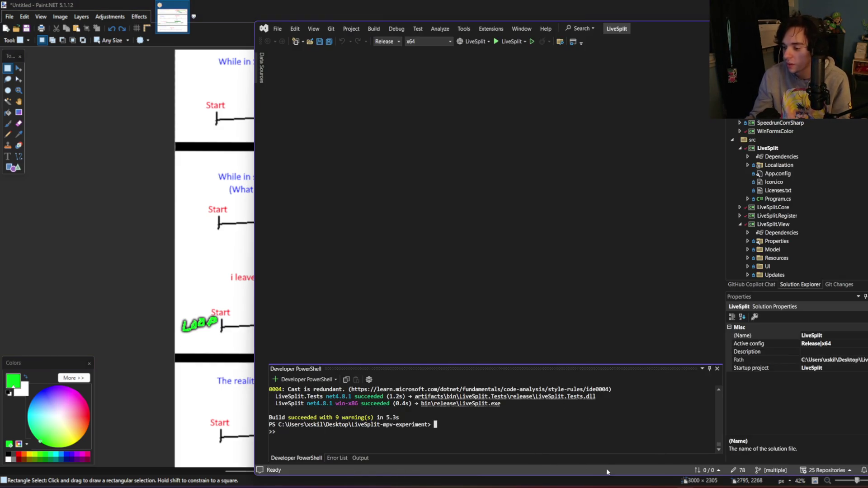
# Step: Bring the Cursor agent chat forward and move the LiveSplit timer left over the terminal
pyautogui.click(626, 485)
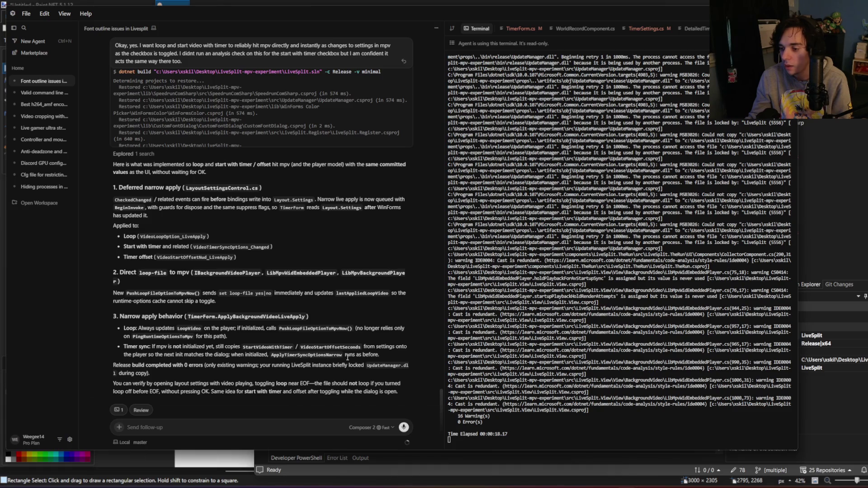
pyautogui.hotkey('alt', 'Tab')
pyautogui.hotkey('alt', 'Tab')
pyautogui.hotkey('alt', 'Tab')
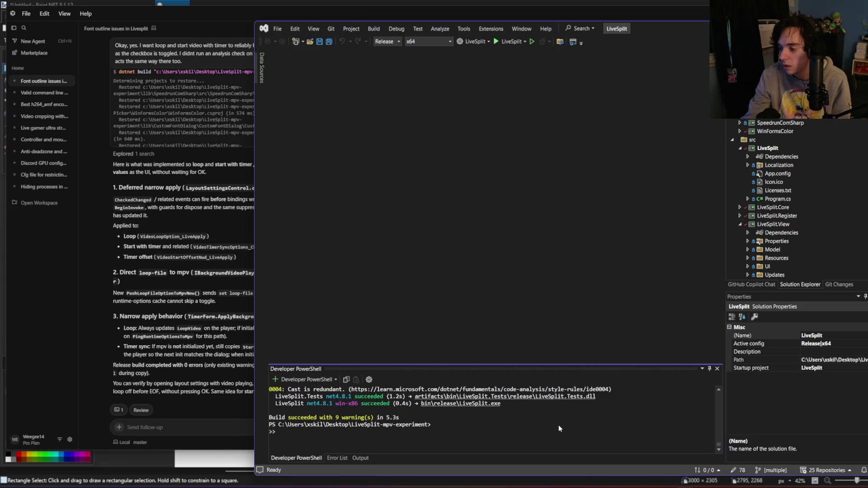
pyautogui.scroll(1, 559, 429)
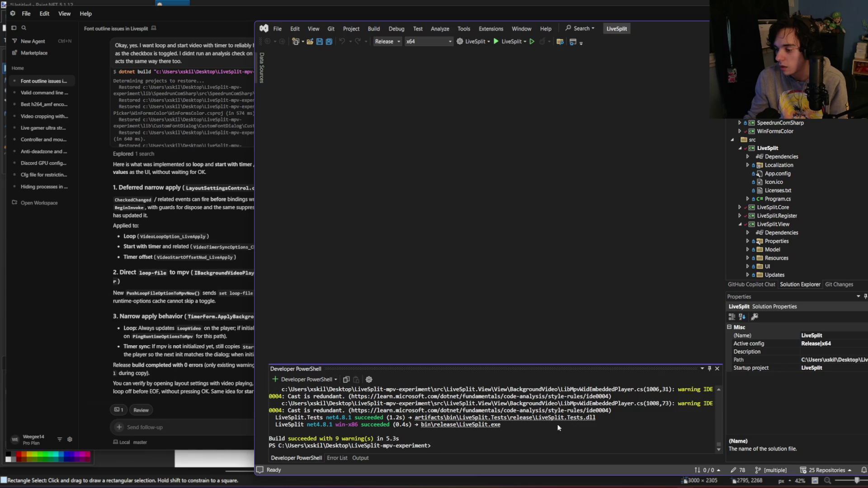
pyautogui.scroll(-1, 559, 428)
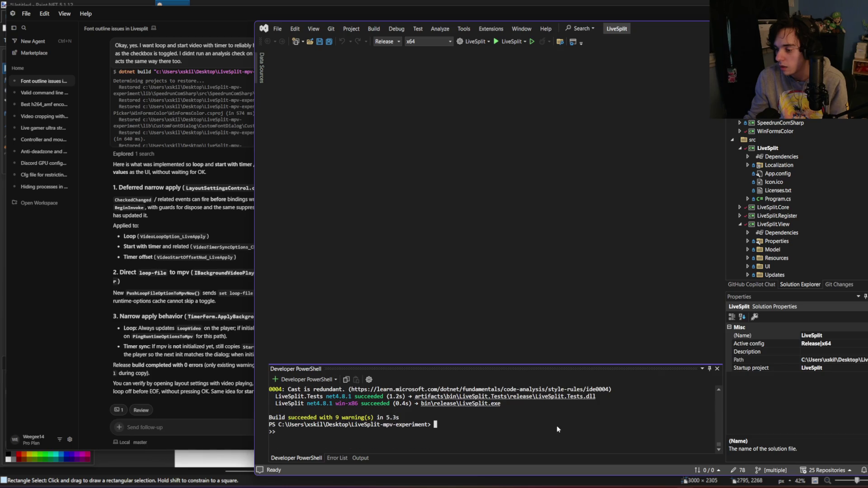
pyautogui.click(180, 421)
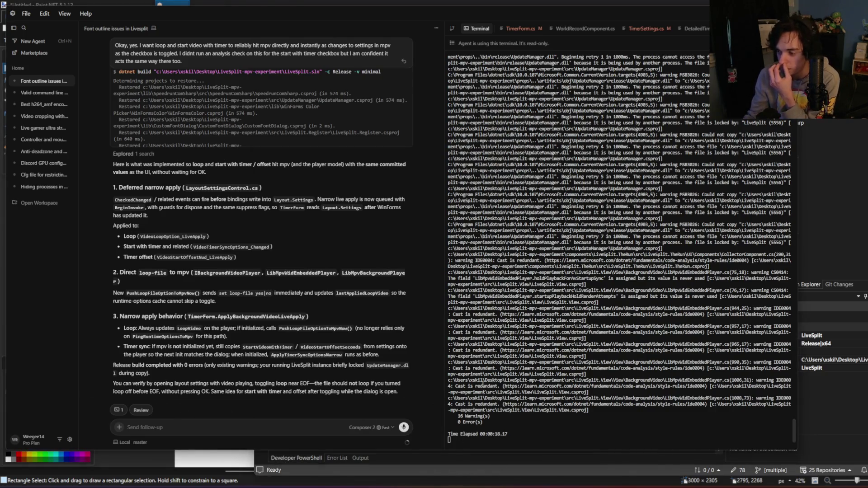
pyautogui.moveTo(700, 306); pyautogui.dragTo(555, 308)
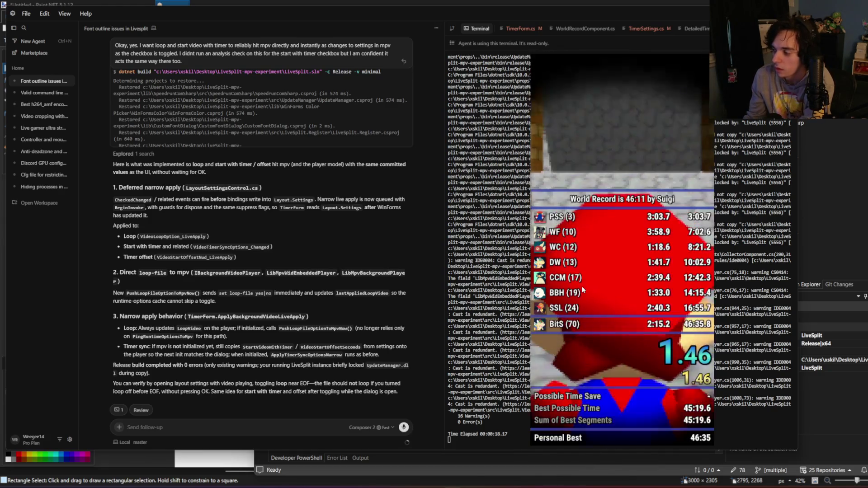
# Step: Open Edit Layout and Layout Settings on the left, scrolled down to the video options
pyautogui.click(624, 393)
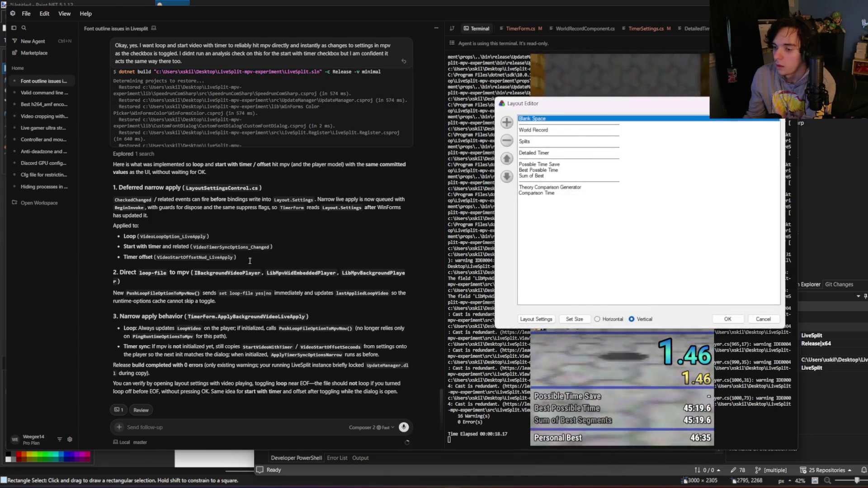
pyautogui.moveTo(588, 104); pyautogui.dragTo(207, 121)
pyautogui.click(156, 337)
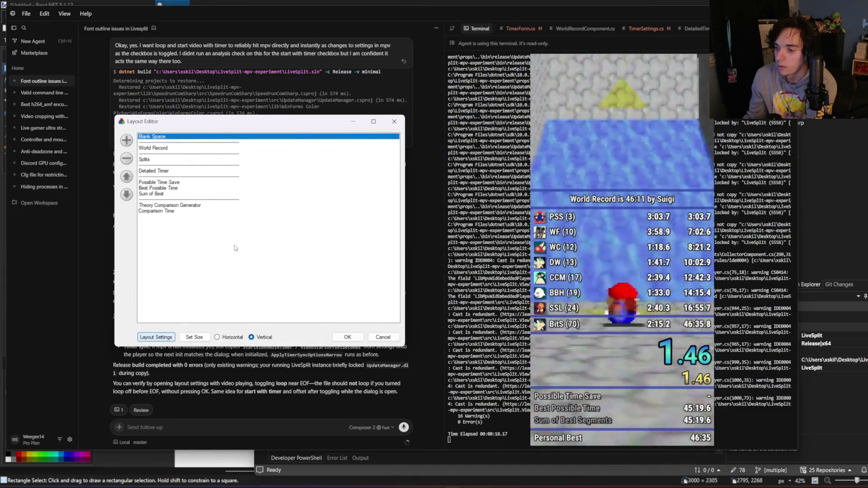
pyautogui.moveTo(554, 98); pyautogui.dragTo(179, 98)
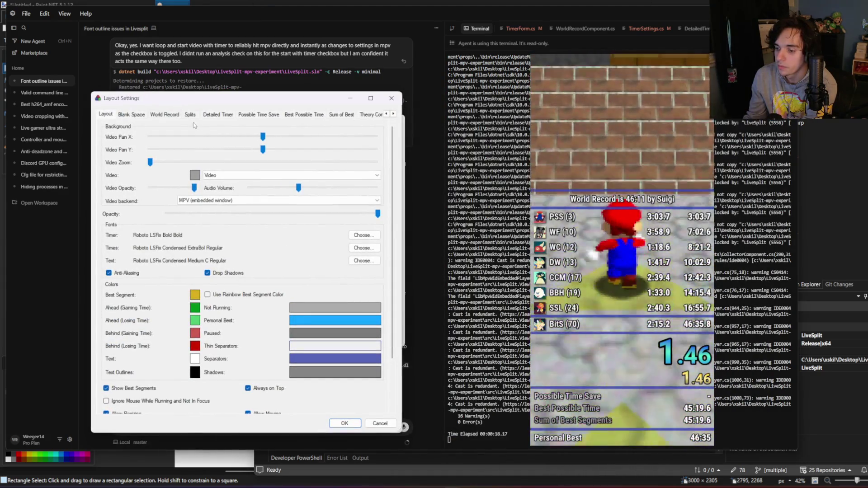
pyautogui.scroll(-2, 236, 273)
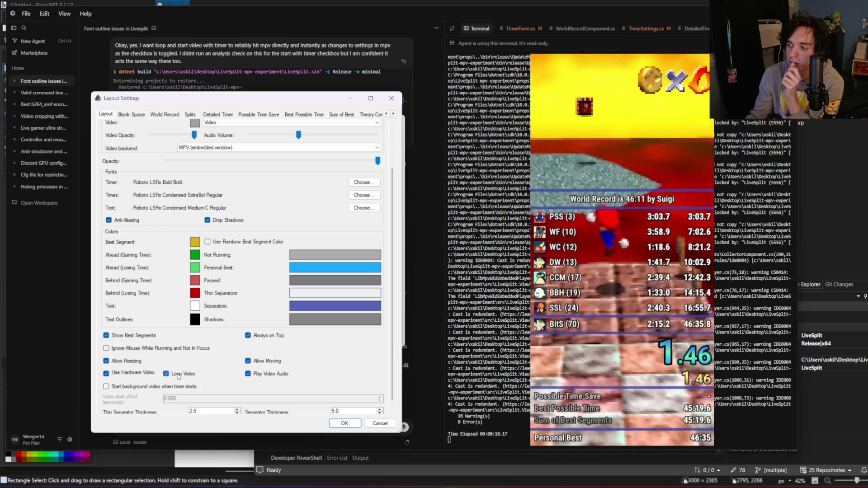
# Step: Toggle Loop Video, start-with-timer and Play Video Audio off and on, then lower Audio Volume
pyautogui.click(178, 375)
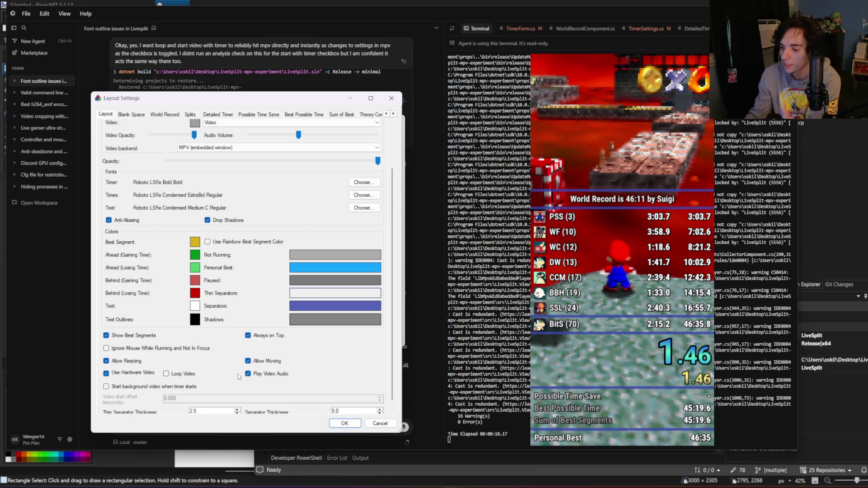
pyautogui.click(187, 377)
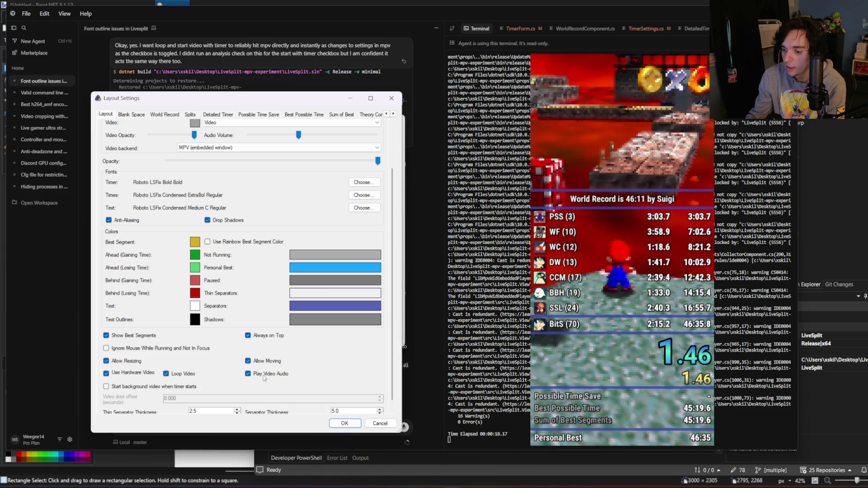
pyautogui.click(149, 388)
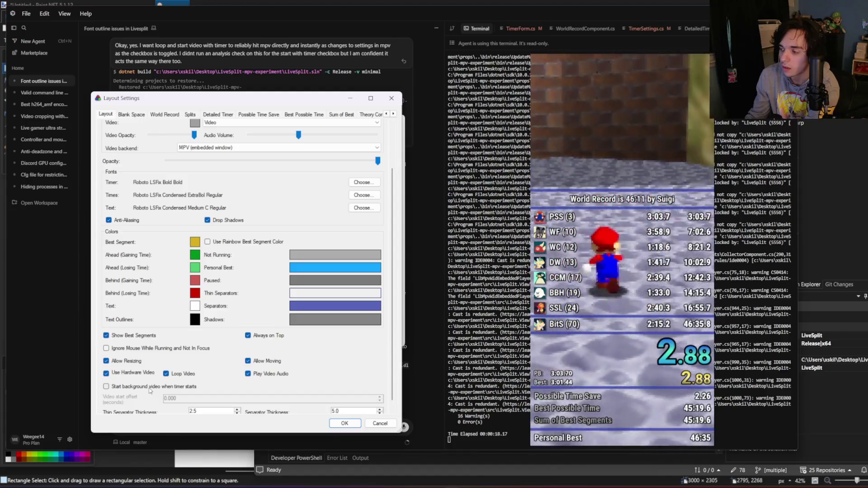
pyautogui.click(150, 388)
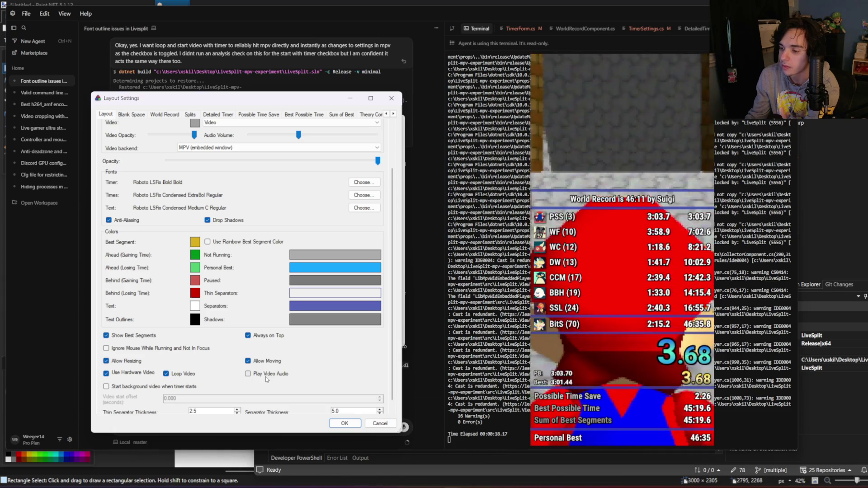
pyautogui.click(267, 376)
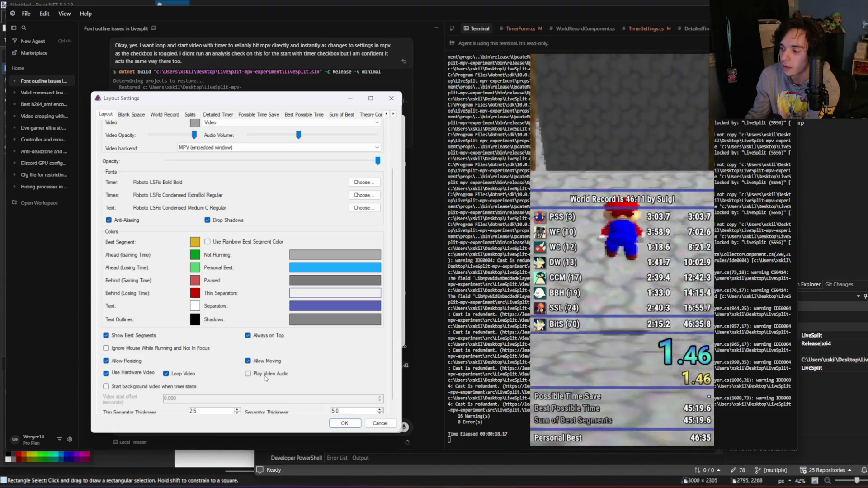
pyautogui.click(266, 377)
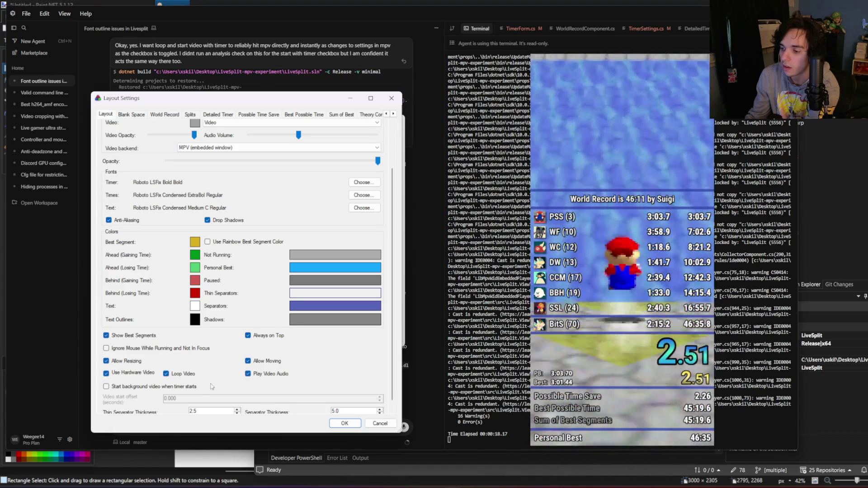
pyautogui.click(195, 388)
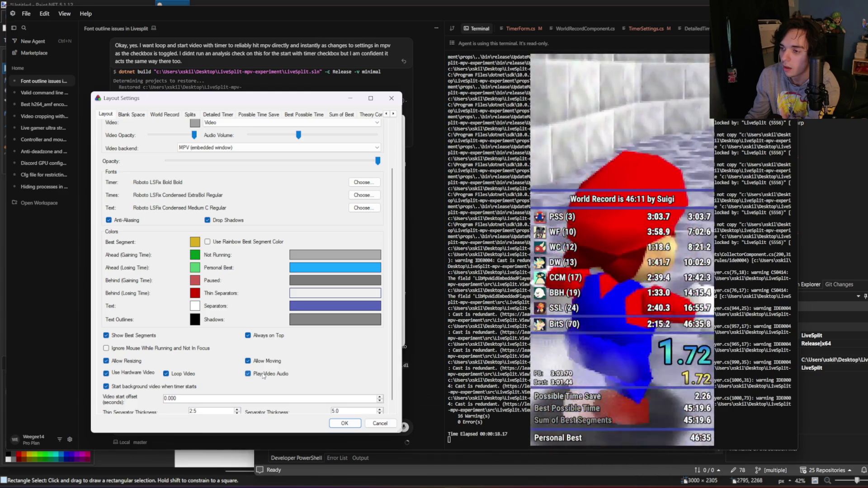
pyautogui.moveTo(299, 135)
pyautogui.mouseDown()
pyautogui.moveTo(376, 134)
pyautogui.moveTo(249, 135)
pyautogui.mouseUp()
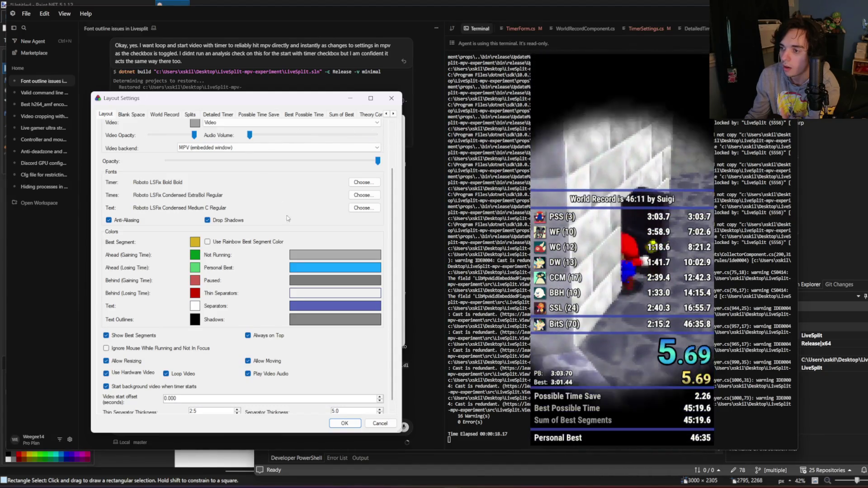
# Step: Raise the background video's audio volume and lower its opacity, then apply
pyautogui.click(345, 427)
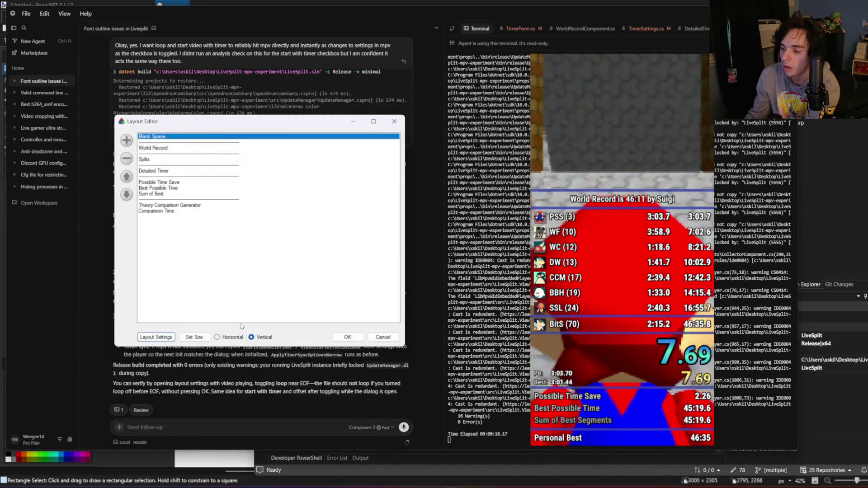
pyautogui.click(155, 388)
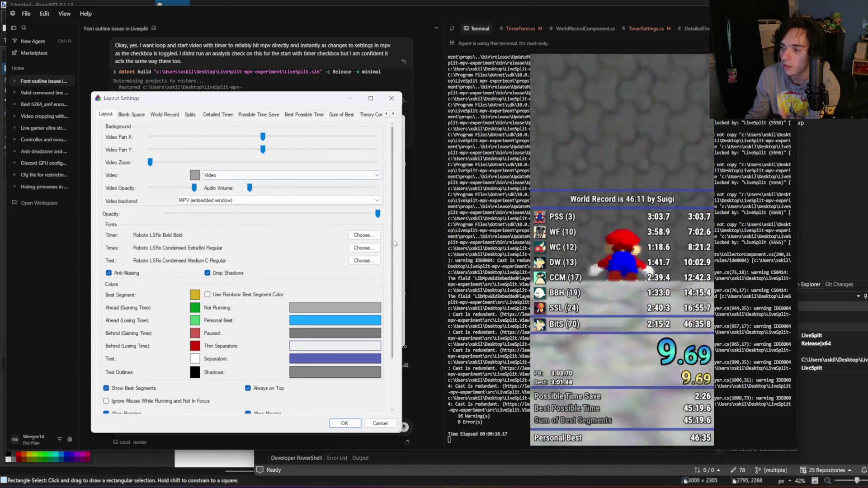
pyautogui.moveTo(249, 187); pyautogui.dragTo(352, 188)
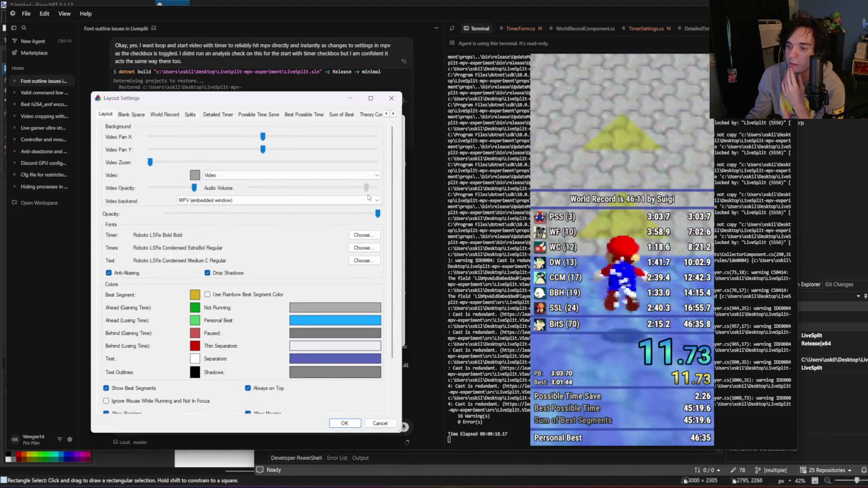
pyautogui.moveTo(194, 188); pyautogui.dragTo(150, 188)
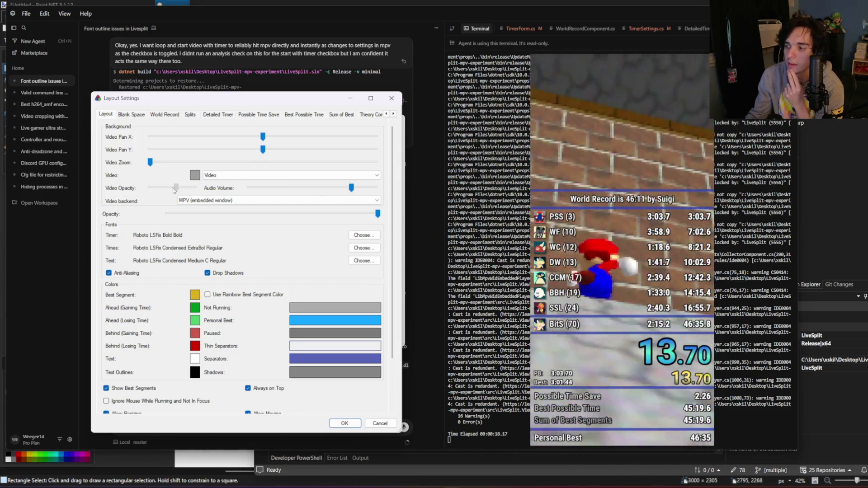
pyautogui.click(344, 424)
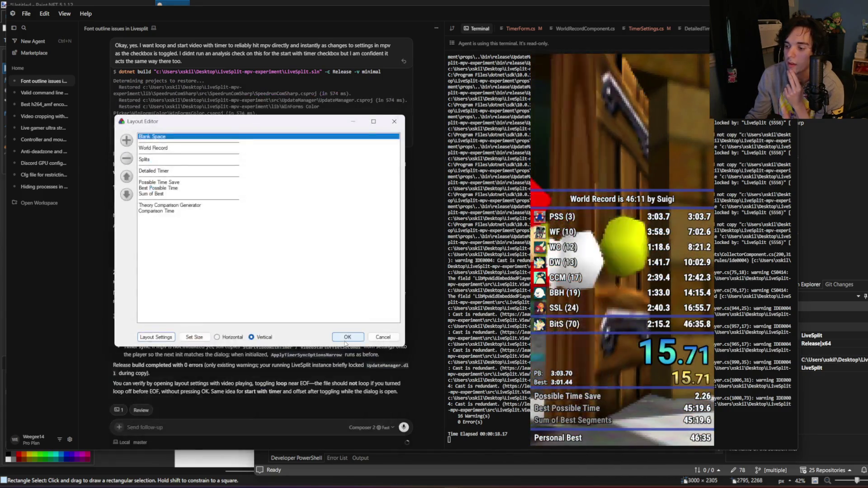
pyautogui.click(337, 333)
pyautogui.rightClick(646, 287)
pyautogui.click(588, 407)
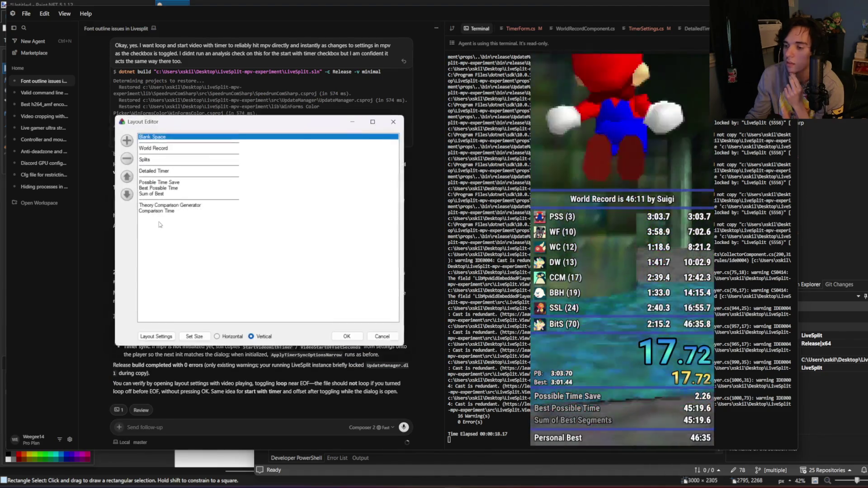
# Step: Try a Solid Color background, then switch back to Video at near-zero opacity
pyautogui.click(156, 339)
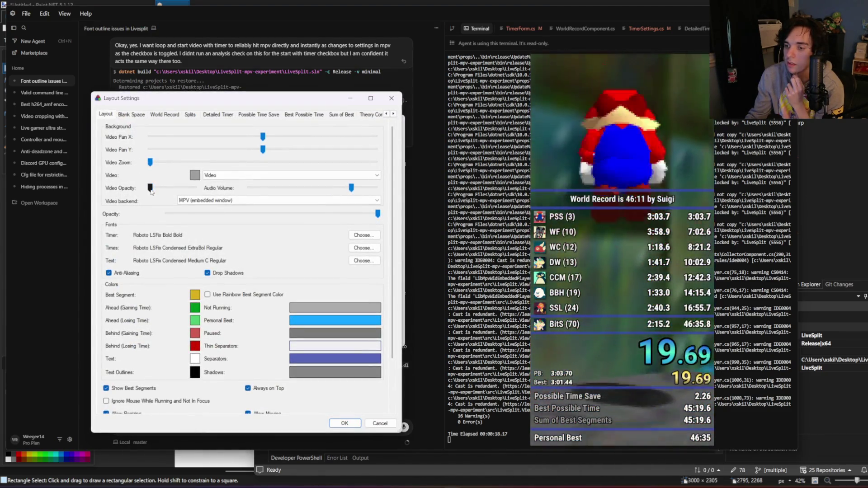
pyautogui.moveTo(150, 187); pyautogui.dragTo(194, 188)
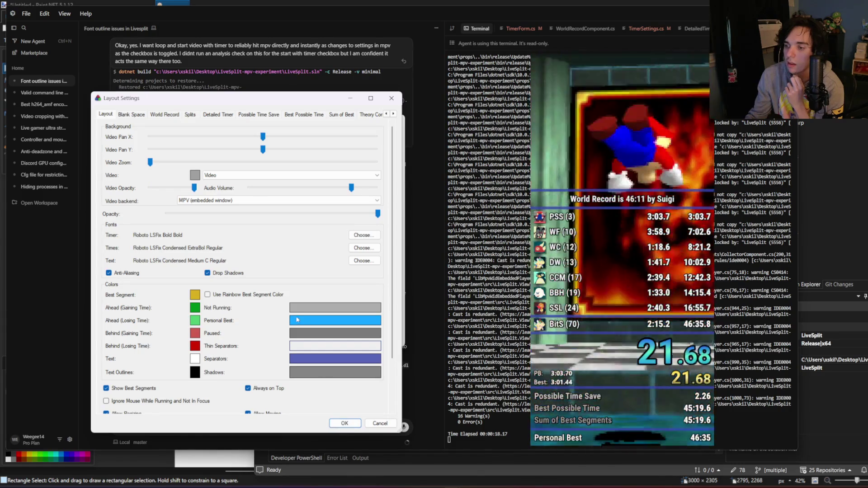
pyautogui.click(228, 175)
pyautogui.click(226, 183)
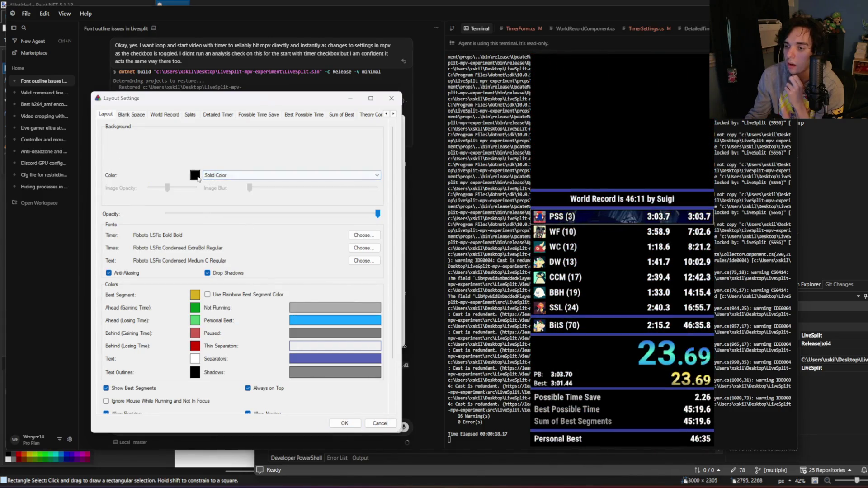
pyautogui.click(195, 175)
pyautogui.click(283, 327)
pyautogui.click(226, 175)
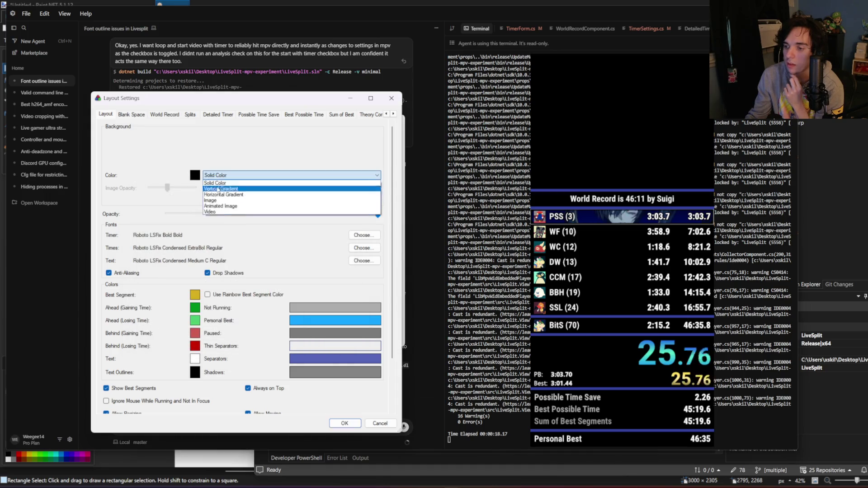
pyautogui.click(218, 213)
pyautogui.moveTo(195, 189); pyautogui.dragTo(150, 189)
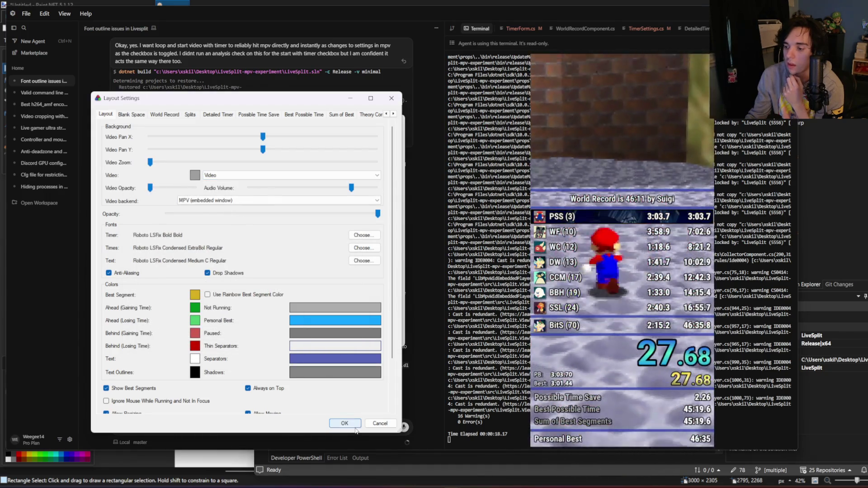
pyautogui.click(345, 423)
# Step: Restore the video opacity while splitting, apply, and close the layout editor
pyautogui.click(156, 336)
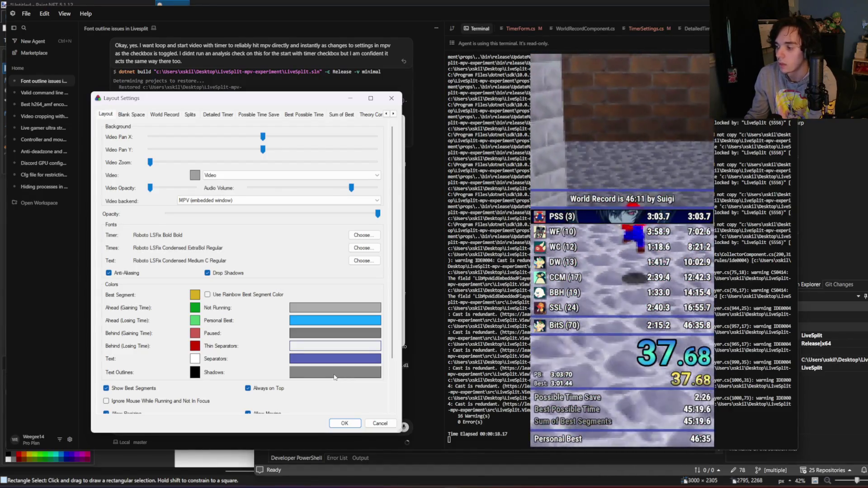
pyautogui.press('KP_1')
pyautogui.press('KP_1')
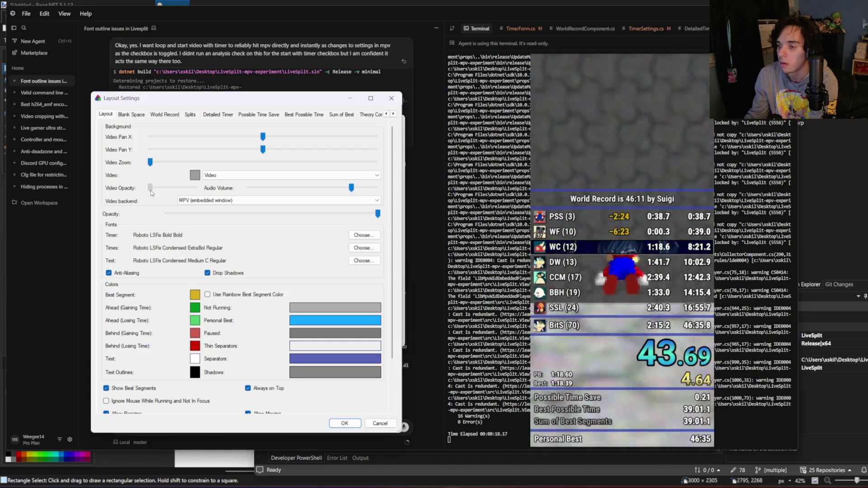
pyautogui.moveTo(150, 187); pyautogui.dragTo(193, 188)
pyautogui.click(355, 424)
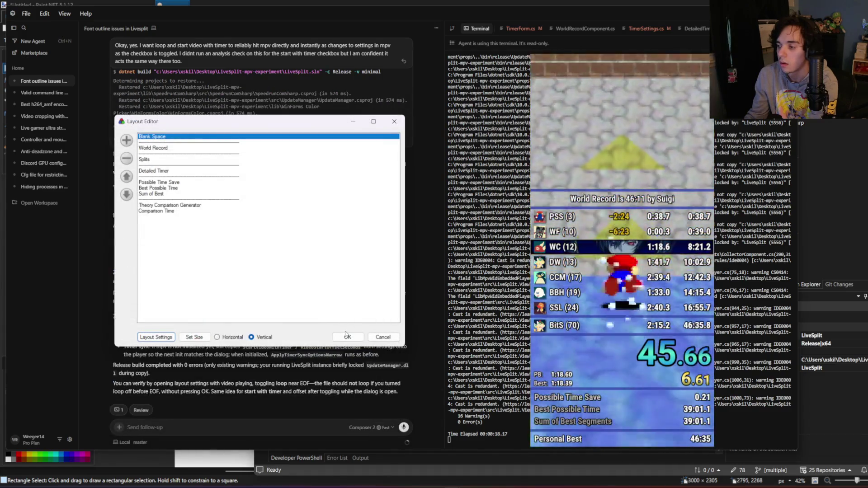
pyautogui.press('Return')
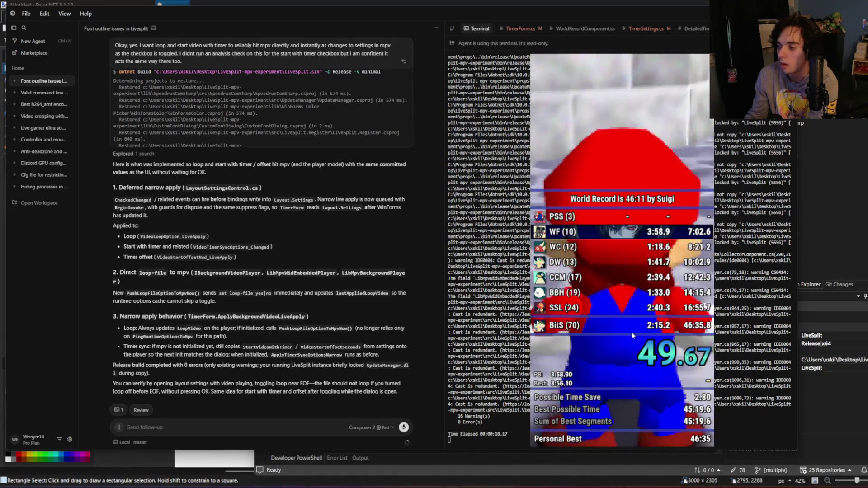
# Step: Undo splits back to PSS, reset and restart the run, then move the timer right
pyautogui.press('KP_8')
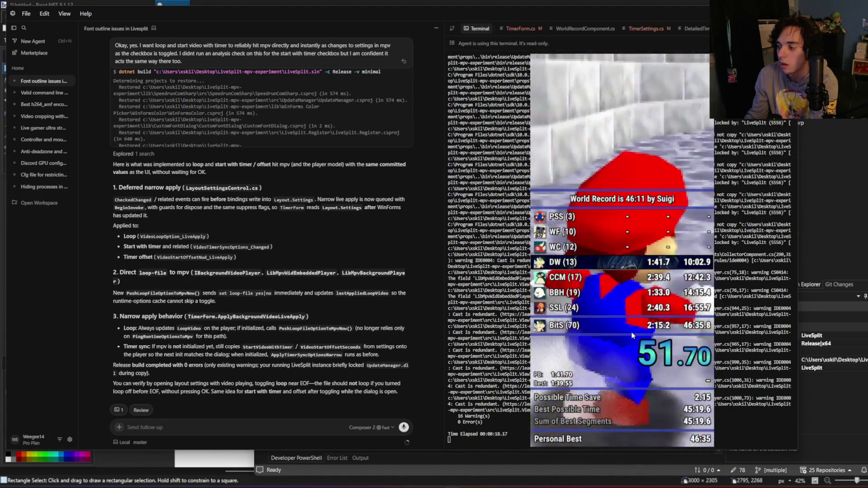
pyautogui.press('KP_8')
pyautogui.press('KP_8')
pyautogui.press('KP_3')
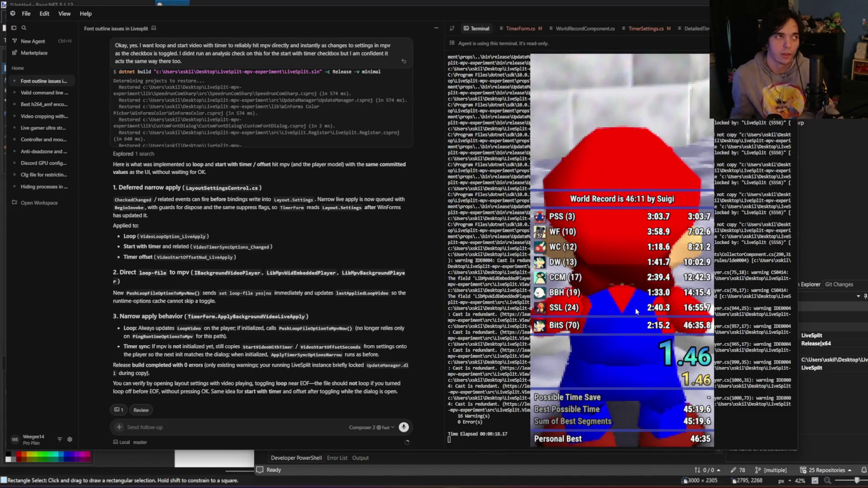
pyautogui.press('KP_1')
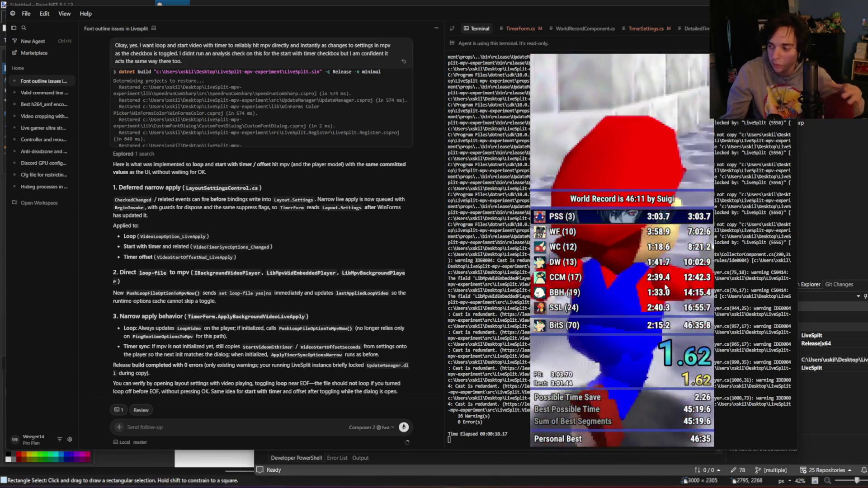
pyautogui.press('KP_2')
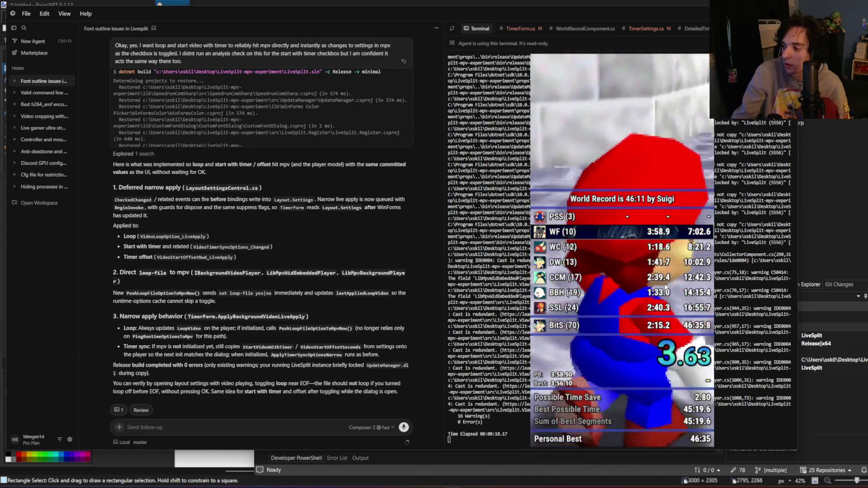
pyautogui.press('KP_8')
pyautogui.press('KP_3')
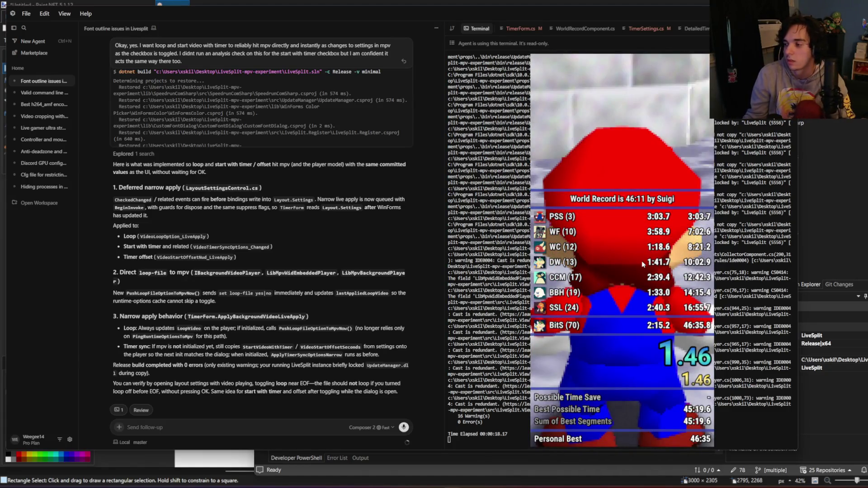
pyautogui.moveTo(643, 264); pyautogui.dragTo(705, 241)
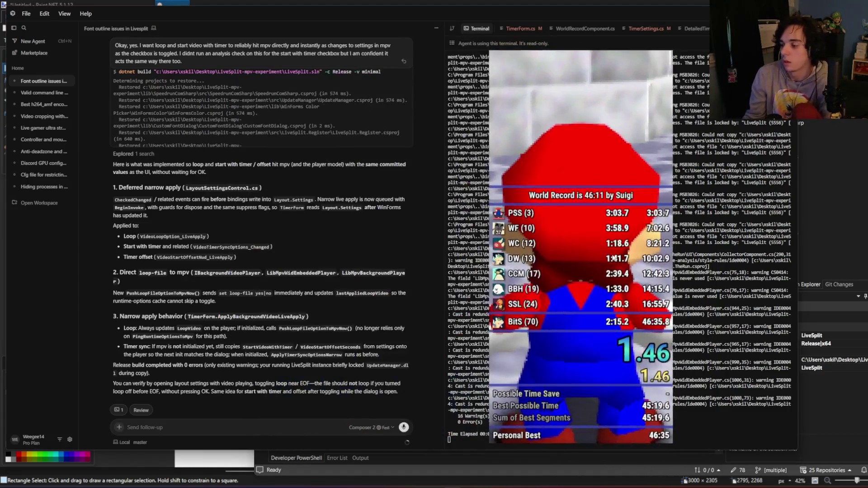
# Step: Start a follow-up saying it works well and asking that unsplitting not restart the video
pyautogui.click(286, 428)
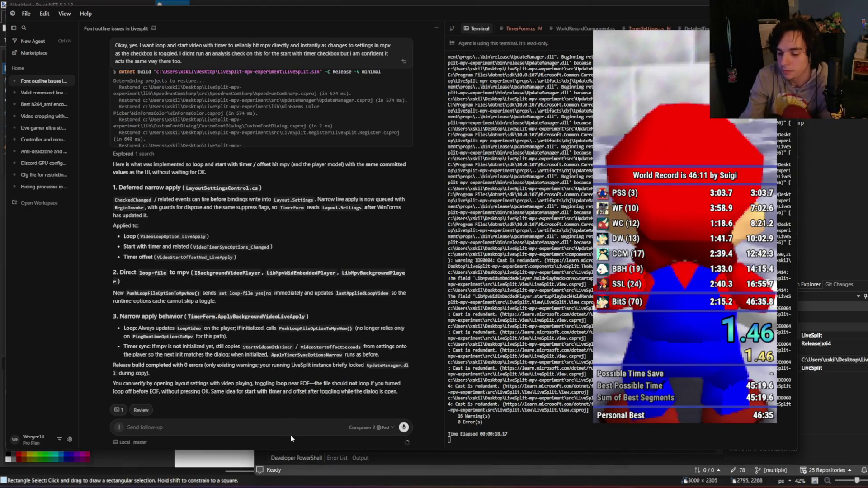
pyautogui.write('okay it works wel')
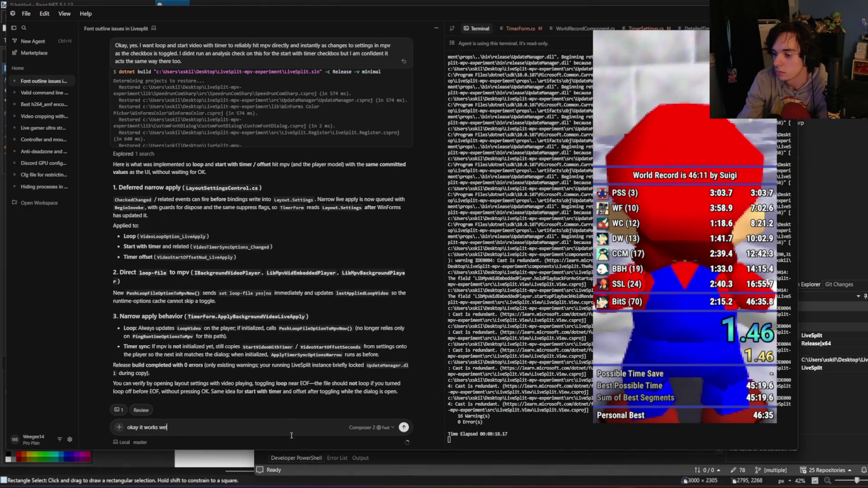
pyautogui.write('l, can you make sur')
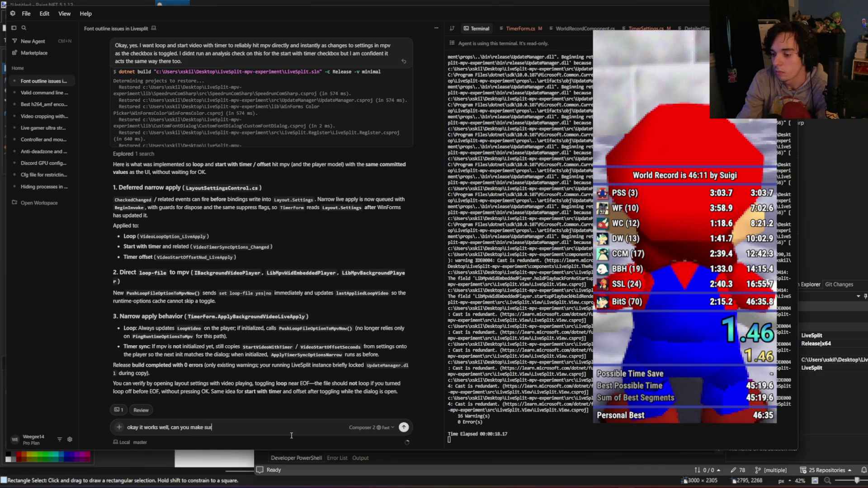
pyautogui.write('e unsplitting doesnt count as a timer start>')
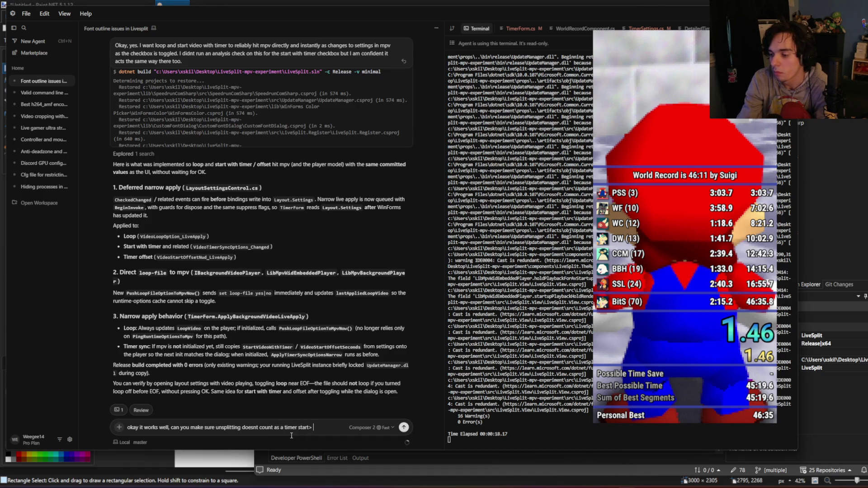
pyautogui.press('BackSpace')
pyautogui.write('? unsplitting (')
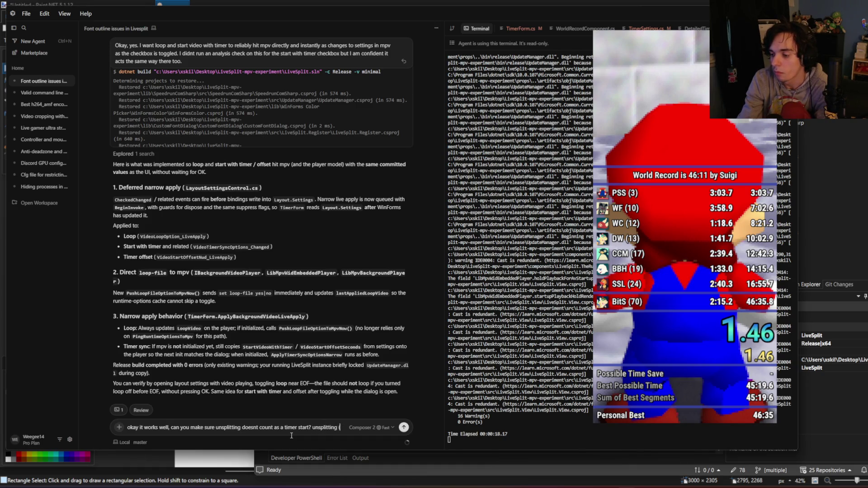
pyautogui.write('as')
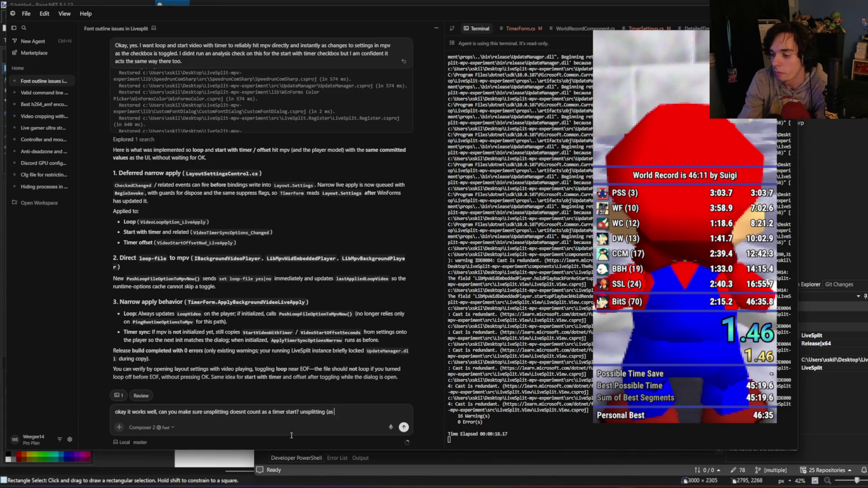
pyautogui.write(' in going back a pre')
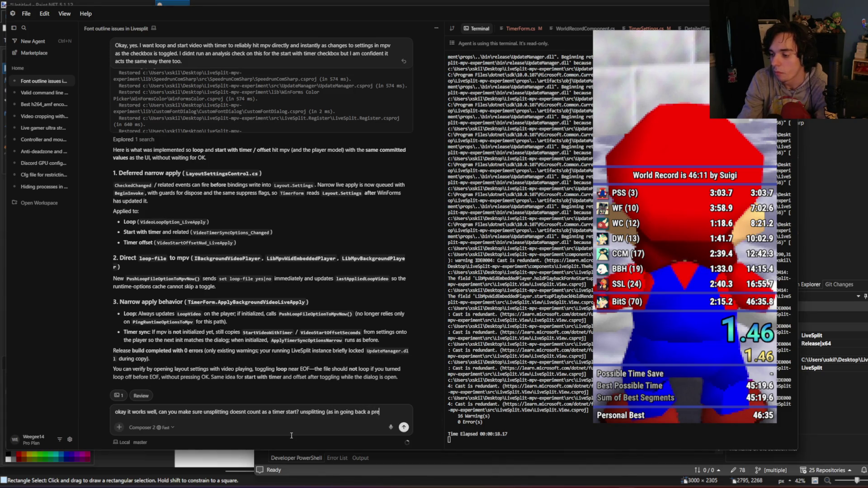
pyautogui.write('it')
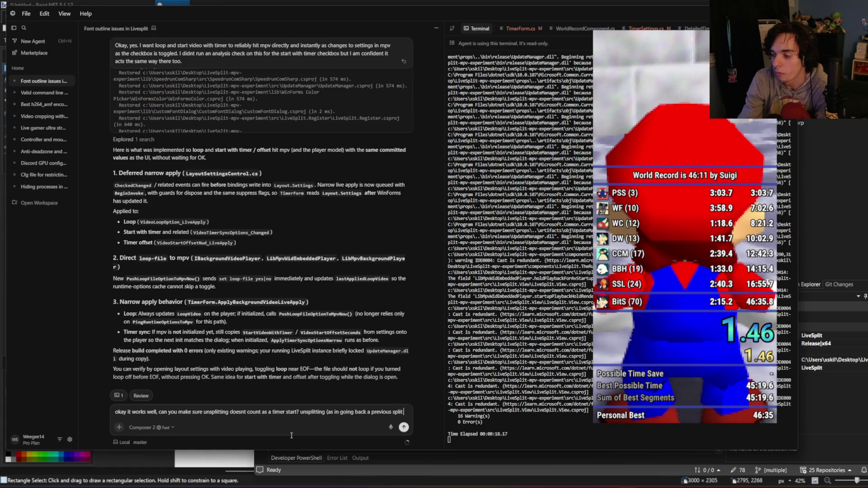
pyautogui.write(' to undo.')
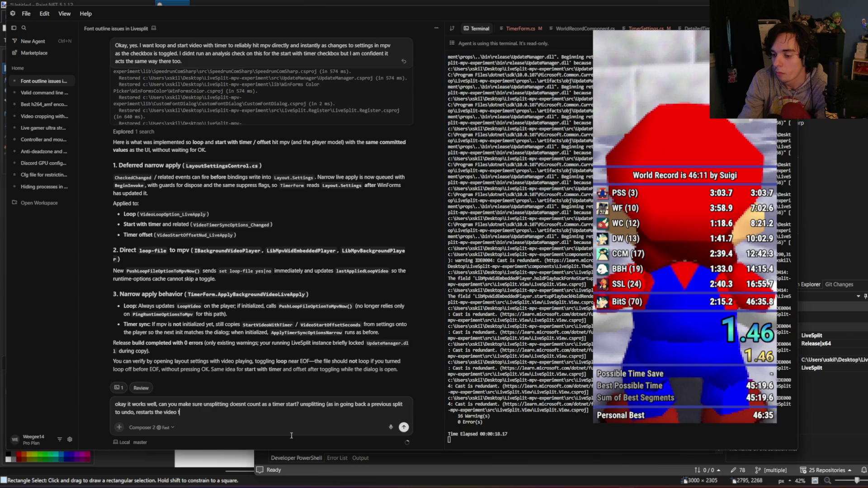
pyautogui.write('inning.')
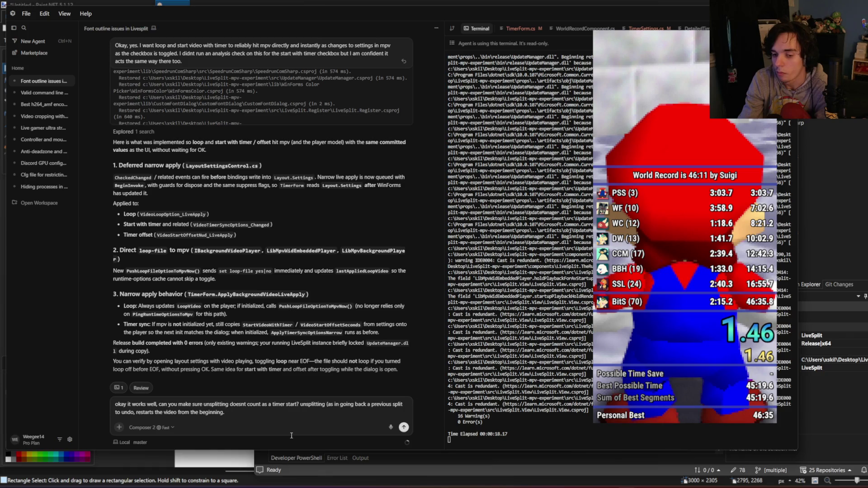
# Step: Add a line asking whether audio volume can update live while dragging the slider
pyautogui.hotkey('shift', 'Return')
pyautogui.write('seperately,')
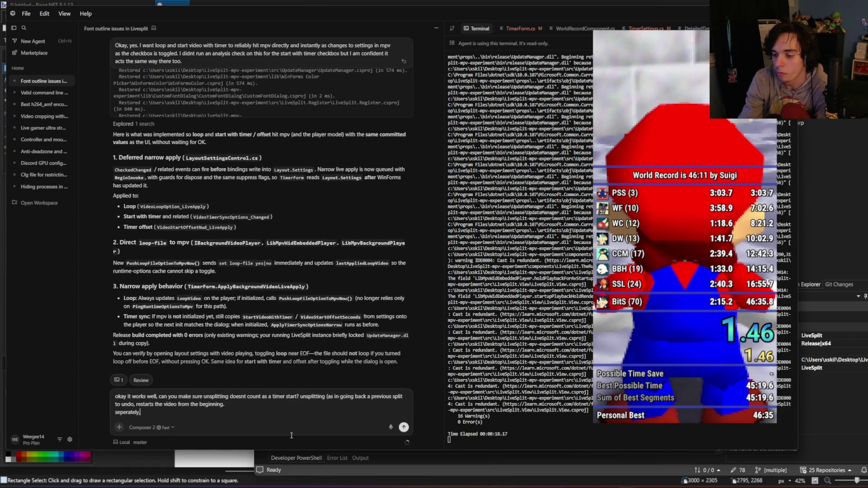
pyautogui.write(' whats the potential of ha')
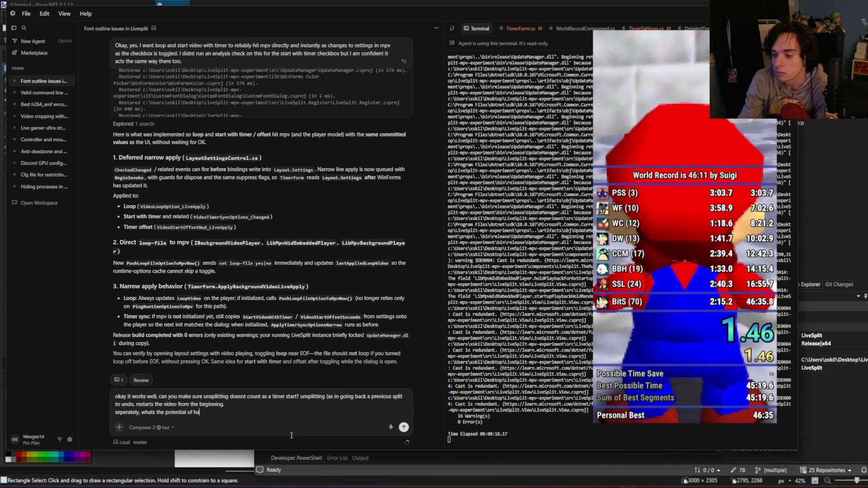
pyautogui.write('udio changing u')
pyautogui.write('pdate in real')
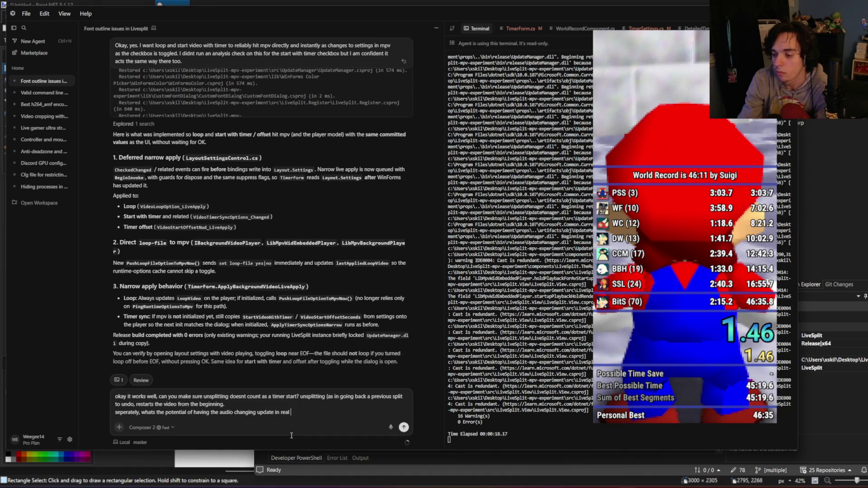
pyautogui.write('time smoothly, as t')
pyautogui.write('he slider is dragg')
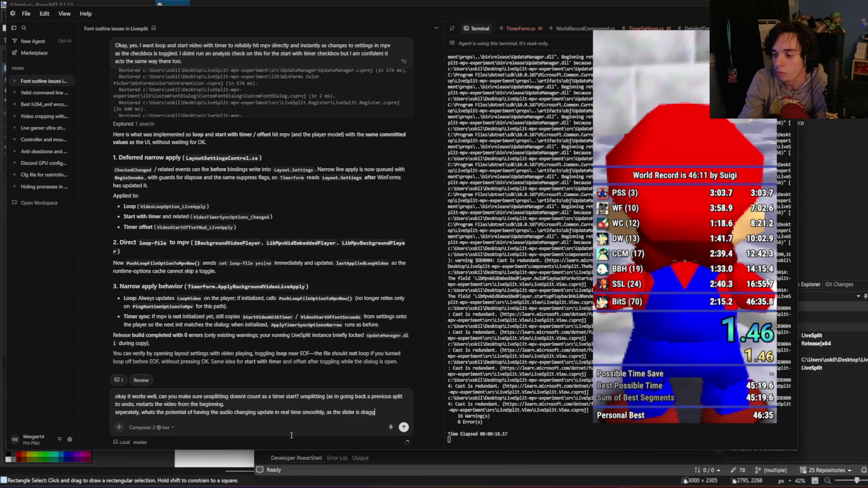
pyautogui.write('when letten')
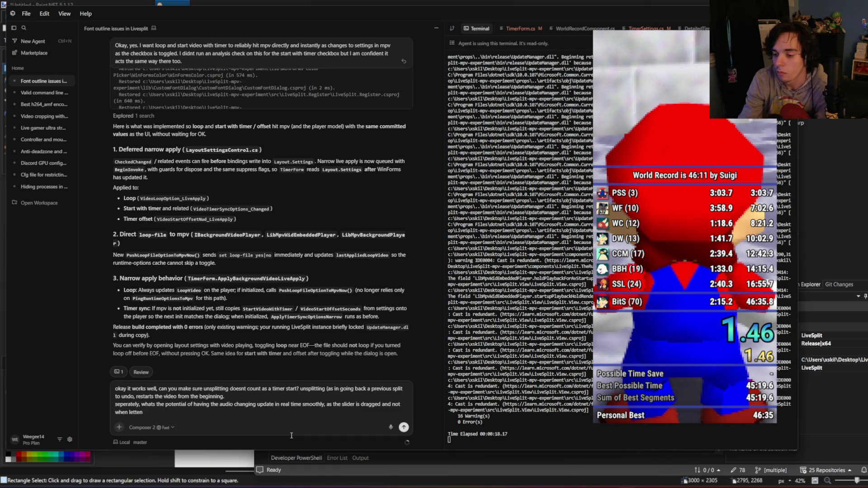
pyautogui.write(' go of or h')
pyautogui.write('itting okay ')
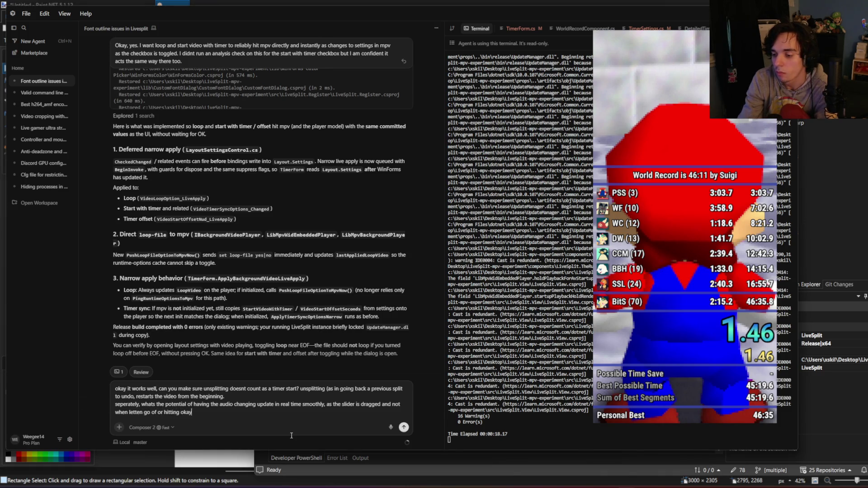
pyautogui.write('in the settings? wi')
pyautogui.write('th audio i need')
pyautogui.write(' to be able to hear')
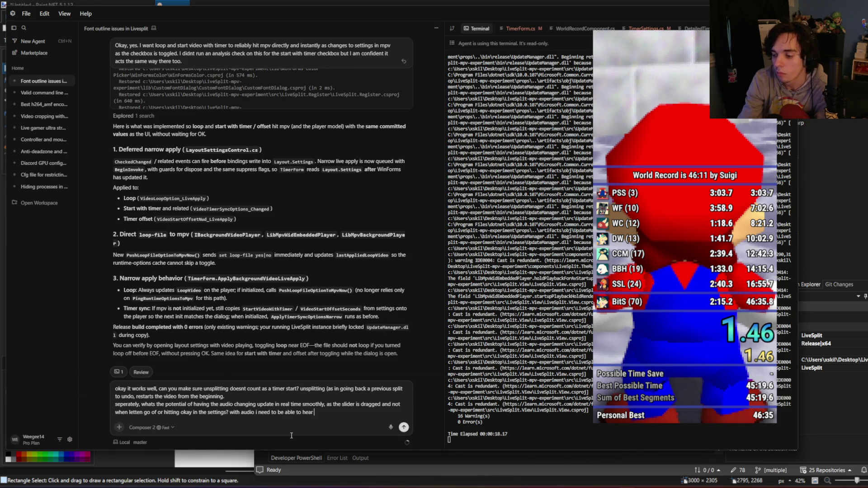
pyautogui.write(' the new outcom')
pyautogui.write('e instantly ins')
pyautogui.write('tead of goin')
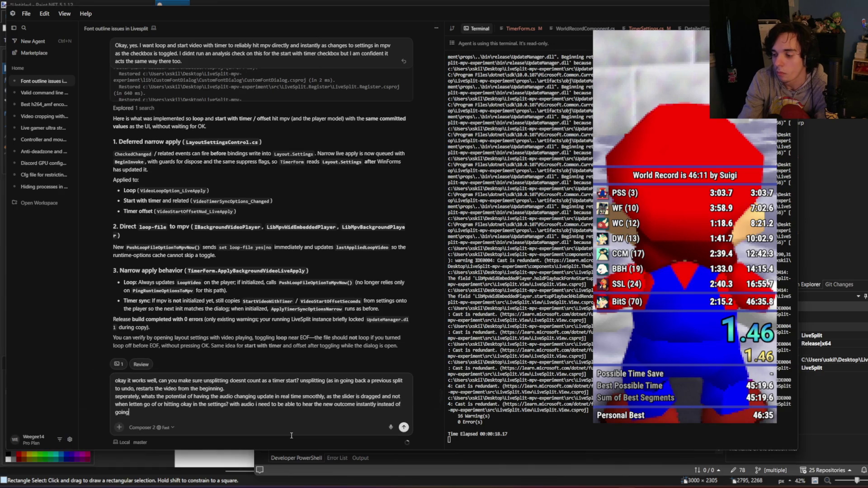
pyautogui.write('g trh')
pyautogui.press('BackSpace')
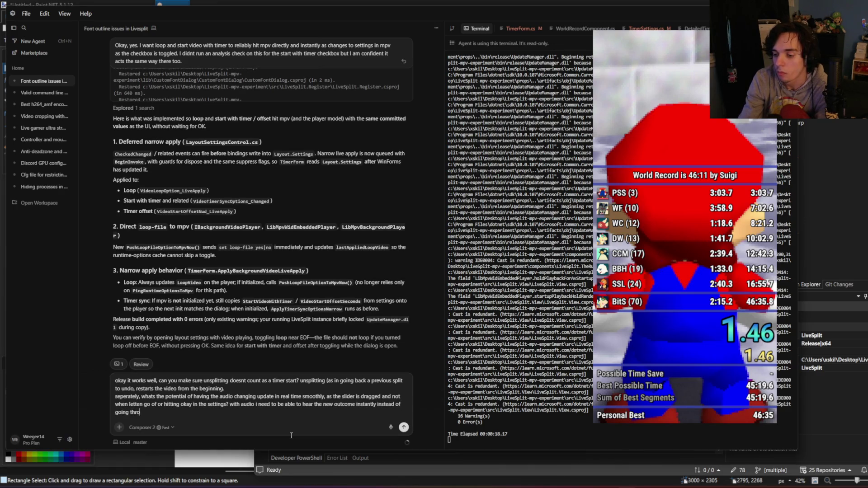
pyautogui.write('ugh menus. but ')
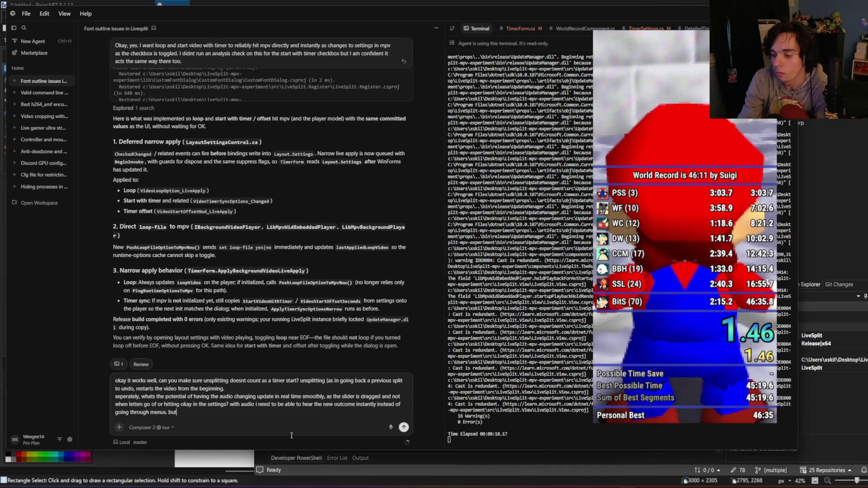
pyautogui.write('answer s')
pyautogui.press('BackSpace')
pyautogui.write('#')
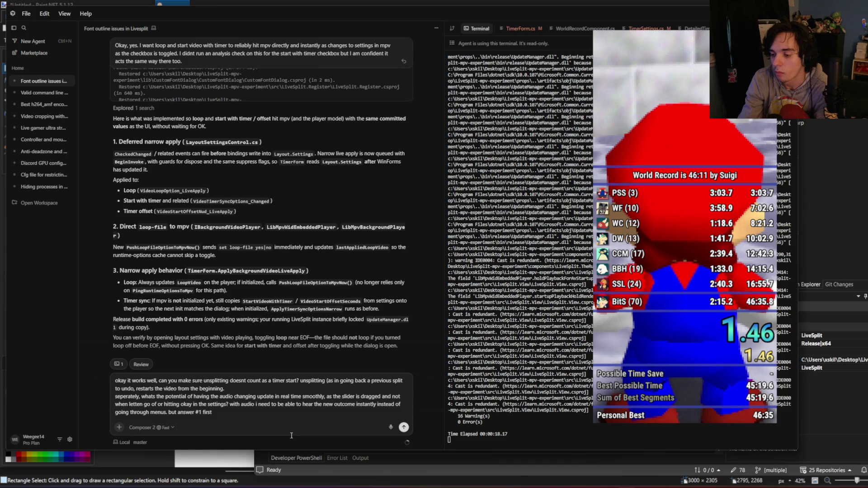
pyautogui.press('BackSpace')
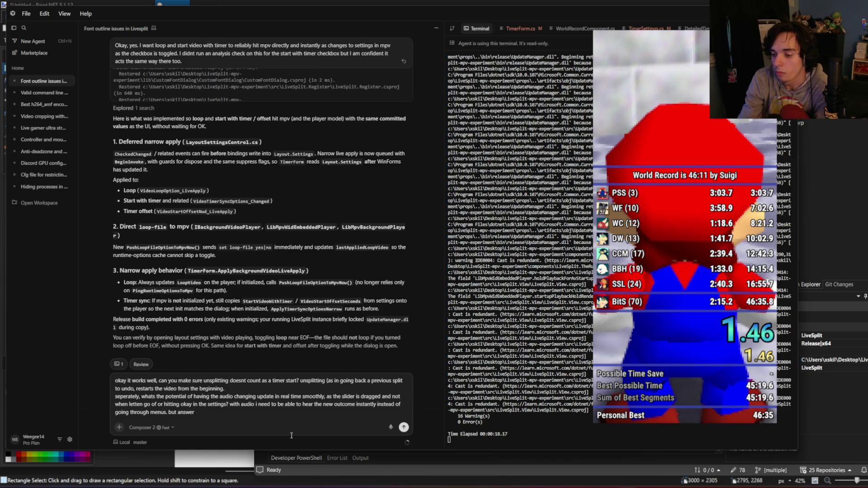
pyautogui.write('and solve #1 first')
# Step: Send the follow-up about undo split restarting the video and real-time slider audio, then move the timer aside
pyautogui.press('Return')
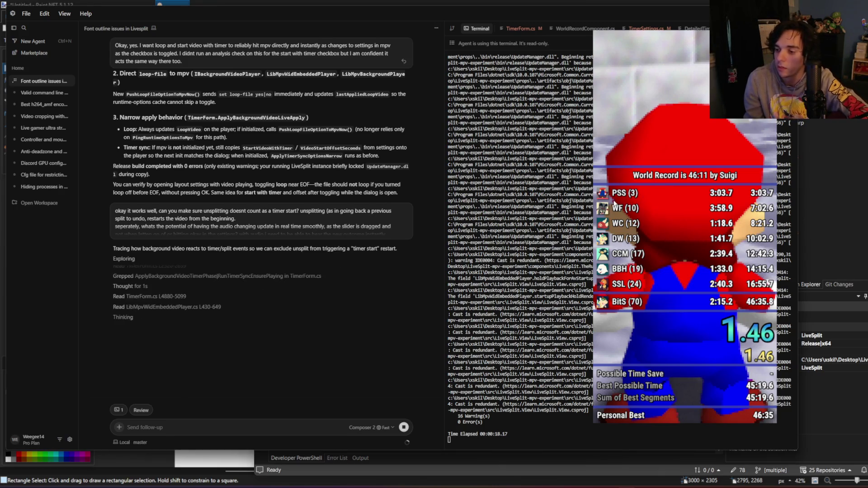
pyautogui.moveTo(614, 203); pyautogui.dragTo(496, 230)
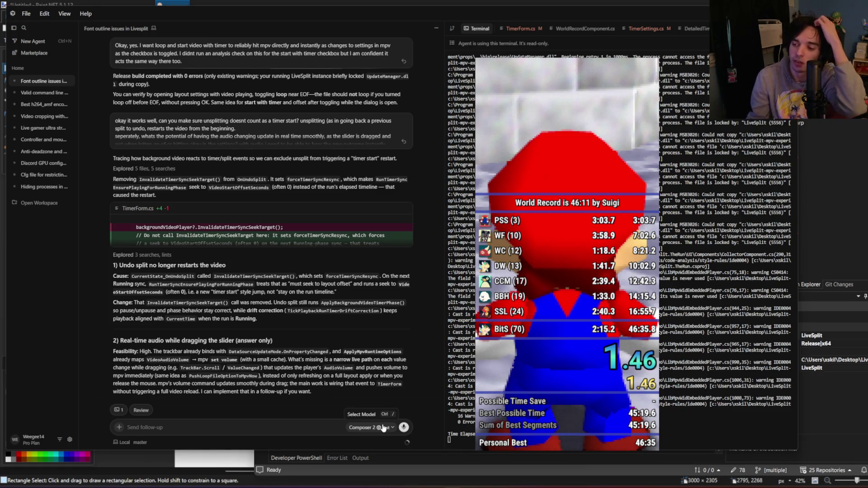
# Step: Exit LiveSplit and save the updated layout when prompted
pyautogui.rightClick(544, 312)
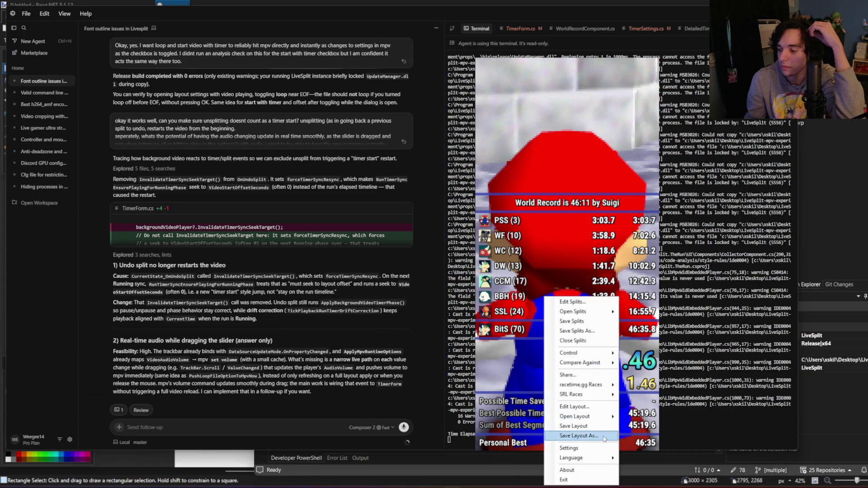
pyautogui.click(604, 479)
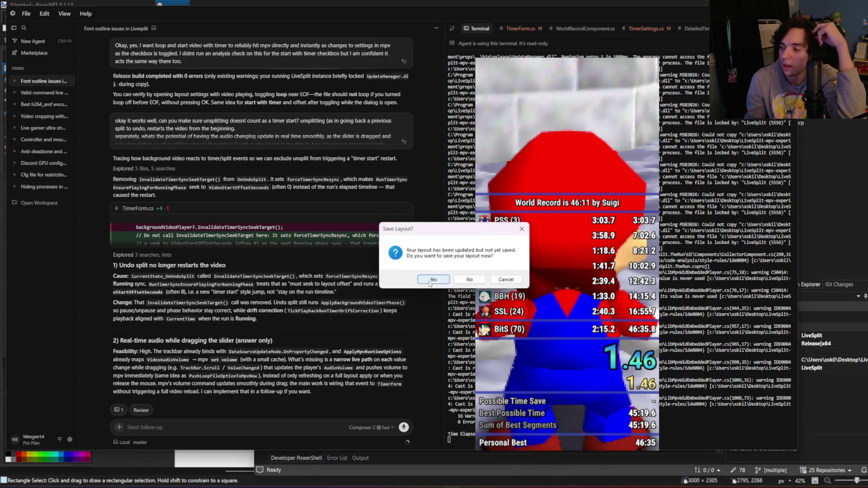
pyautogui.click(432, 280)
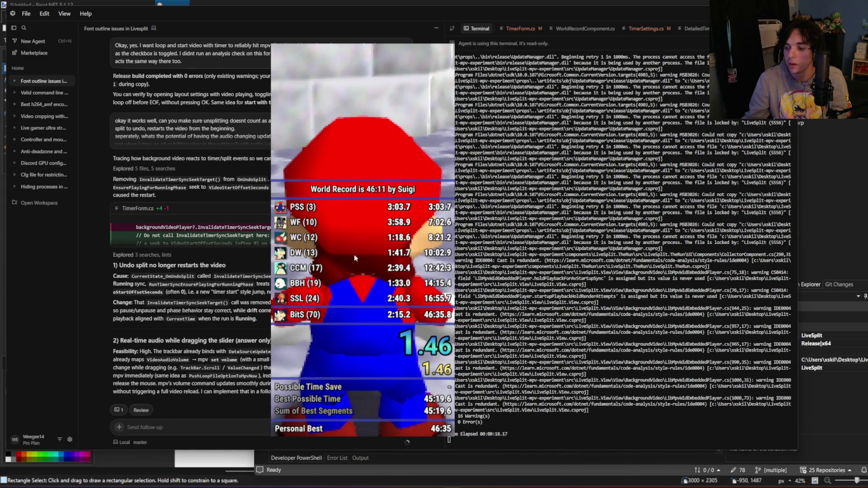
pyautogui.rightClick(355, 258)
pyautogui.click(375, 369)
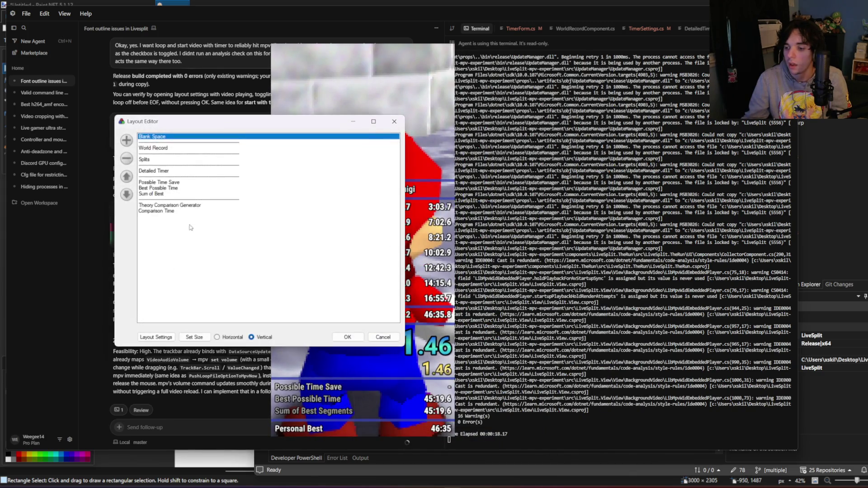
pyautogui.click(156, 337)
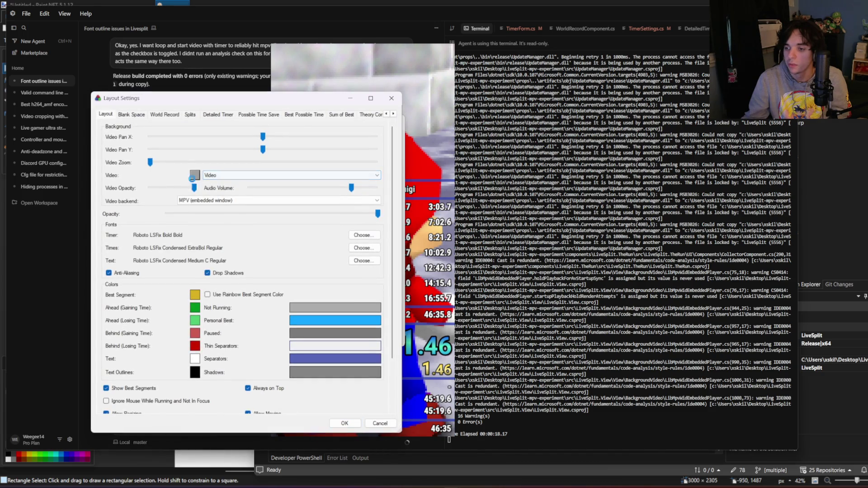
pyautogui.click(192, 176)
pyautogui.scroll(3, 112, 213)
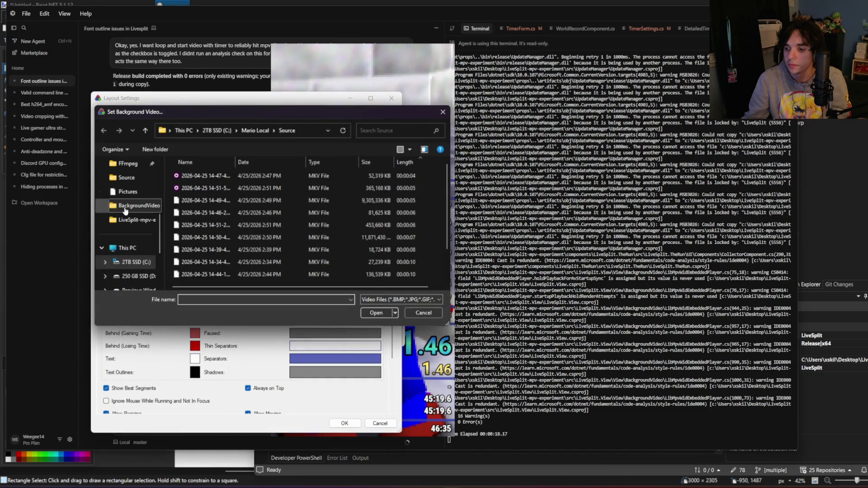
pyautogui.click(127, 177)
pyautogui.click(368, 162)
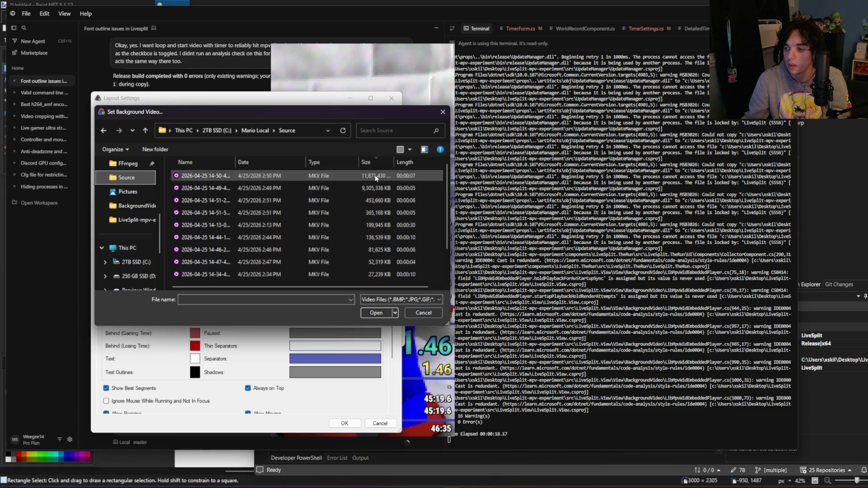
pyautogui.doubleClick(375, 176)
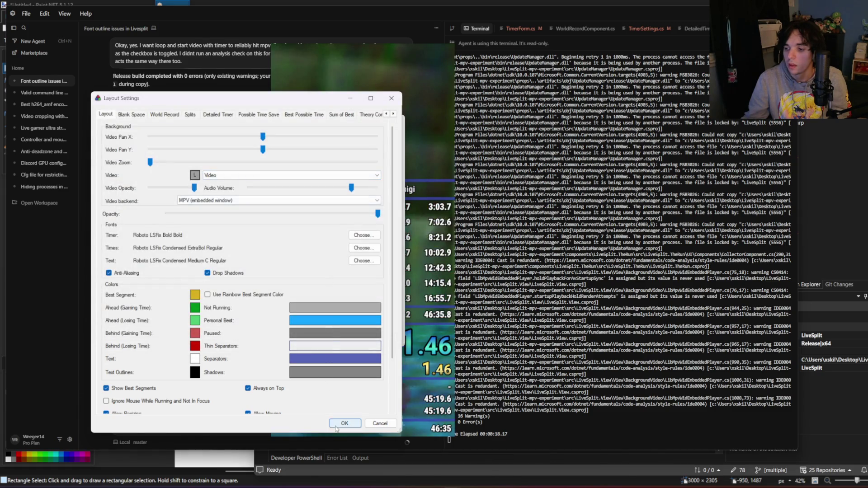
pyautogui.click(342, 425)
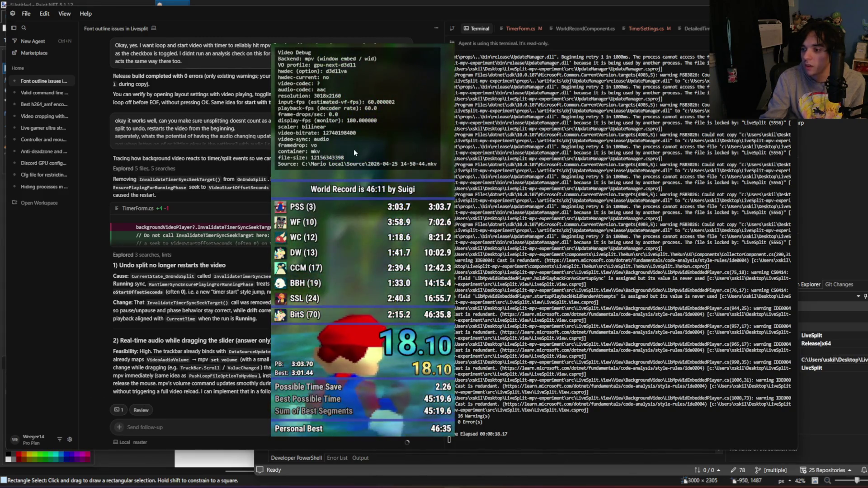
pyautogui.rightClick(349, 166)
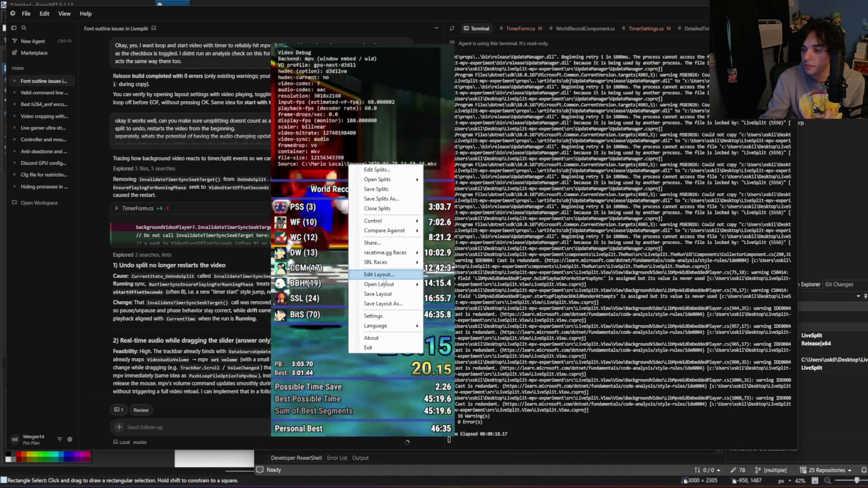
pyautogui.click(384, 275)
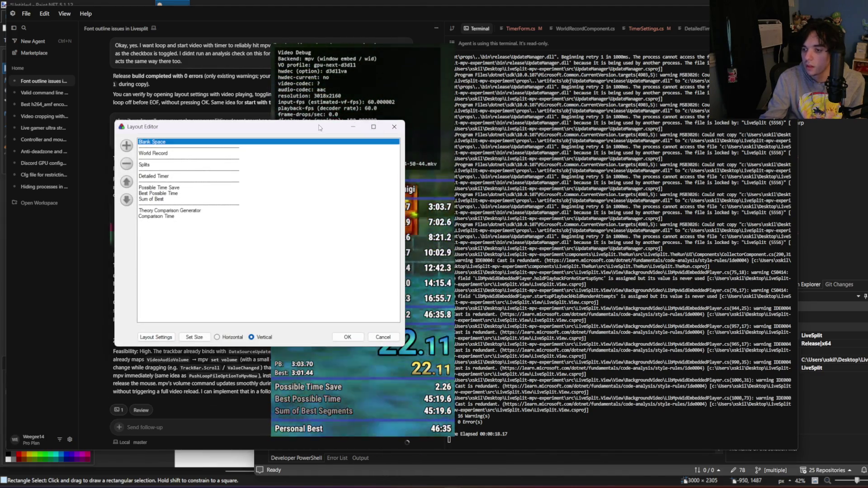
pyautogui.moveTo(319, 128); pyautogui.dragTo(692, 135)
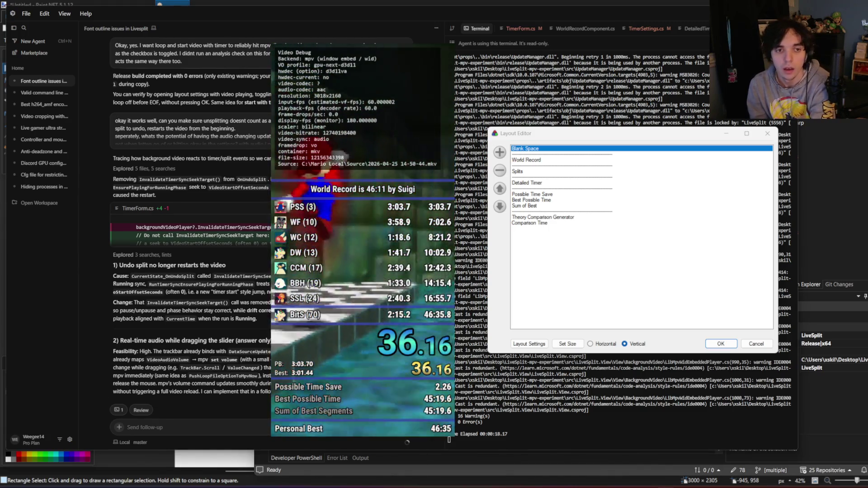
pyautogui.write('12')
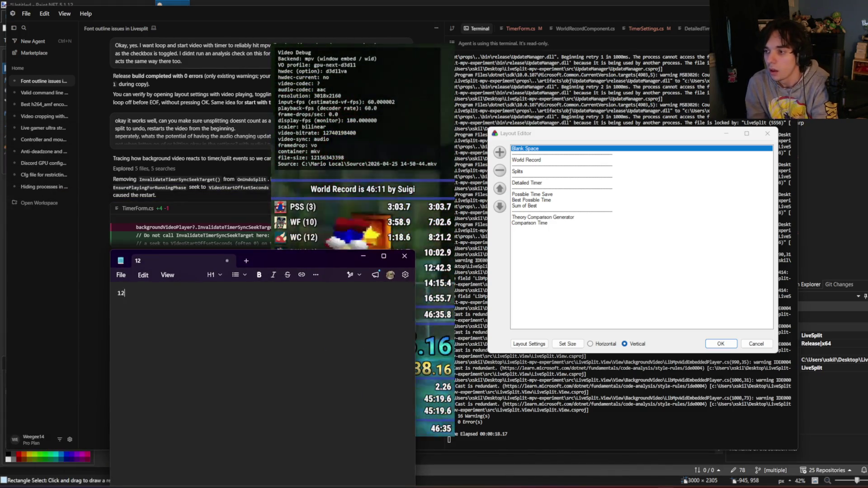
pyautogui.write('74-1=')
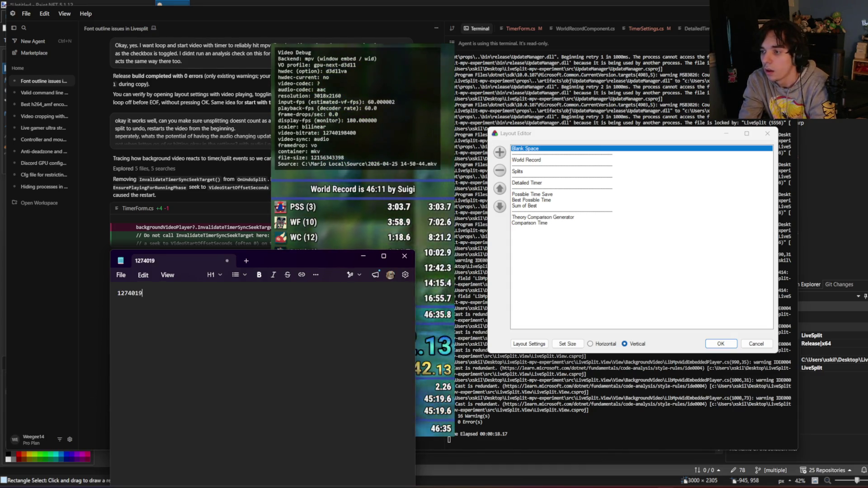
pyautogui.write('98400')
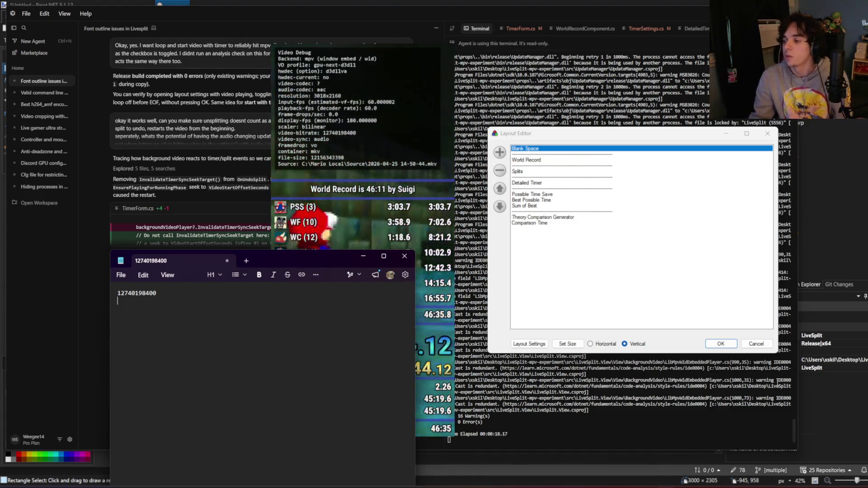
pyautogui.click(725, 352)
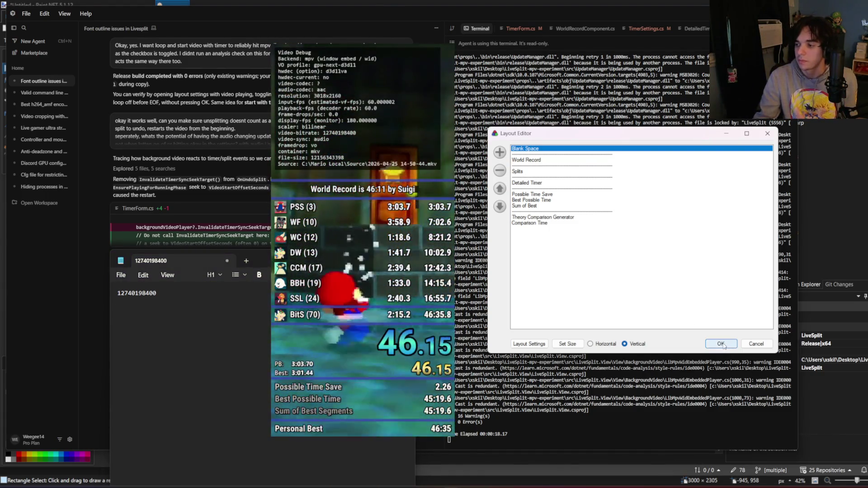
# Step: Load output.mkv from the Videos folder as the background video, then return to the notes
pyautogui.click(526, 345)
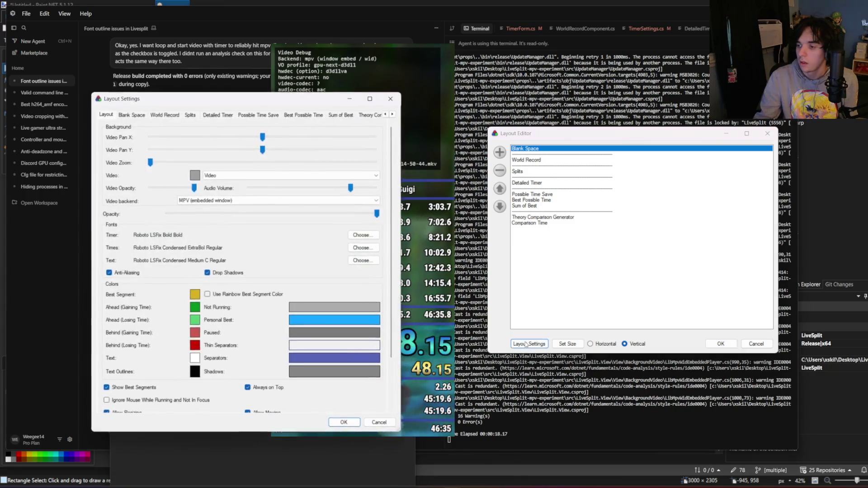
pyautogui.moveTo(245, 100); pyautogui.dragTo(652, 127)
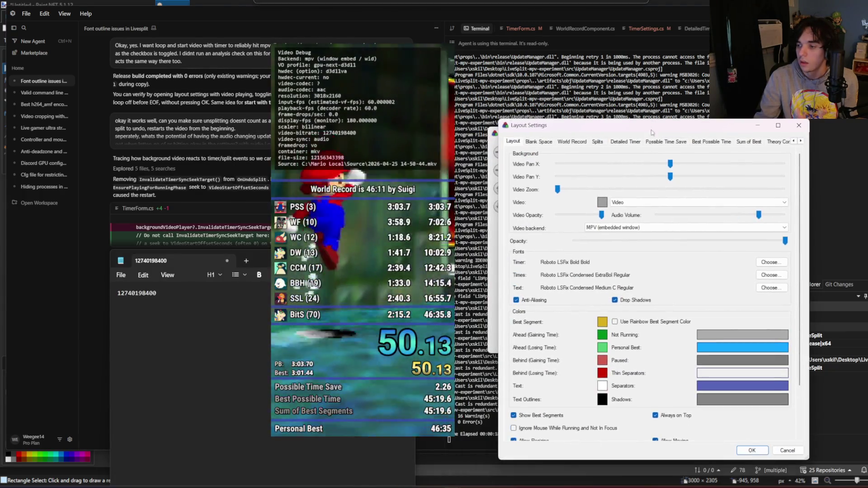
pyautogui.click(603, 203)
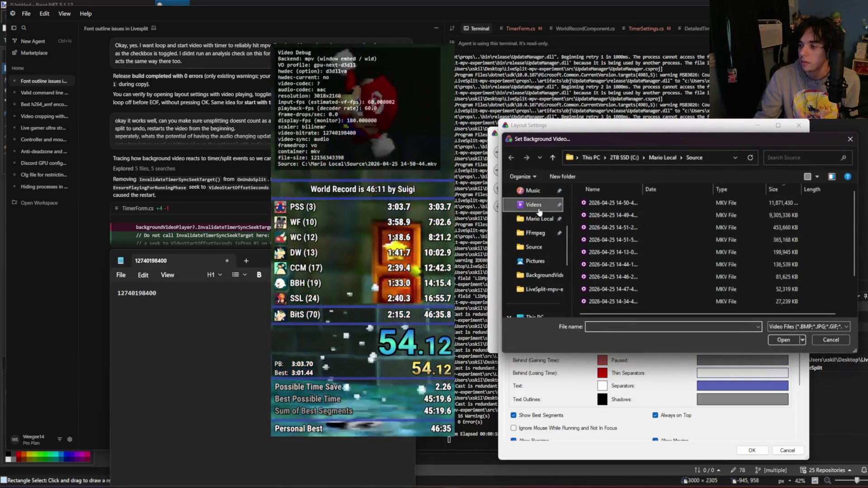
pyautogui.click(533, 204)
pyautogui.doubleClick(707, 258)
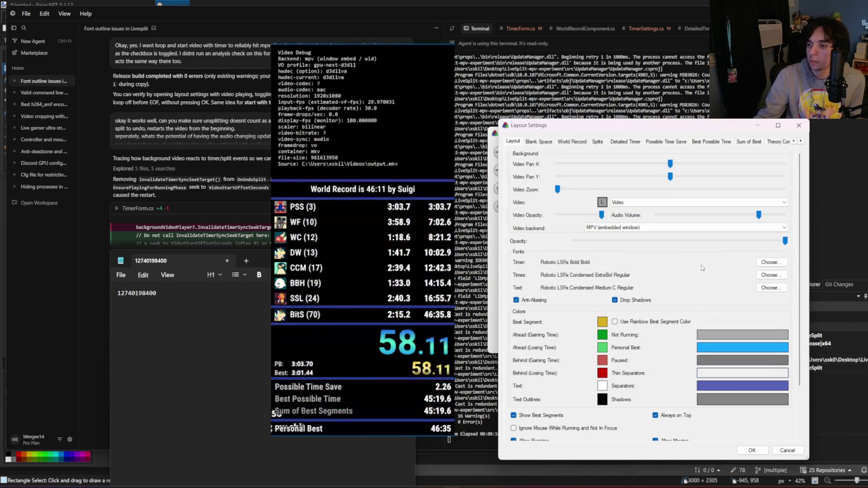
pyautogui.click(186, 311)
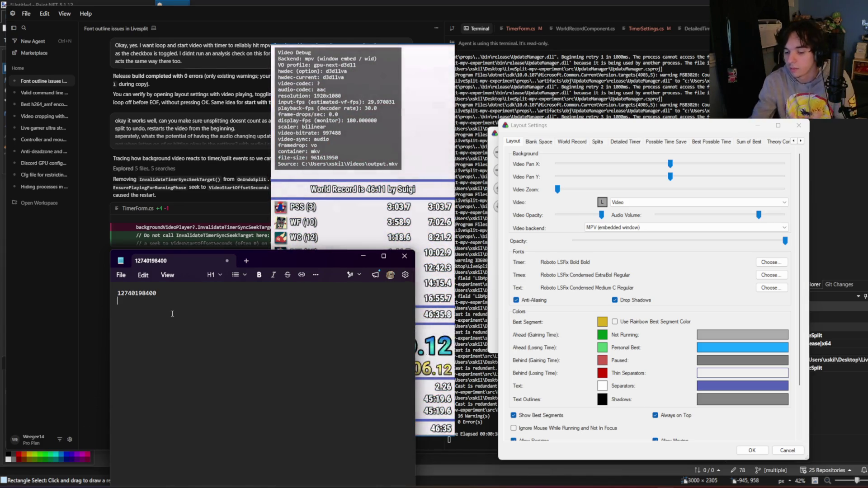
# Step: Enter 997488 and trim the figures to 127,401,984 and 9,974 with thousands separators
pyautogui.write('997488')
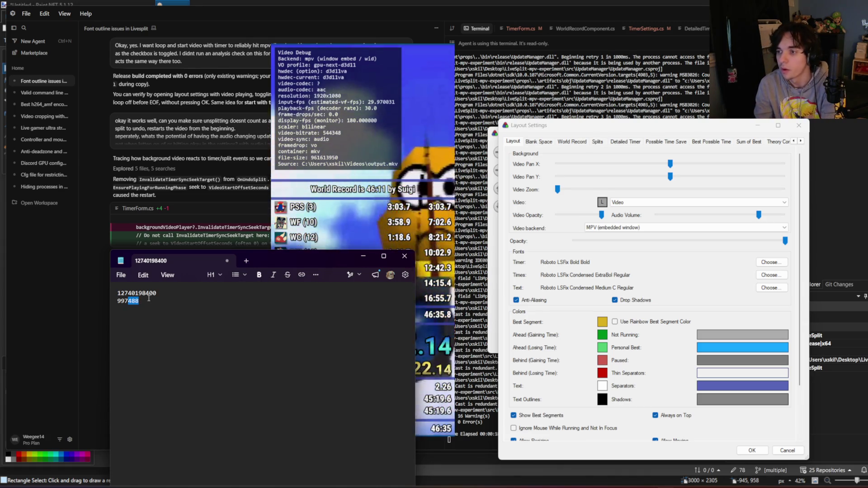
pyautogui.click(139, 302)
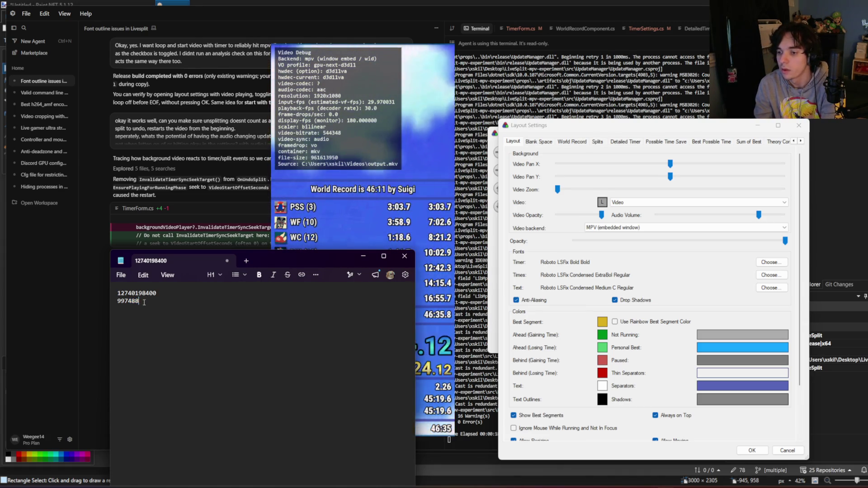
pyautogui.press('BackSpace')
pyautogui.press('BackSpace')
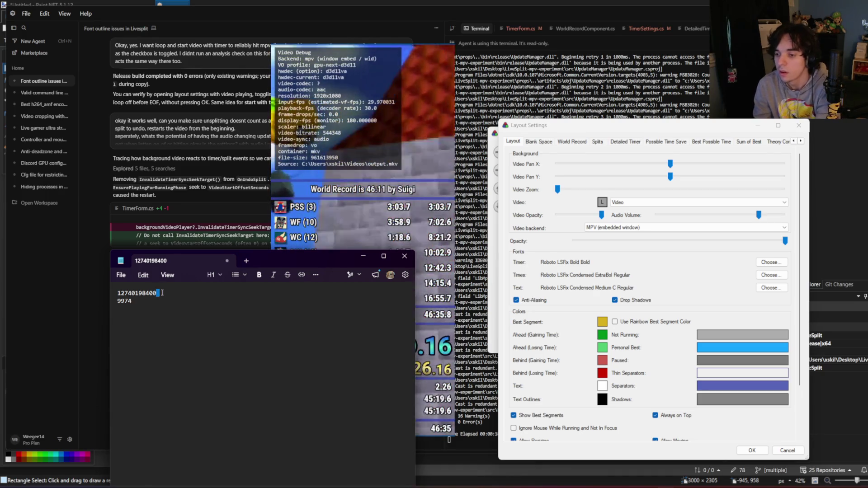
pyautogui.moveTo(156, 293); pyautogui.dragTo(149, 293)
pyautogui.press('BackSpace')
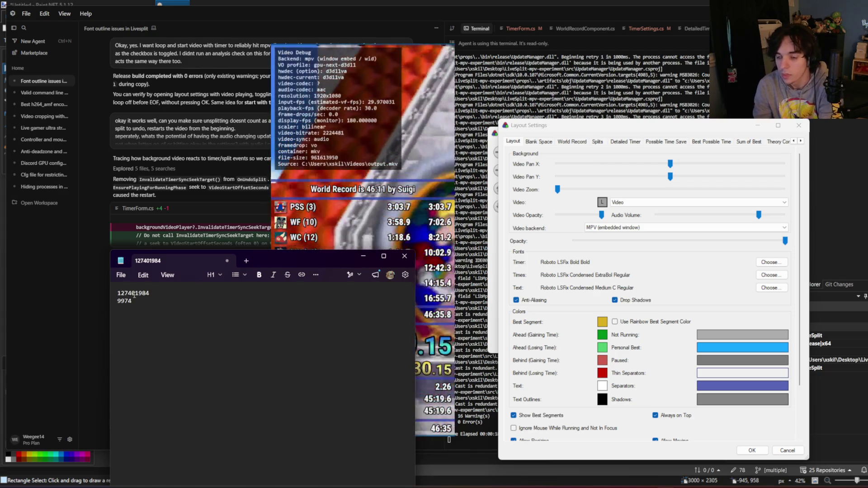
pyautogui.write(',')
pyautogui.click(142, 293)
pyautogui.write(',')
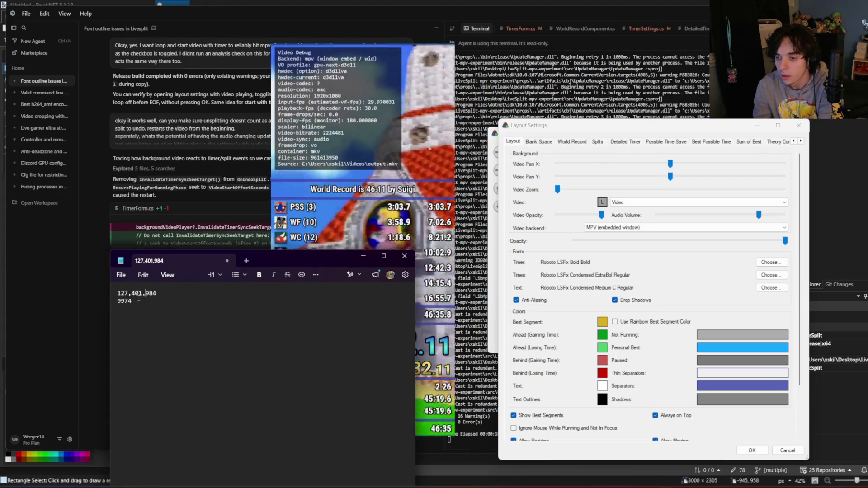
pyautogui.click(119, 301)
pyautogui.write(',')
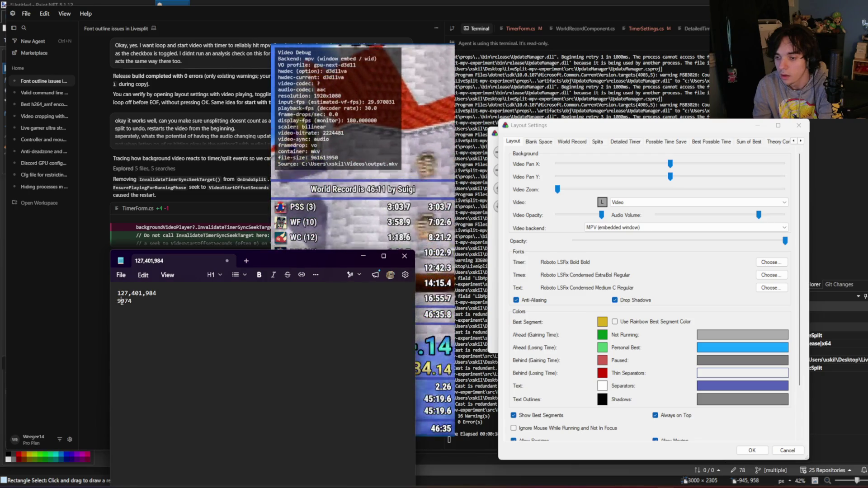
# Step: Add the Kbps unit to both bitrate lines
pyautogui.click(162, 293)
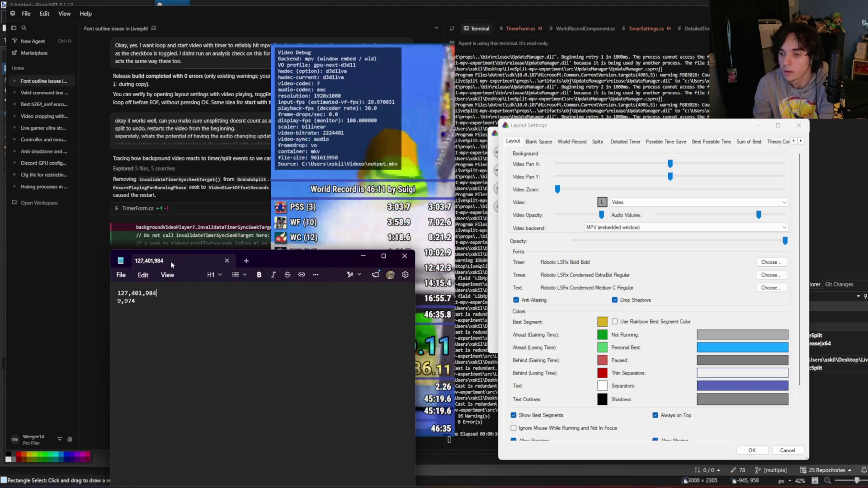
pyautogui.write('KB')
pyautogui.press('BackSpace')
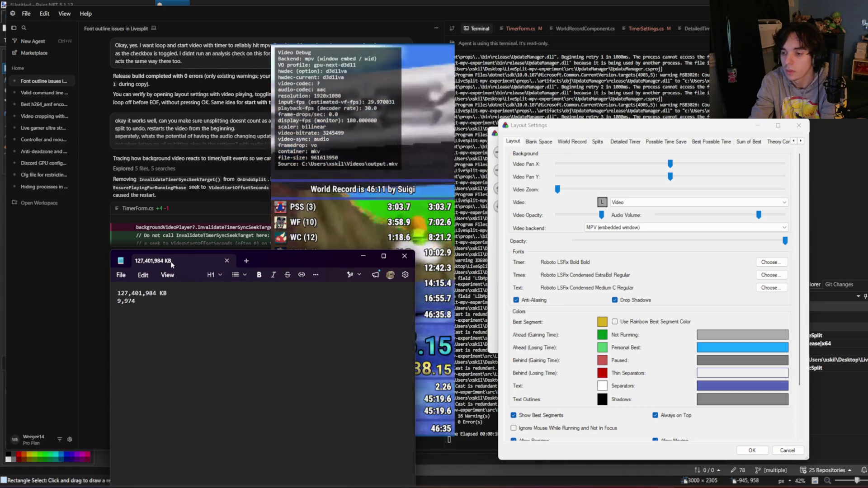
pyautogui.write('bps')
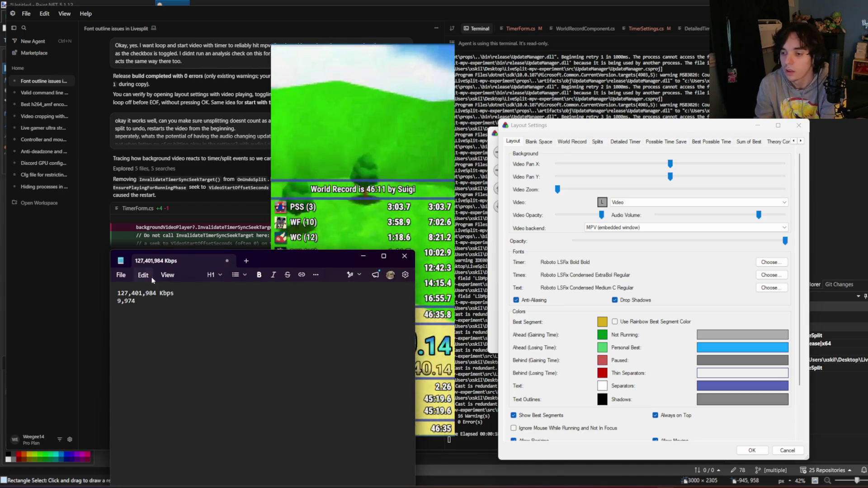
pyautogui.click(158, 301)
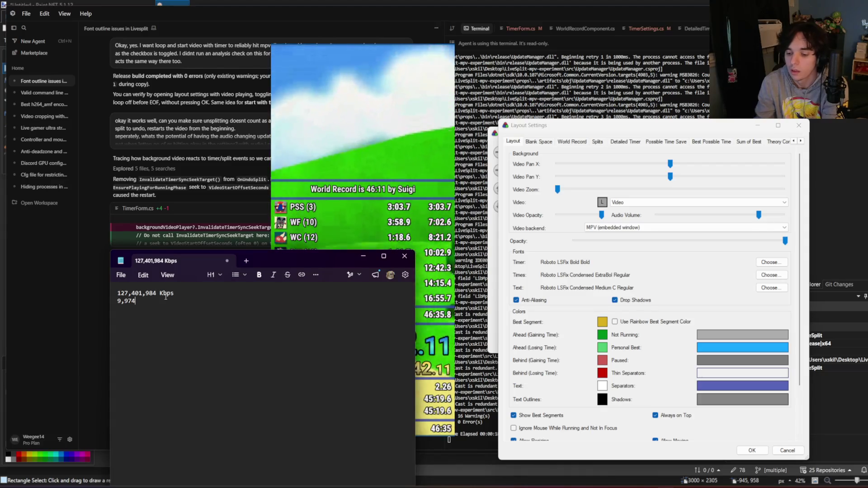
pyautogui.write(' Kbps')
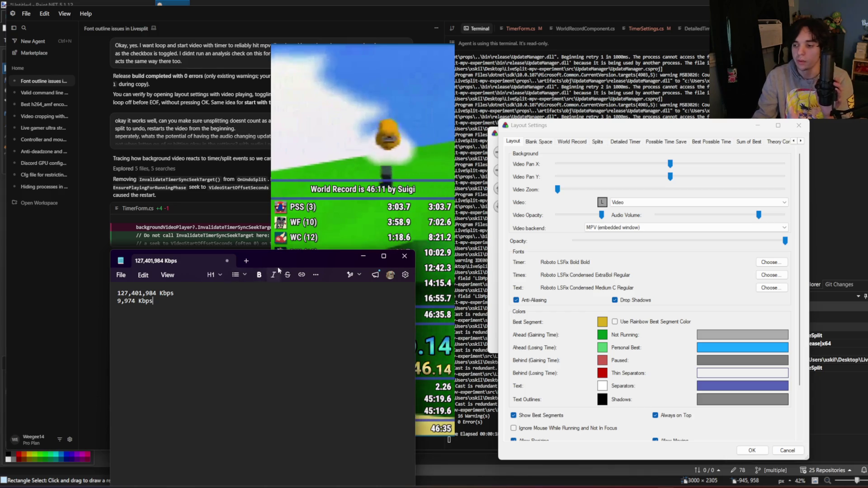
# Step: Move the Notepad window higher on the screen
pyautogui.moveTo(271, 260); pyautogui.dragTo(201, 290)
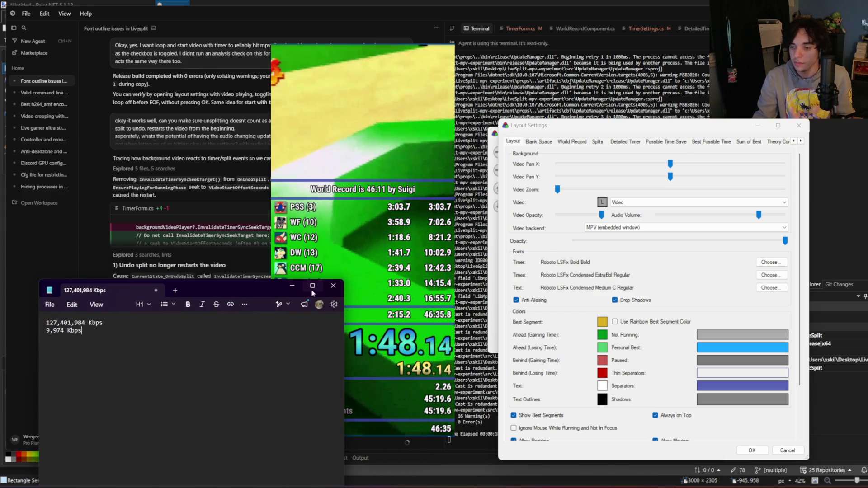
pyautogui.moveTo(311, 293); pyautogui.dragTo(311, 291)
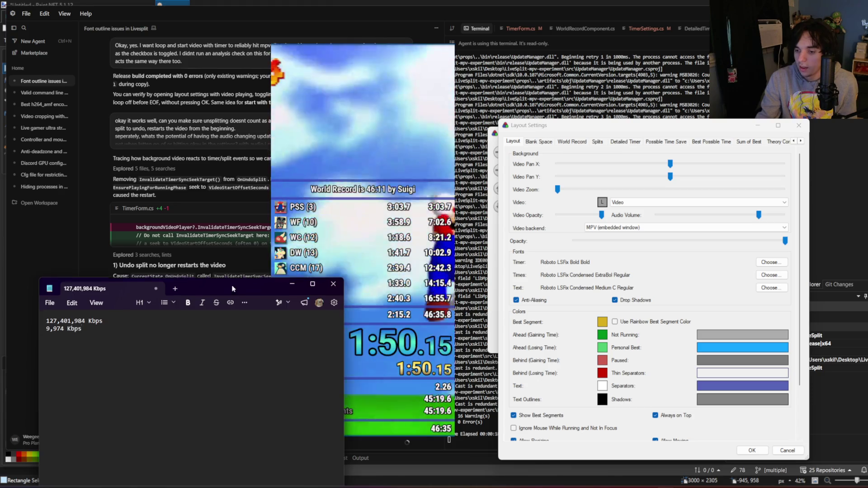
pyautogui.moveTo(232, 289); pyautogui.dragTo(239, 260)
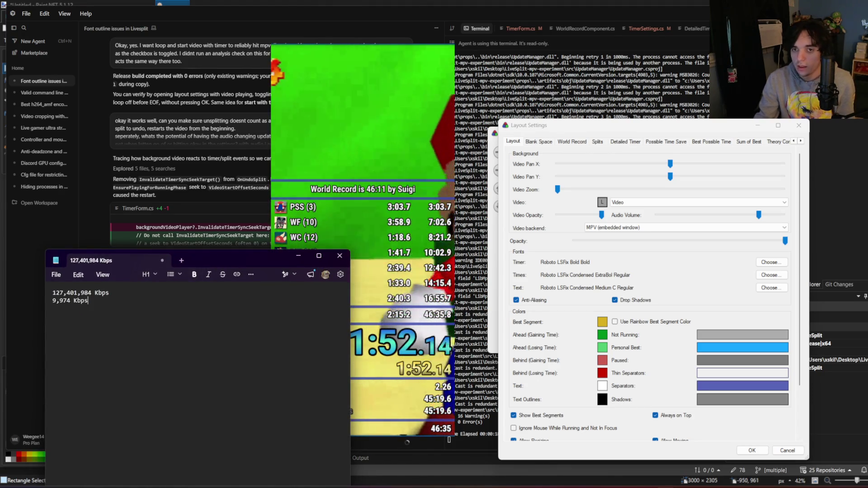
# Step: Move the Notepad window further left beside the timer
pyautogui.tripleClick(81, 293)
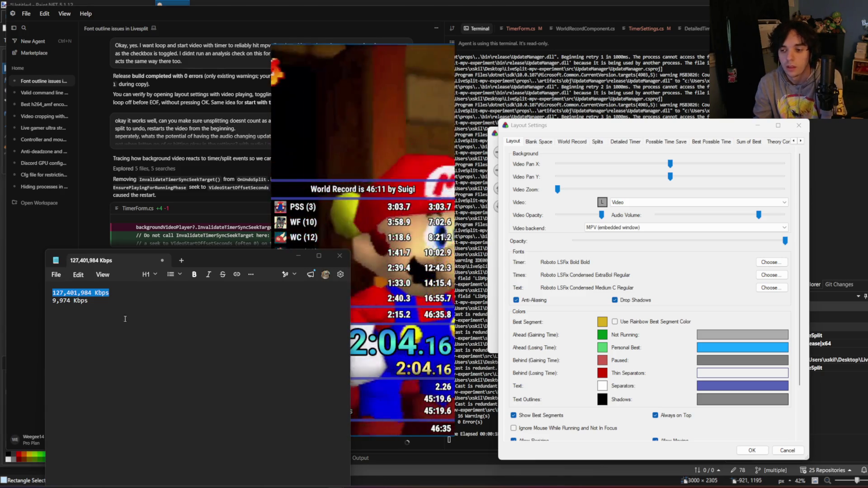
pyautogui.click(102, 293)
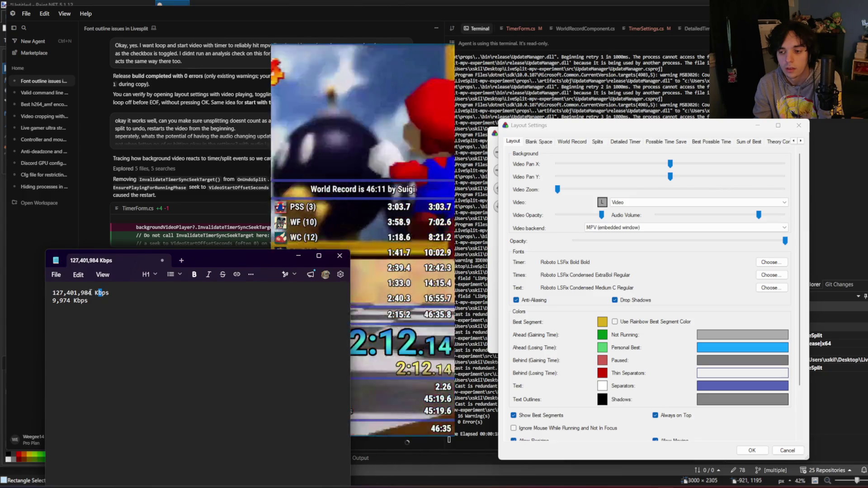
pyautogui.click(285, 192)
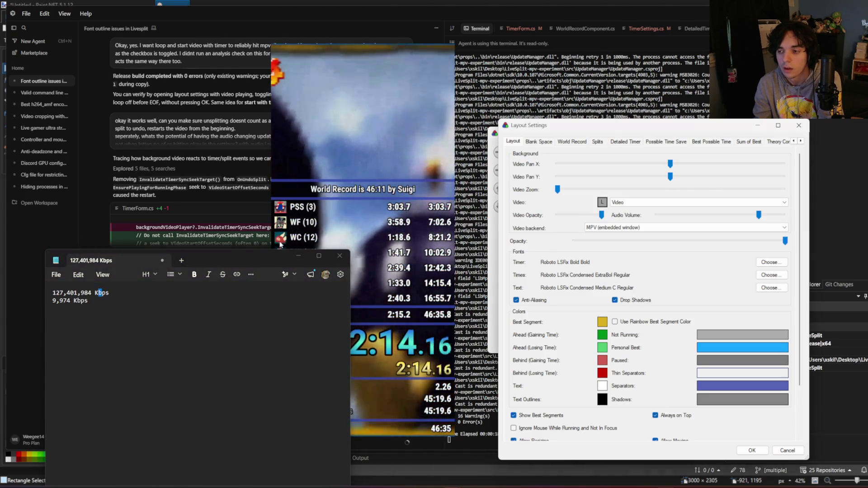
pyautogui.moveTo(271, 259); pyautogui.dragTo(236, 260)
# Step: Delete the Kbps suffix, undoing a mistaken deletion, so the first line reads 127,401,984
pyautogui.moveTo(51, 294); pyautogui.dragTo(57, 294)
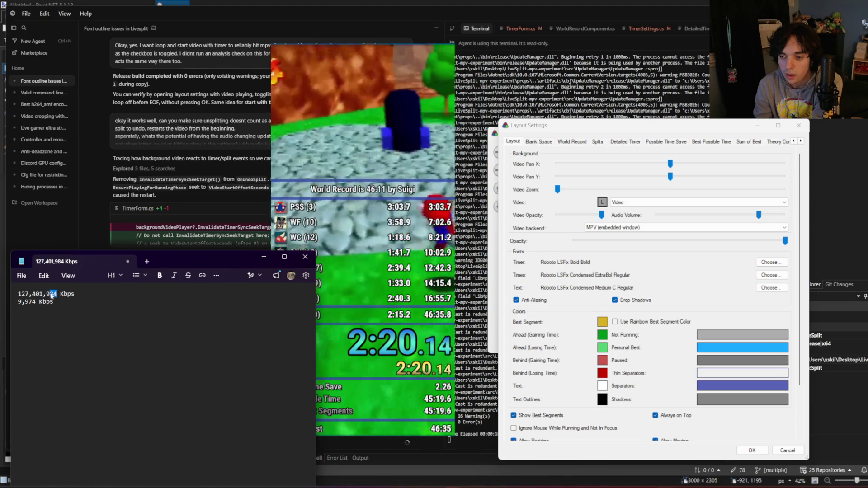
pyautogui.press('BackSpace')
pyautogui.press('BackSpace')
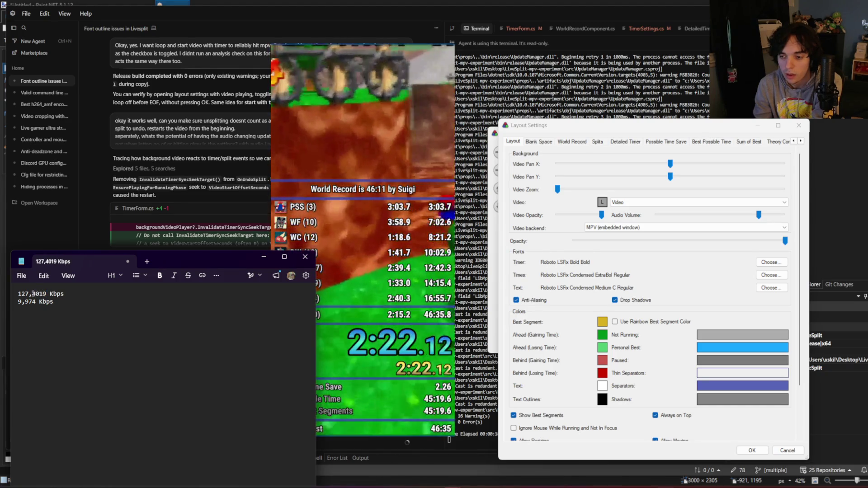
pyautogui.press('BackSpace')
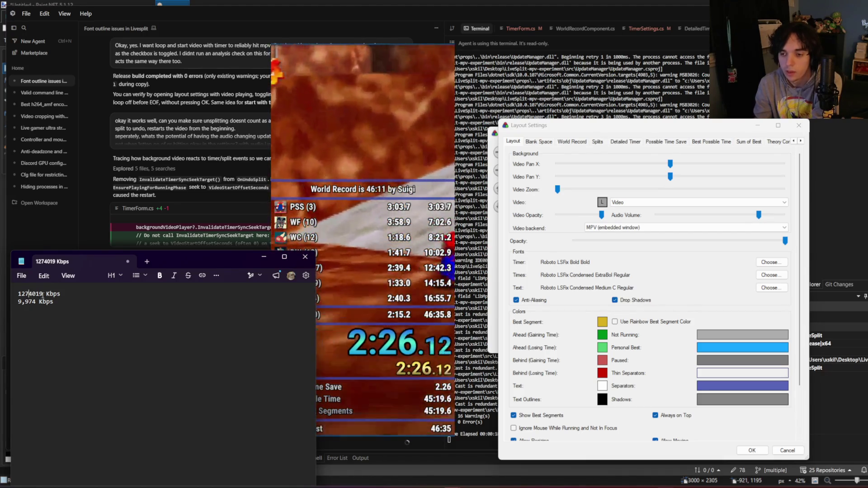
pyautogui.hotkey('ctrl', 'z')
pyautogui.hotkey('ctrl', 'z')
pyautogui.hotkey('ctrl', 'z')
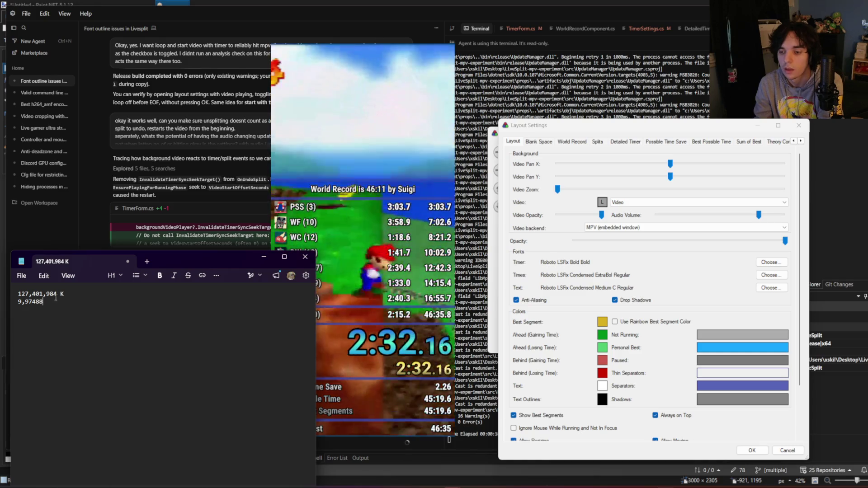
pyautogui.moveTo(66, 294); pyautogui.dragTo(58, 294)
pyautogui.hotkey('shift', 'Home')
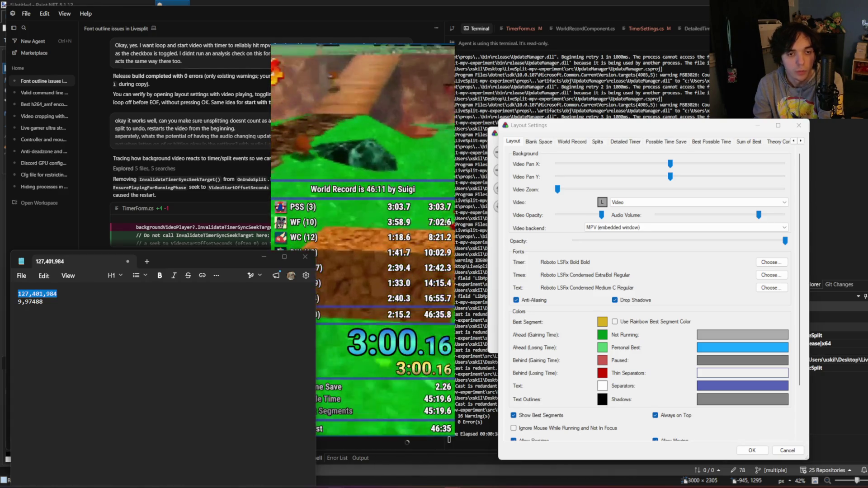
# Step: Replace the comma before 984 with a period and add a 7 to the notes
pyautogui.click(46, 294)
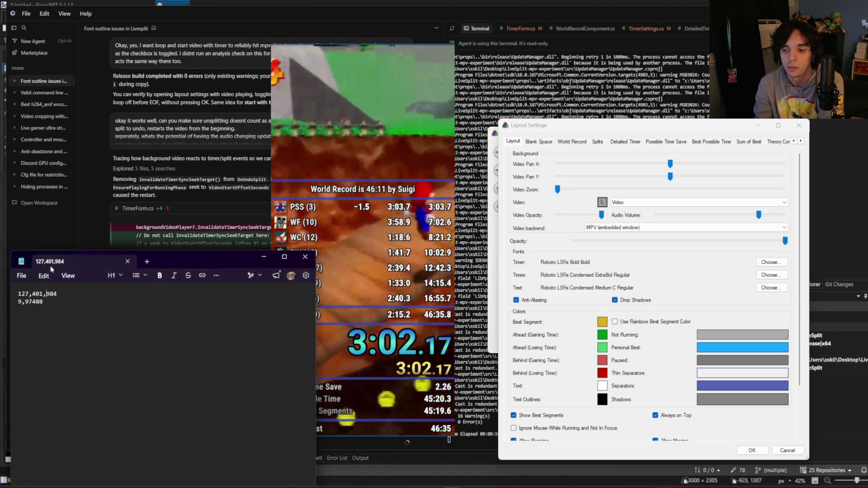
pyautogui.press('BackSpace')
pyautogui.write('.')
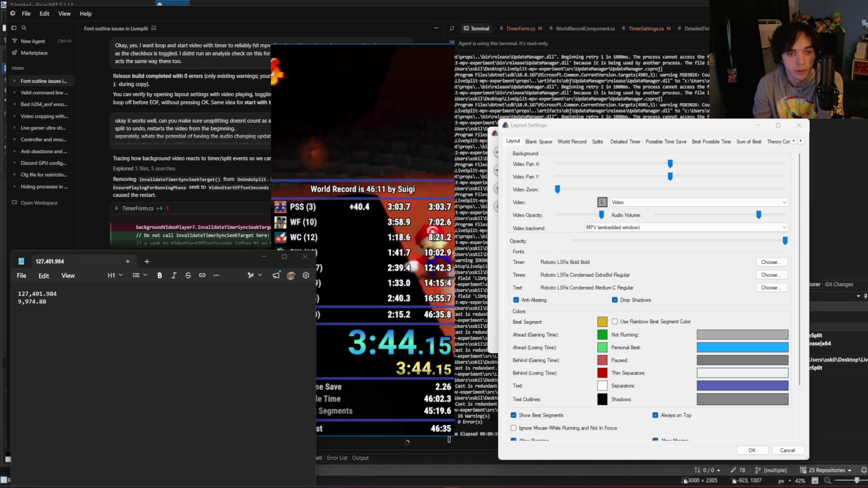
pyautogui.click(56, 302)
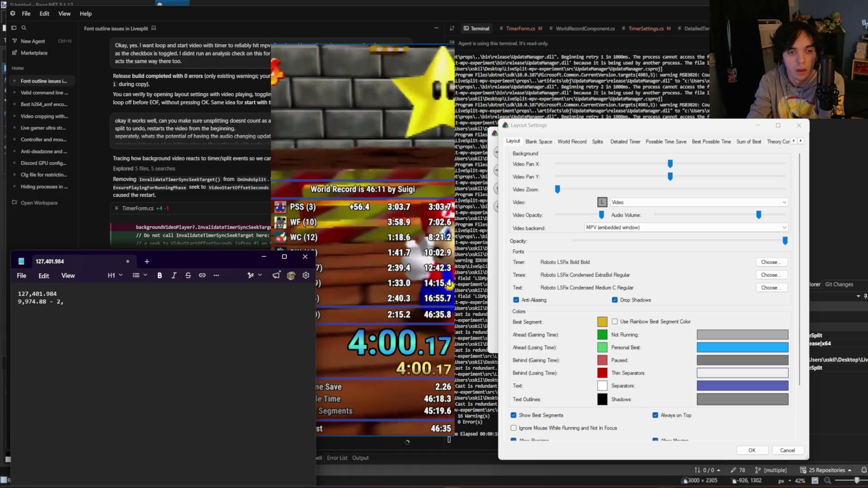
pyautogui.write('720 Kbps')
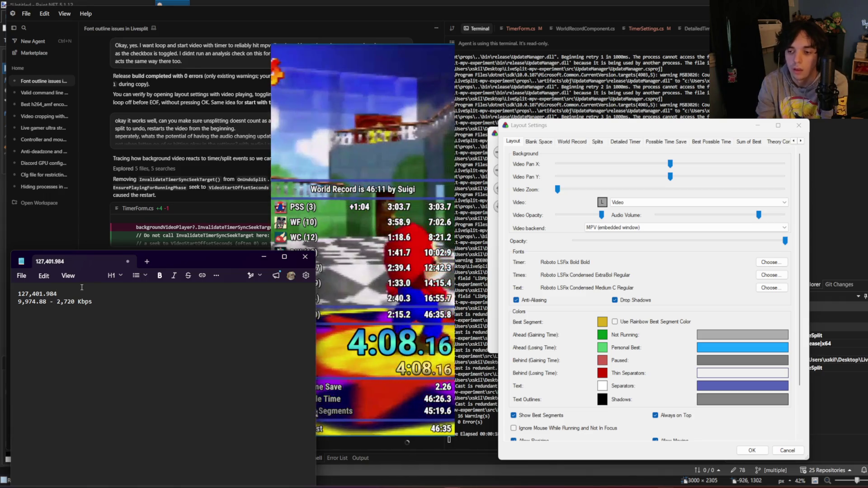
pyautogui.click(42, 294)
pyautogui.press('BackSpace')
pyautogui.click(31, 295)
pyautogui.press('BackSpace')
pyautogui.write('00')
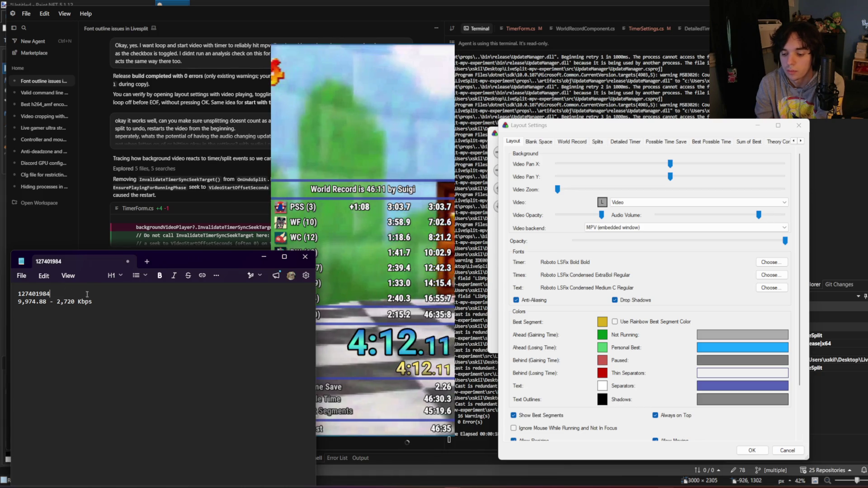
pyautogui.click(38, 302)
pyautogui.press('BackSpace')
pyautogui.click(24, 302)
pyautogui.press('BackSpace')
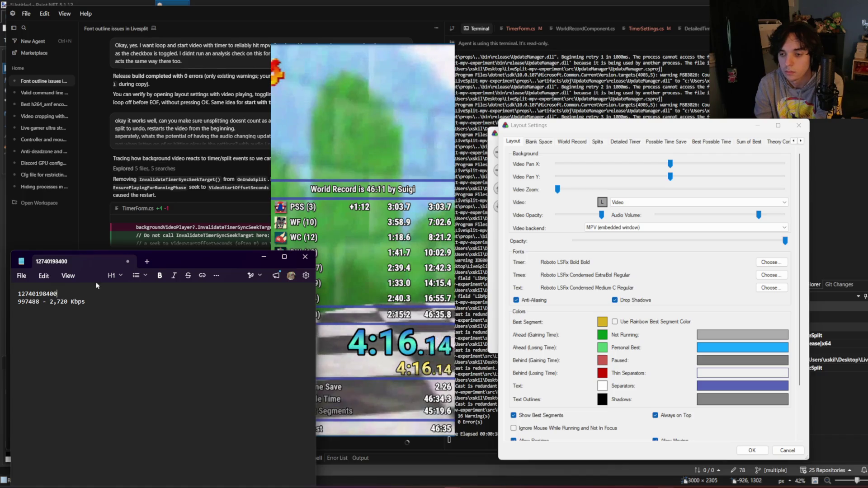
# Step: Annotate the lines with '= 127,401 KBps' and '- 2,720 Kbps'
pyautogui.write(' = 12')
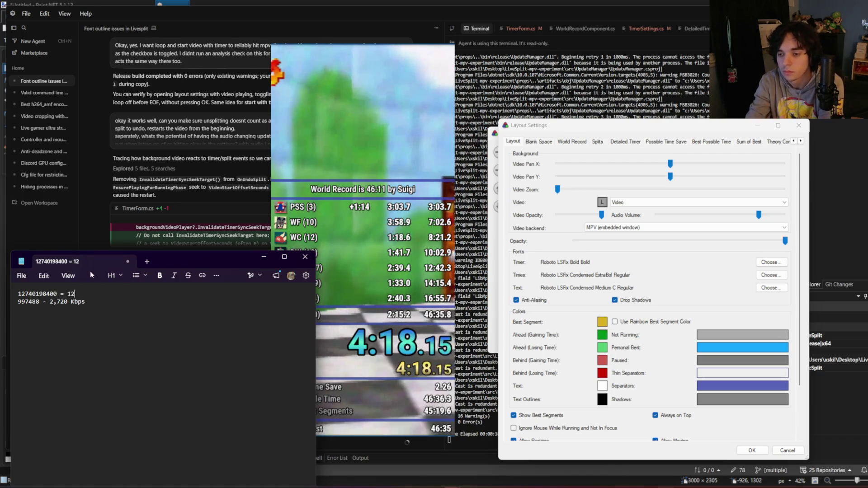
pyautogui.write('7,401')
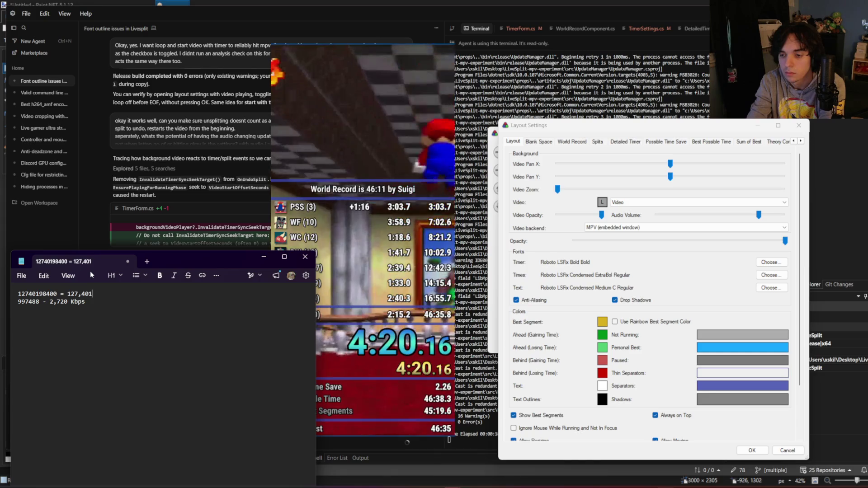
pyautogui.write('.')
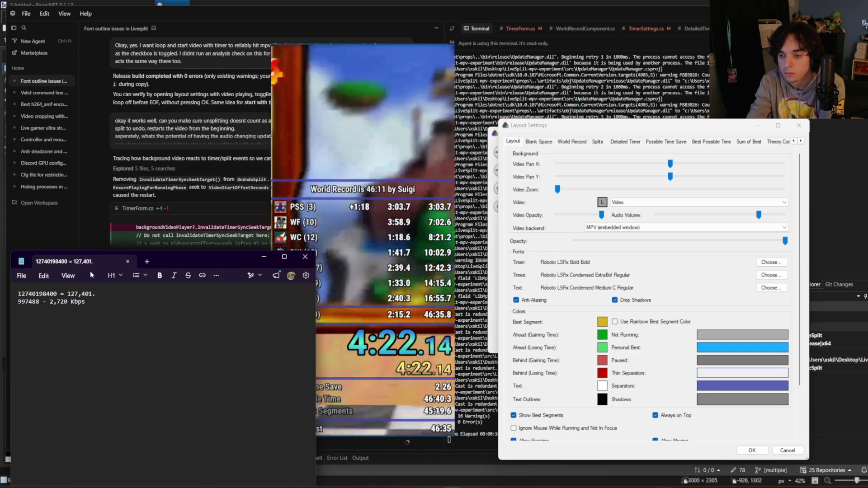
pyautogui.write('98 K')
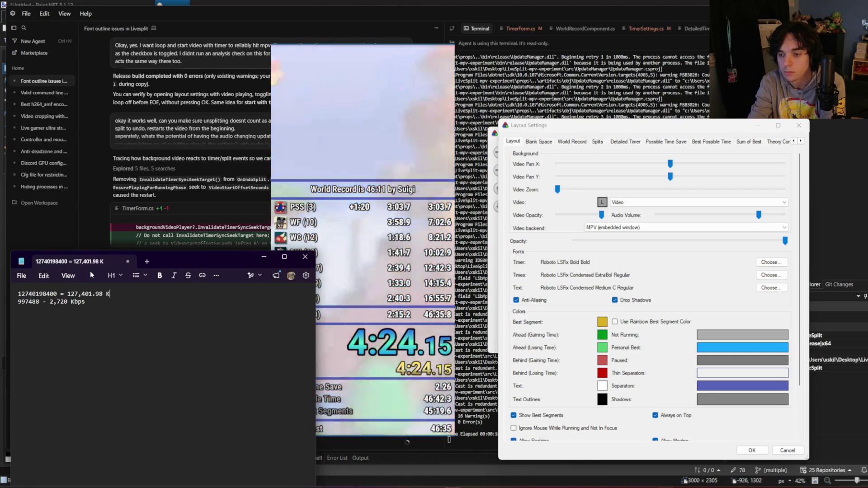
pyautogui.write('Bps')
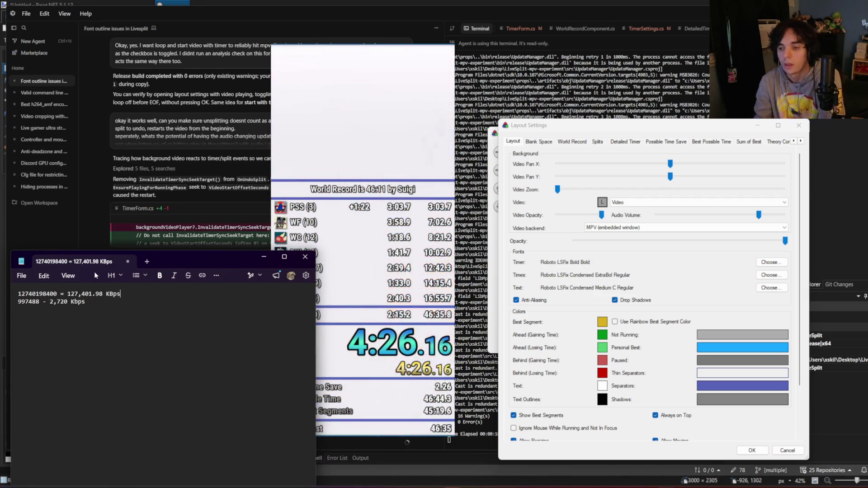
pyautogui.press('Left')
pyautogui.press('Left')
pyautogui.press('Left')
pyautogui.press('BackSpace')
pyautogui.press('BackSpace')
pyautogui.press('BackSpace')
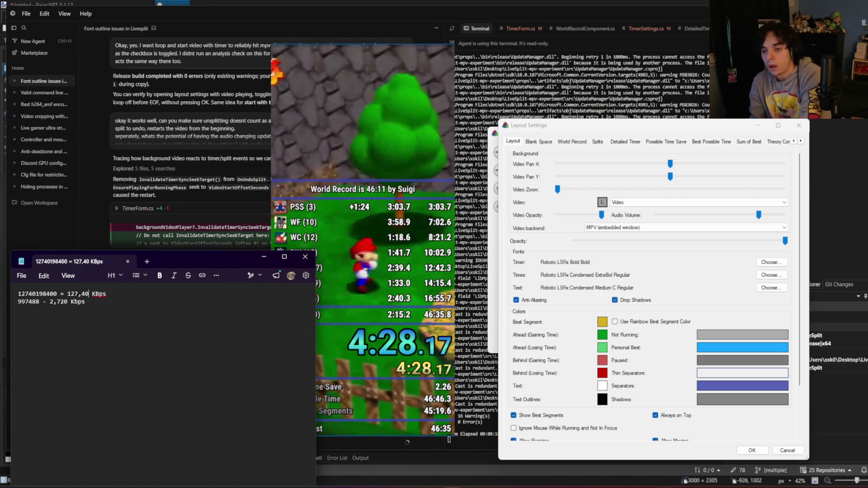
pyautogui.write('1')
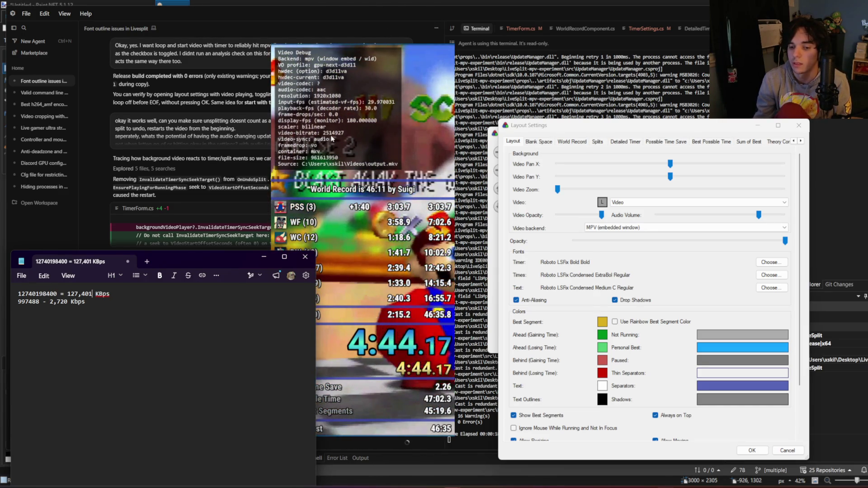
pyautogui.moveTo(50, 302); pyautogui.dragTo(69, 301)
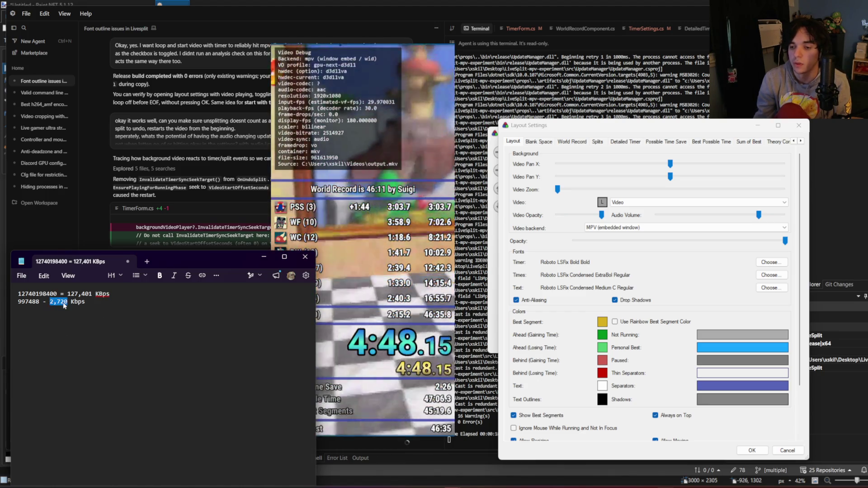
pyautogui.click(64, 306)
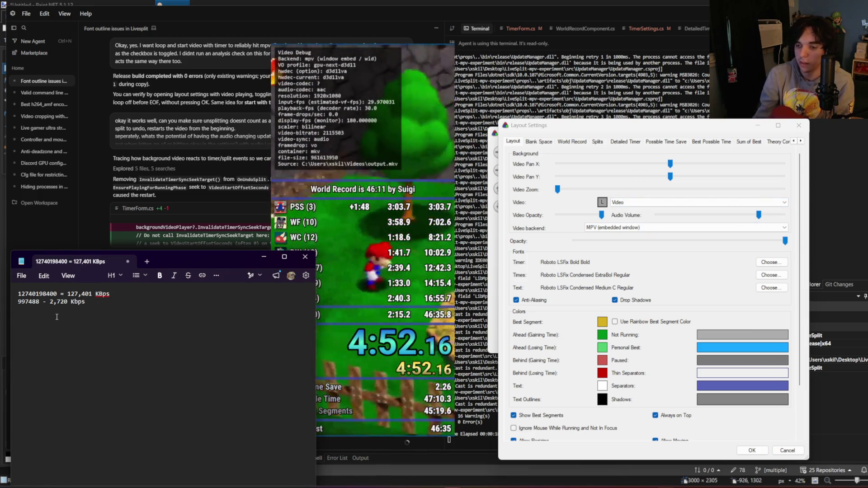
# Step: In the background video picker, check output.mkv's file properties
pyautogui.click(602, 202)
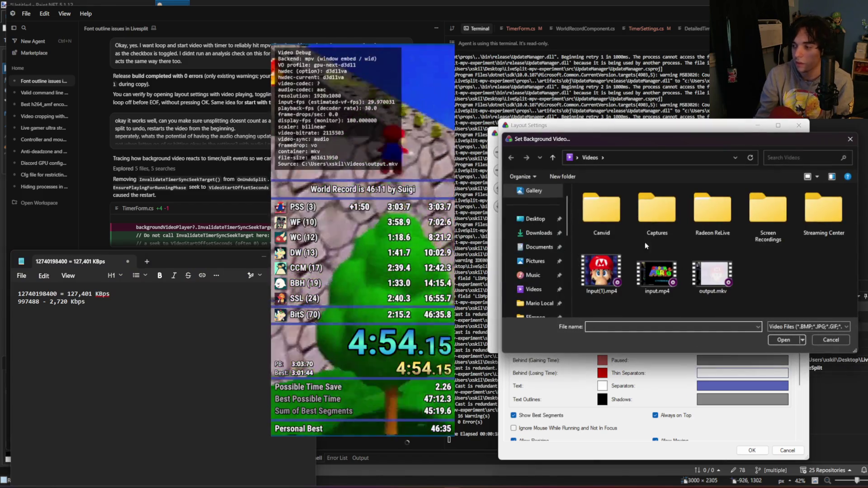
pyautogui.click(700, 275)
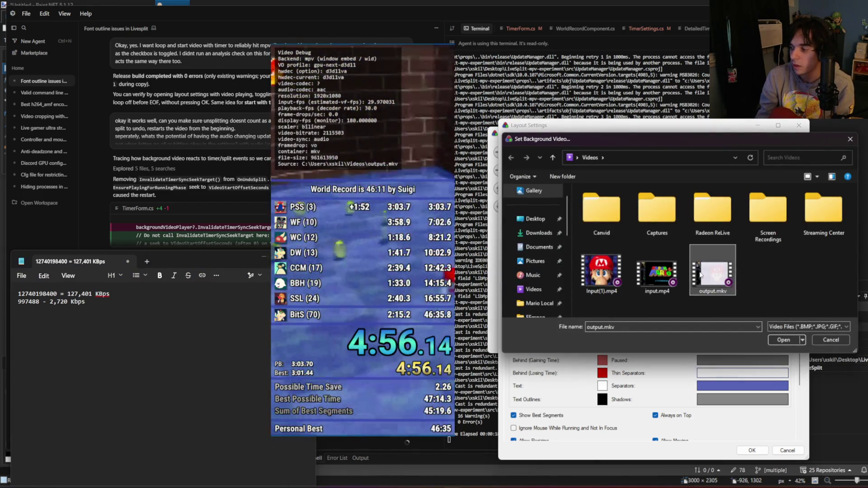
pyautogui.rightClick(701, 274)
pyautogui.click(724, 272)
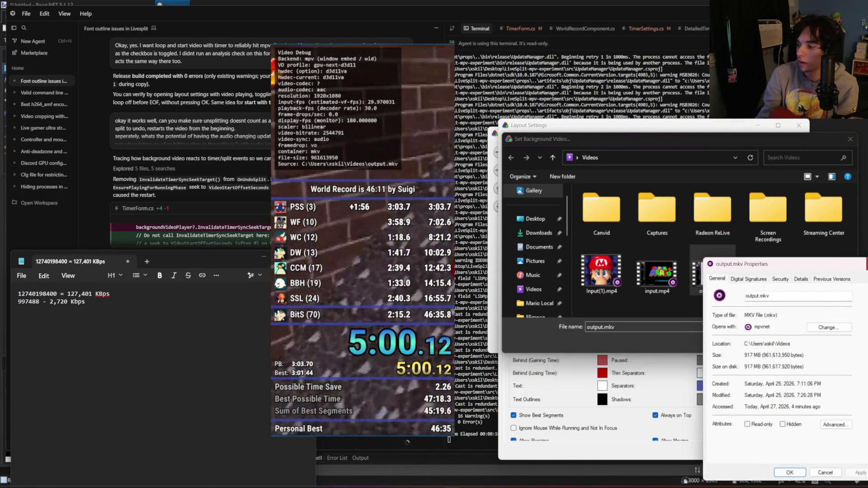
pyautogui.press('Escape')
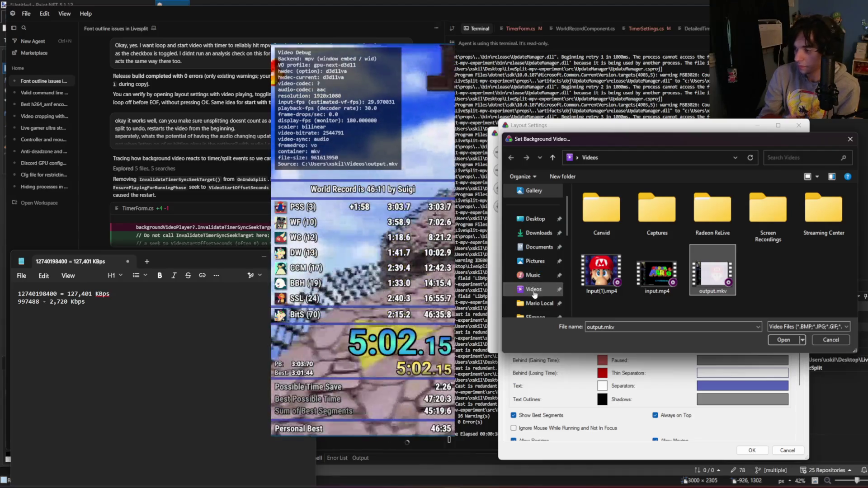
pyautogui.scroll(-1, 535, 294)
pyautogui.click(533, 289)
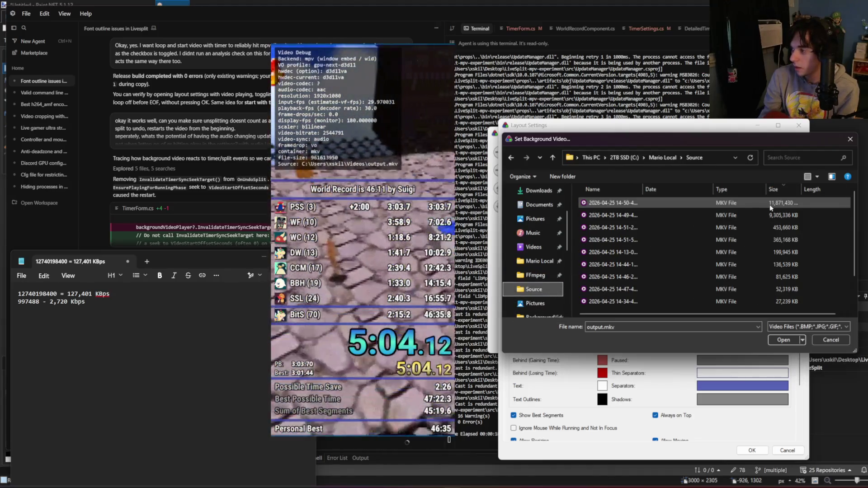
pyautogui.click(768, 205)
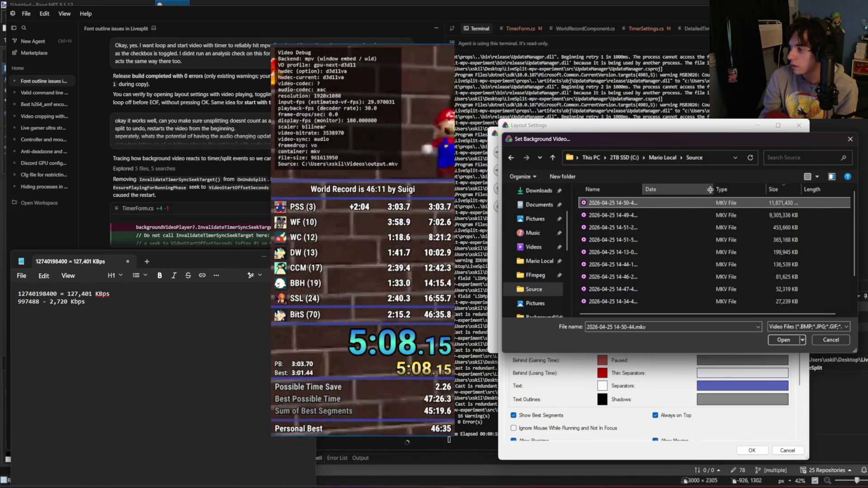
pyautogui.moveTo(710, 190); pyautogui.dragTo(677, 189)
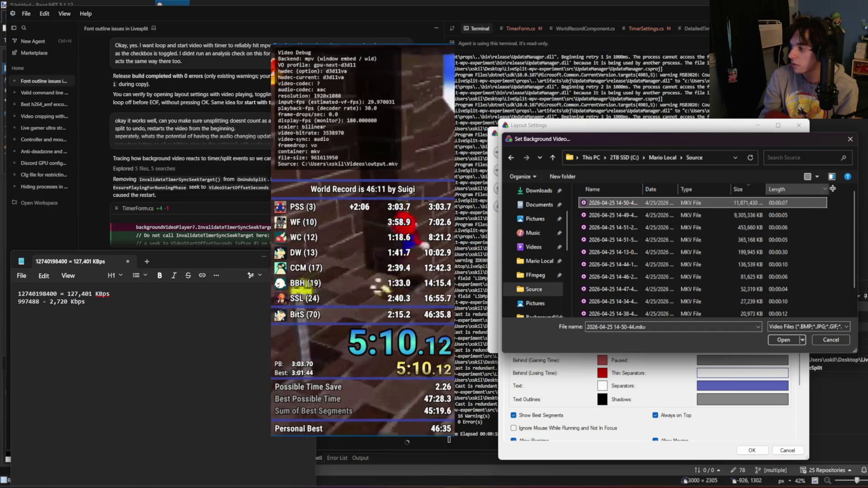
pyautogui.rightClick(776, 203)
pyautogui.click(802, 403)
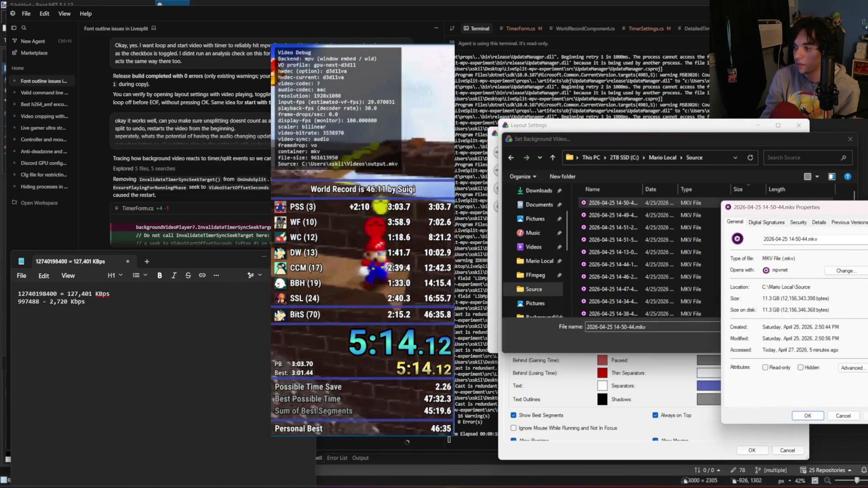
pyautogui.press('Escape')
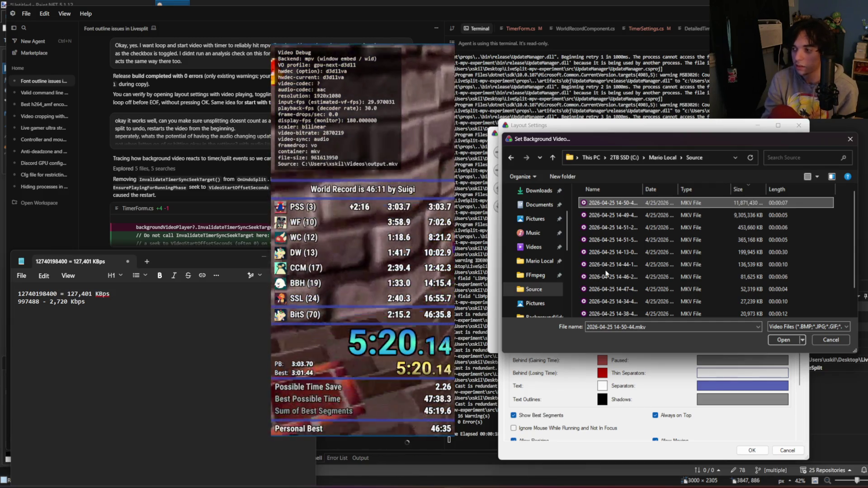
pyautogui.moveTo(57, 294); pyautogui.dragTo(18, 294)
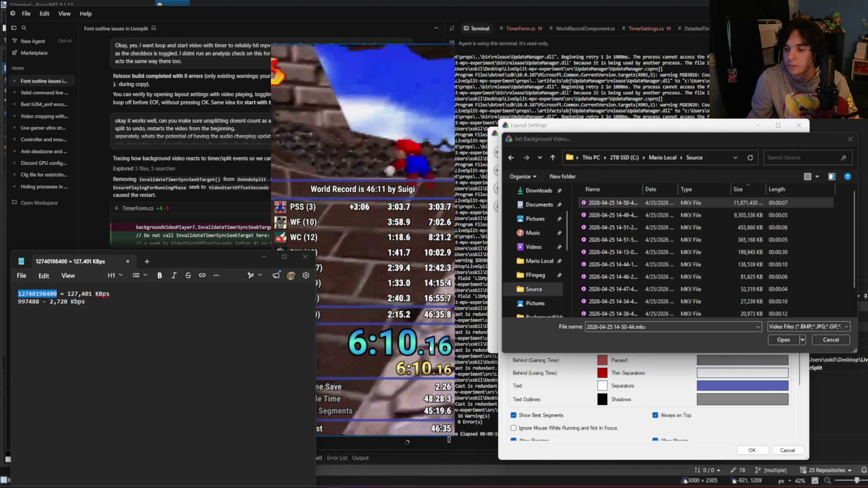
# Step: Check the first Source MKV's detailed properties, such as bitrate and length
pyautogui.rightClick(703, 203)
pyautogui.click(736, 408)
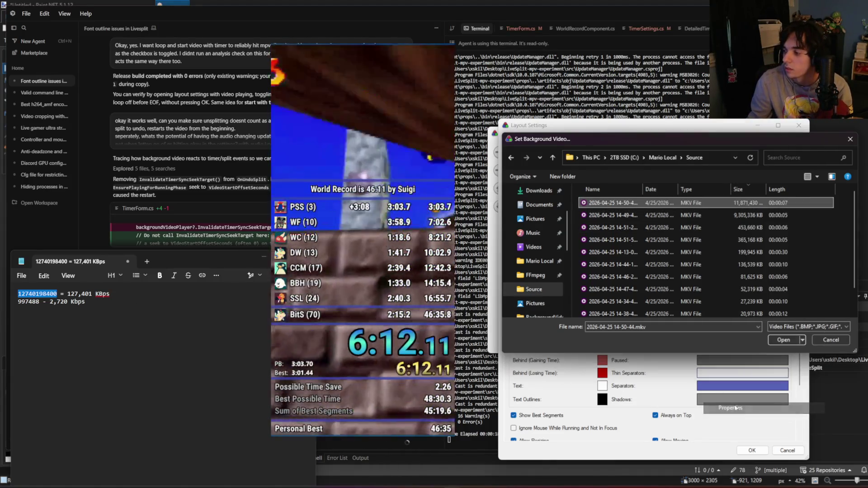
pyautogui.click(705, 216)
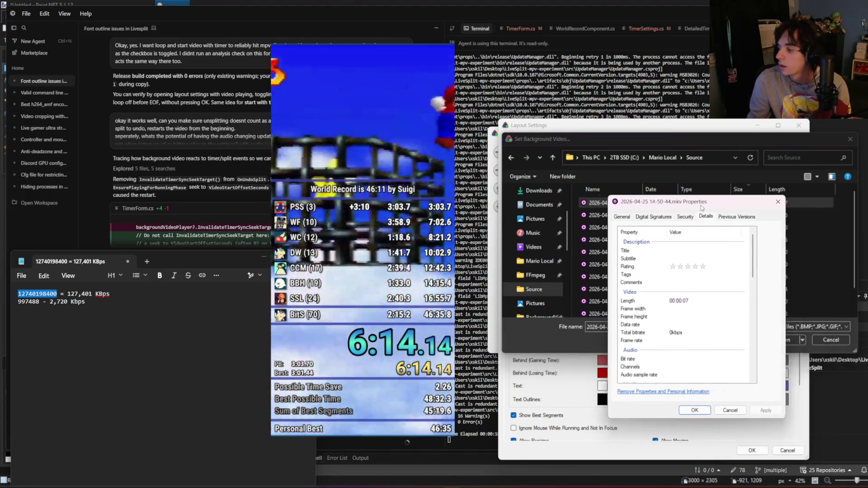
pyautogui.moveTo(702, 207); pyautogui.dragTo(686, 208)
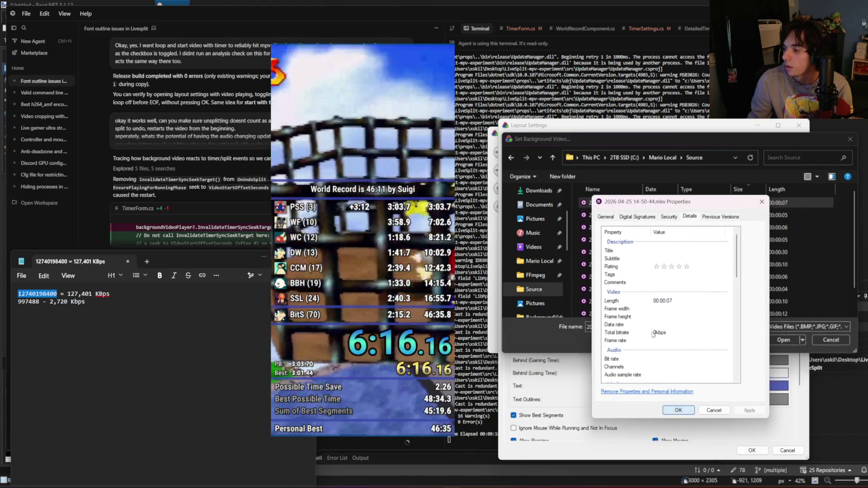
pyautogui.press('Escape')
pyautogui.doubleClick(626, 204)
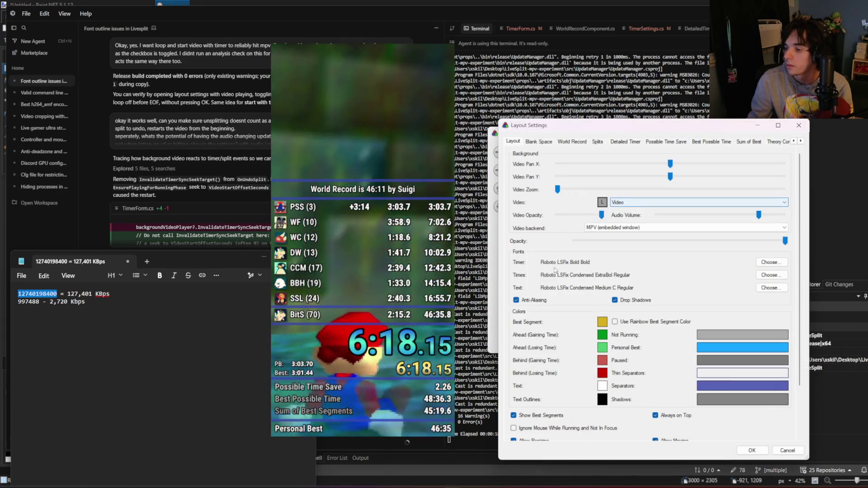
# Step: Set a clip from the Videos folder as the background video and apply Layout Settings
pyautogui.click(602, 203)
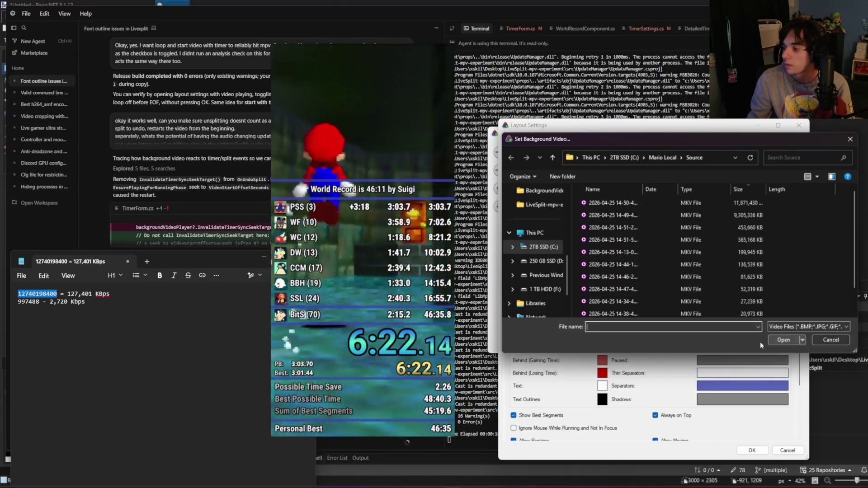
pyautogui.click(831, 340)
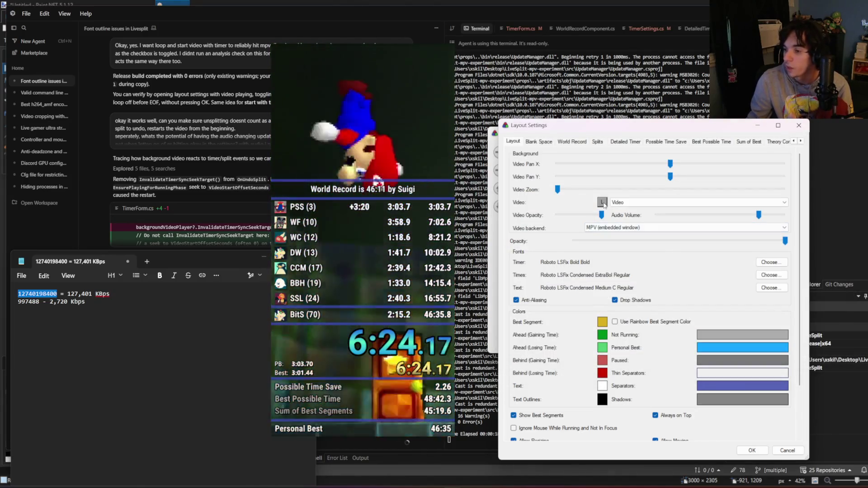
pyautogui.click(603, 202)
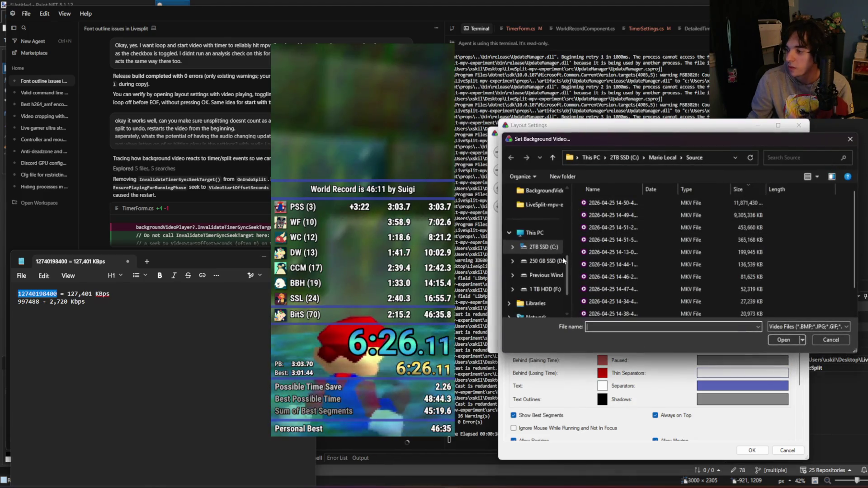
pyautogui.scroll(2, 557, 253)
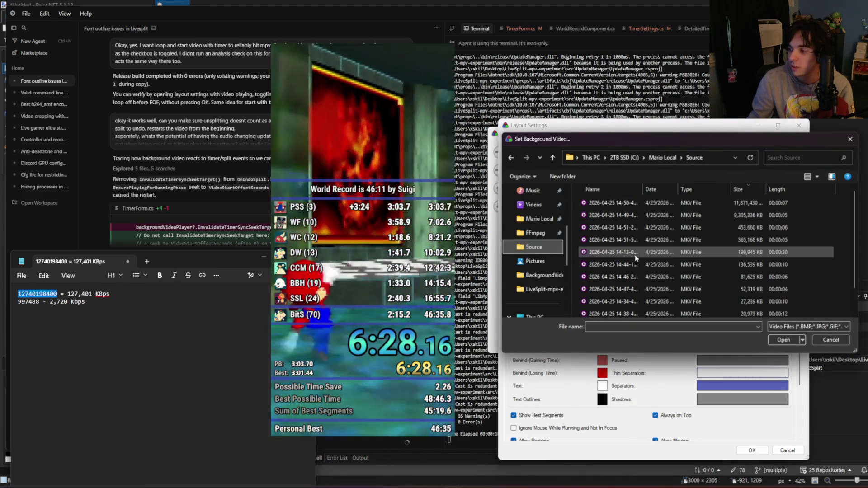
pyautogui.click(533, 204)
pyautogui.doubleClick(707, 276)
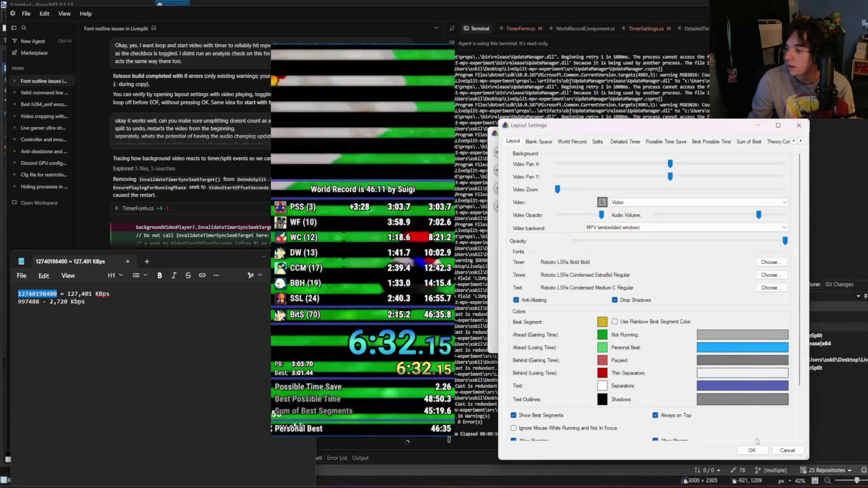
pyautogui.click(752, 450)
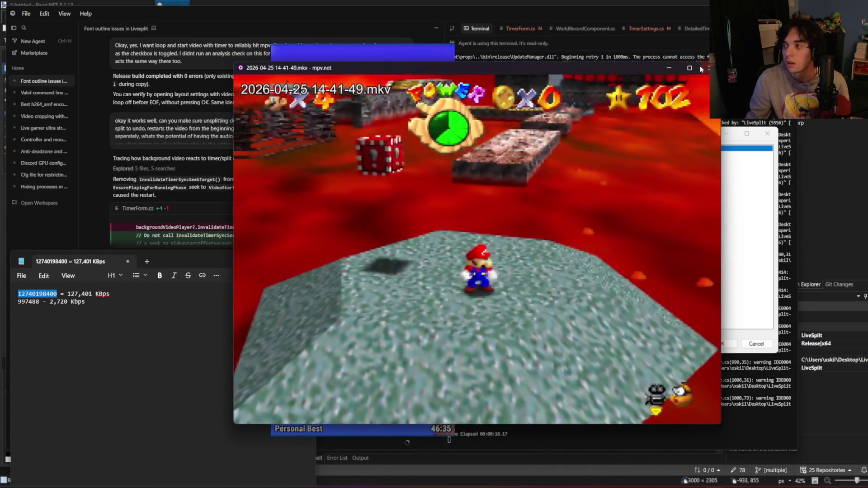
# Step: Close the lava clip, pause the 14-50-44 clip, exit LiveSplit, and show mpv statistics (12740.198 Mbps)
pyautogui.click(706, 69)
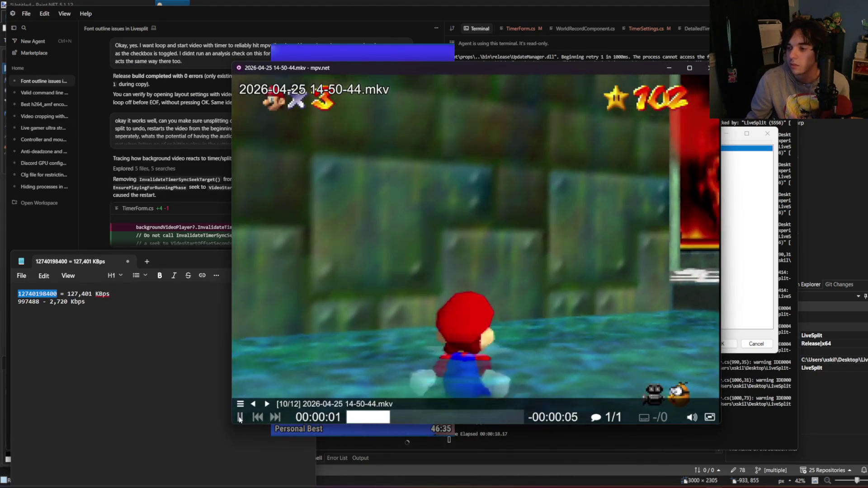
pyautogui.click(240, 417)
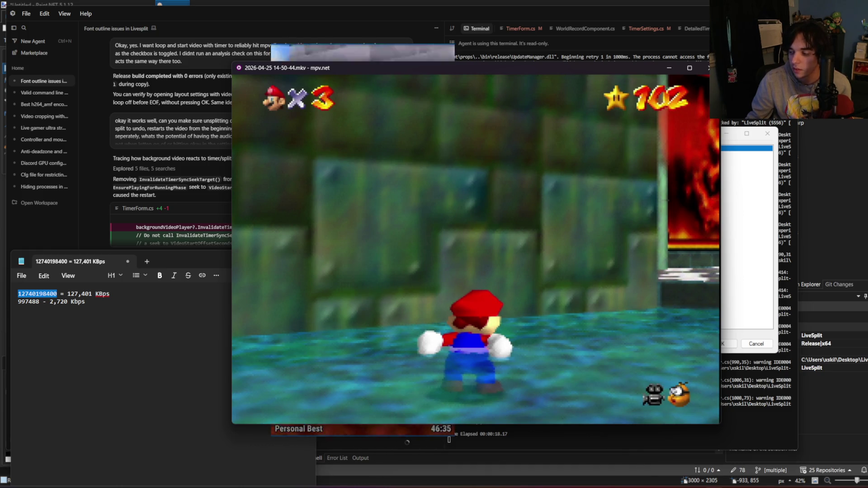
pyautogui.click(434, 430)
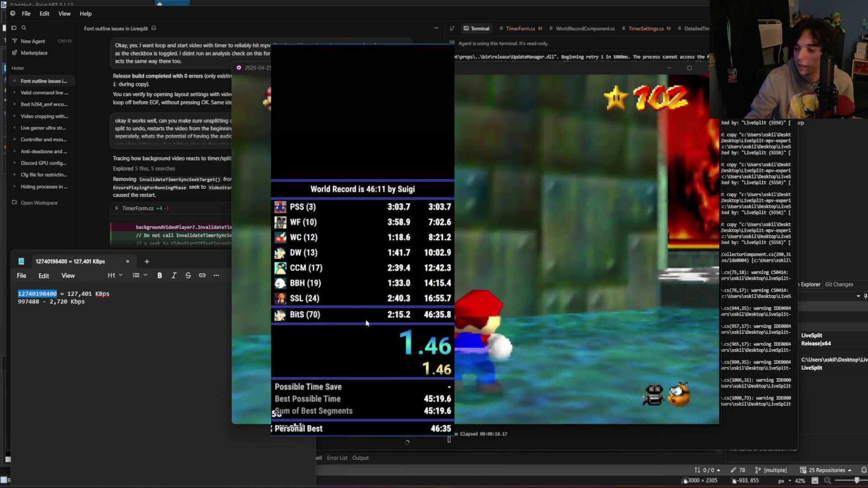
pyautogui.rightClick(368, 319)
pyautogui.click(378, 470)
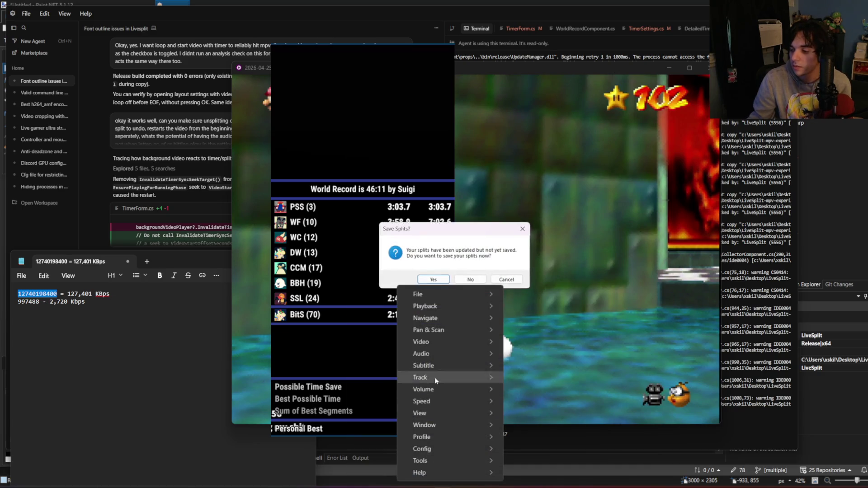
pyautogui.click(439, 278)
pyautogui.moveTo(420, 413)
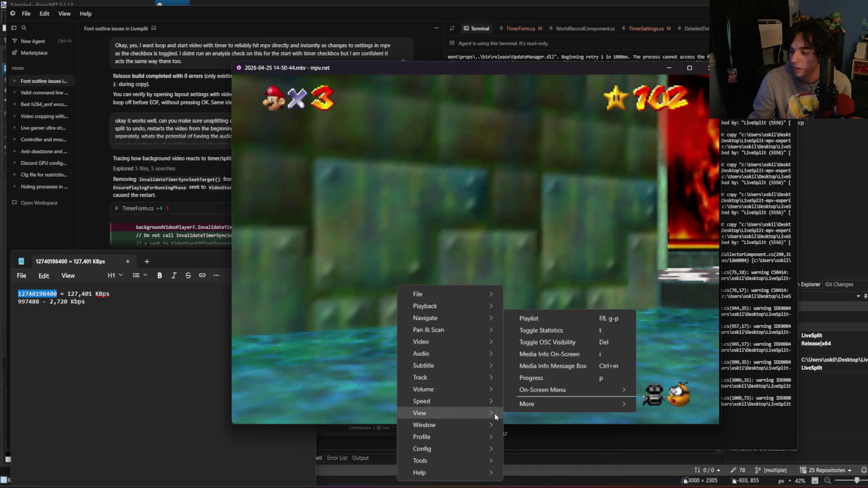
pyautogui.click(540, 330)
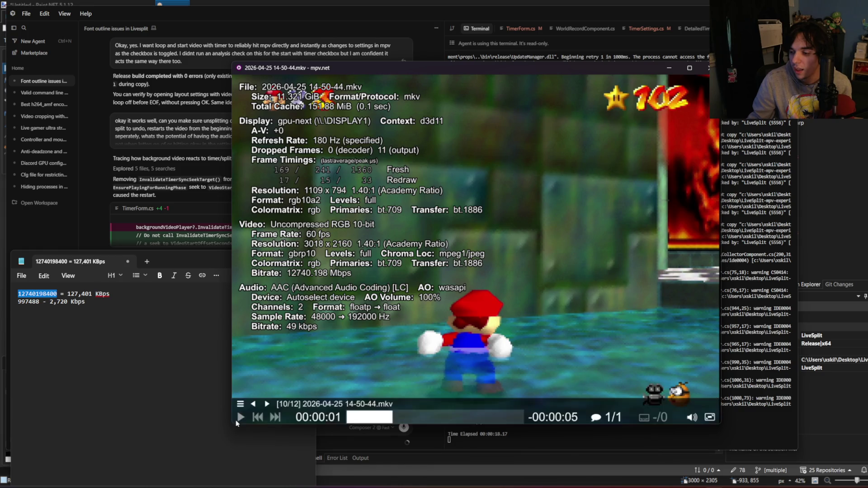
# Step: Pause the mpv clip, correct the Notepad bitrate to 12,740,198 KBps, then resume 14-50-44.mkv playback
pyautogui.click(239, 418)
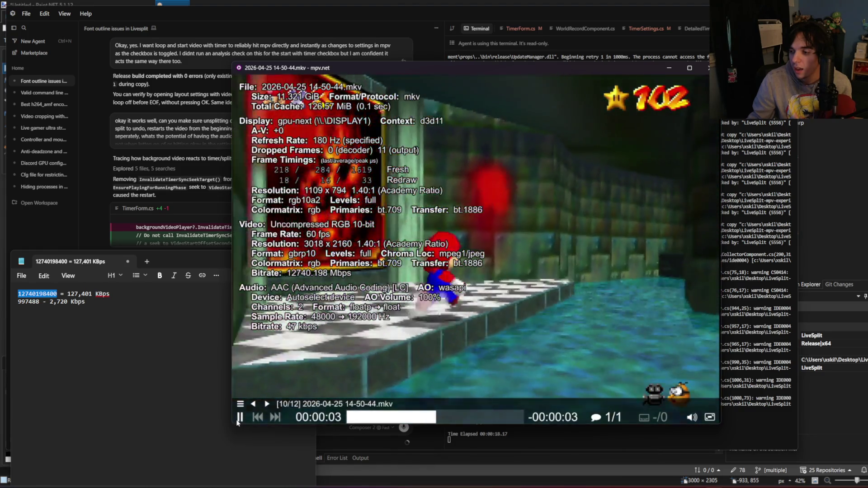
pyautogui.click(238, 420)
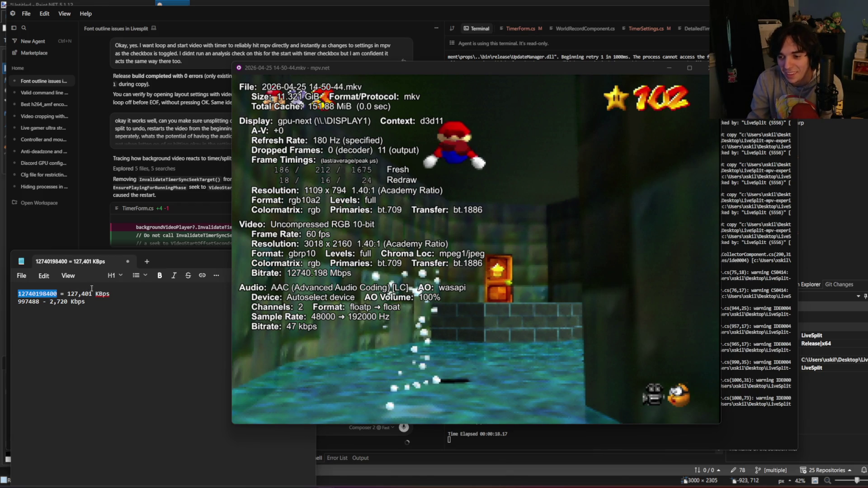
pyautogui.moveTo(91, 289); pyautogui.dragTo(76, 293)
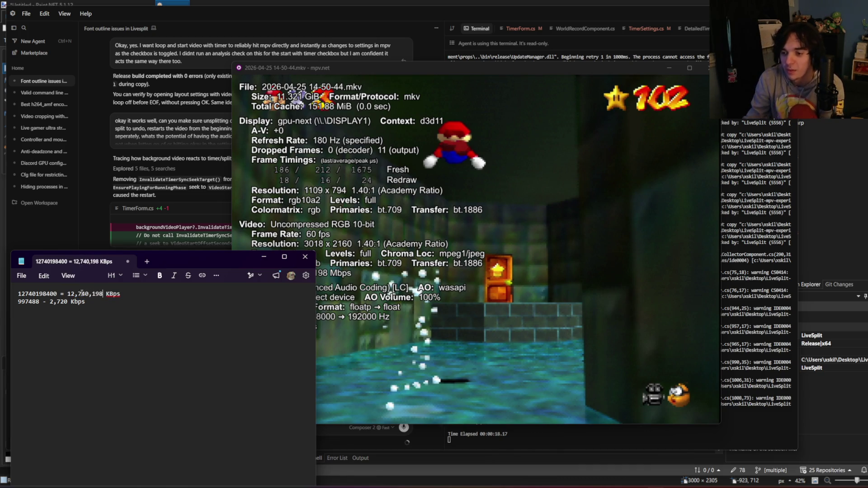
pyautogui.click(50, 301)
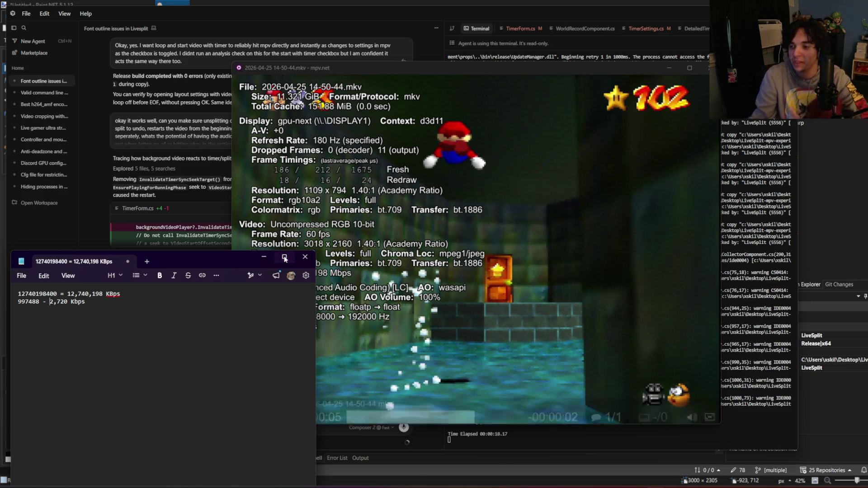
pyautogui.click(453, 344)
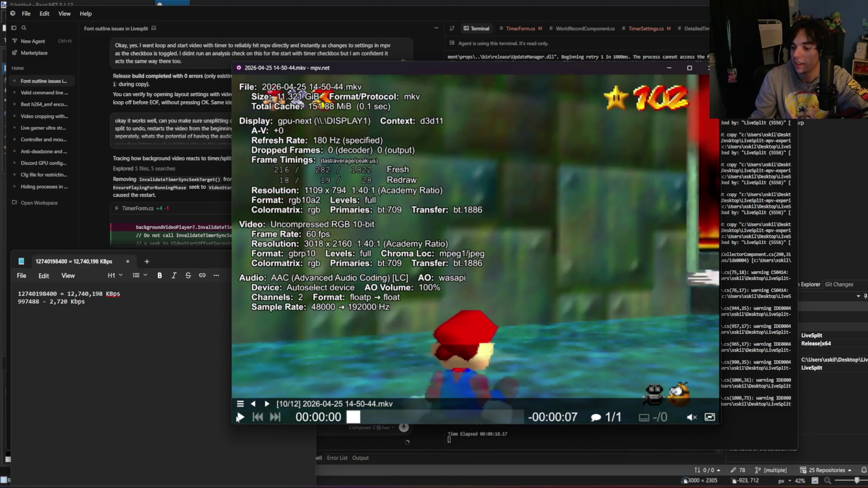
pyautogui.click(239, 417)
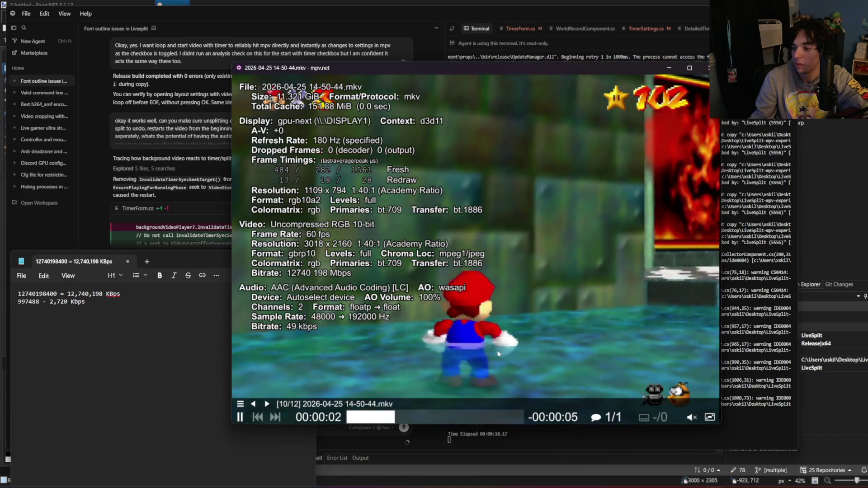